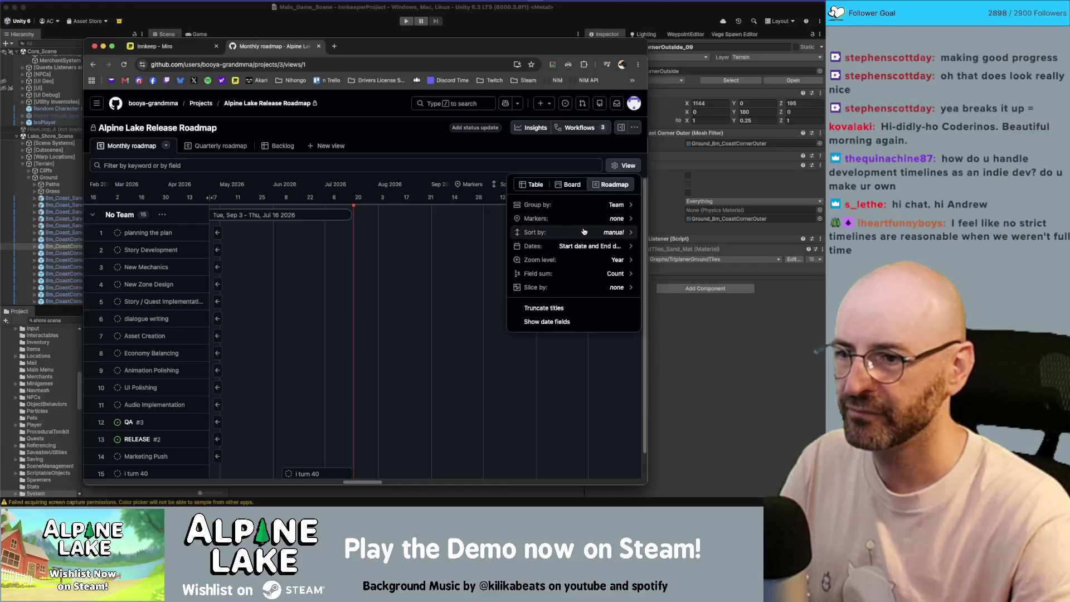
# Step: Set the Monthly roadmap bars to start at Iteration start and save it as everyone's default view
pyautogui.click(582, 246)
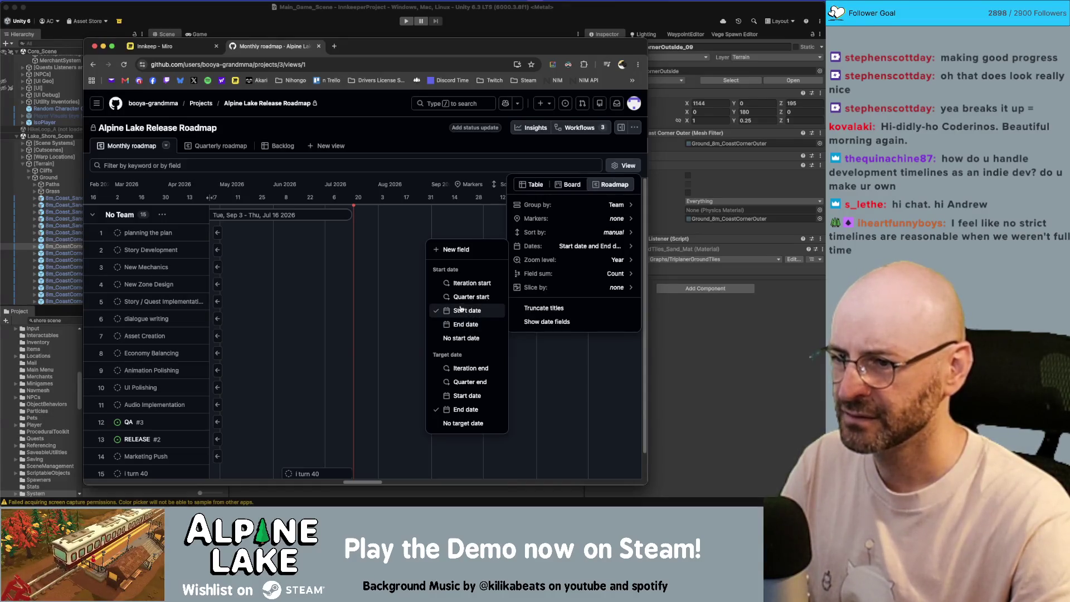
pyautogui.click(472, 285)
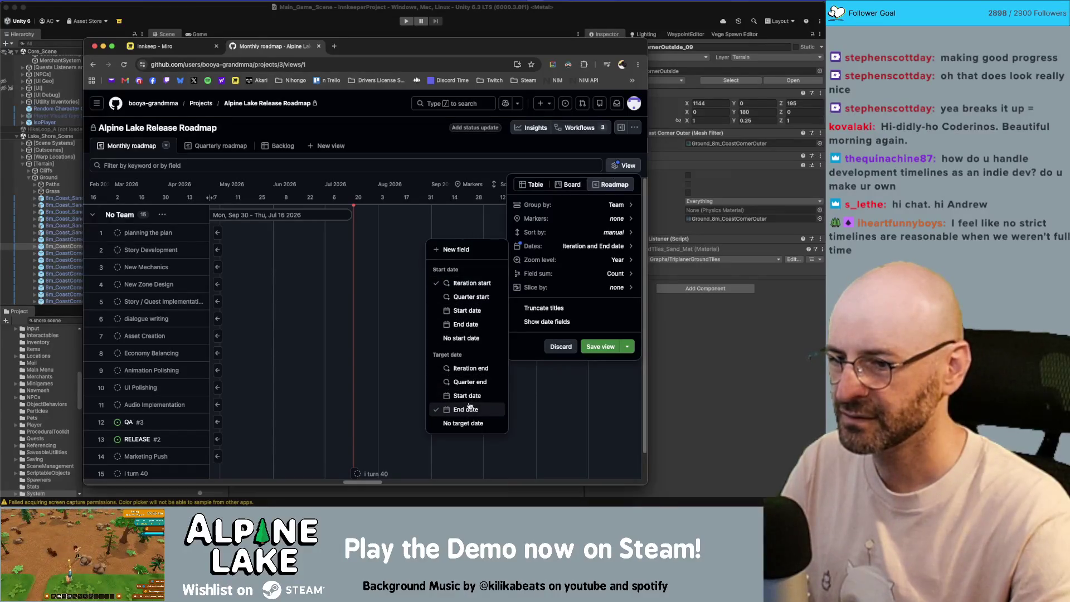
pyautogui.click(600, 346)
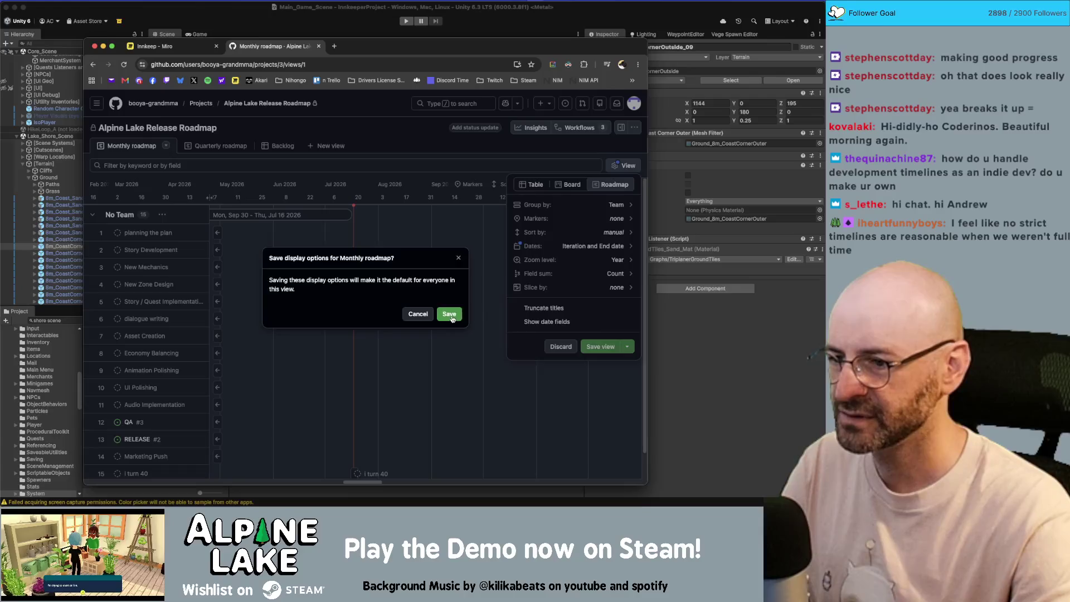
pyautogui.click(449, 314)
pyautogui.moveTo(367, 484)
pyautogui.mouseDown()
pyautogui.moveTo(311, 489)
pyautogui.moveTo(350, 489)
pyautogui.mouseUp()
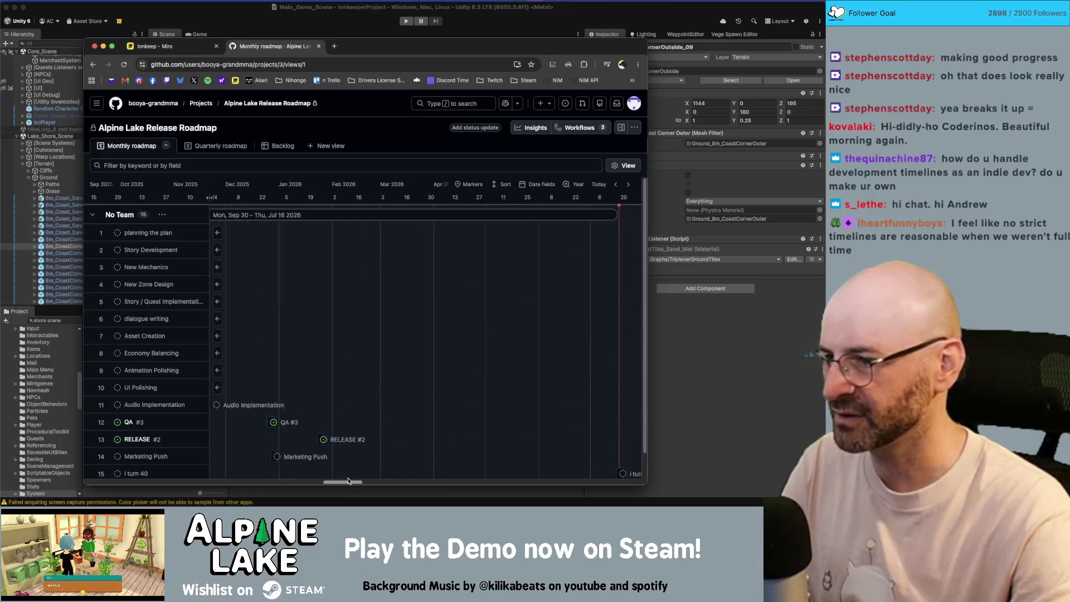
pyautogui.click(628, 165)
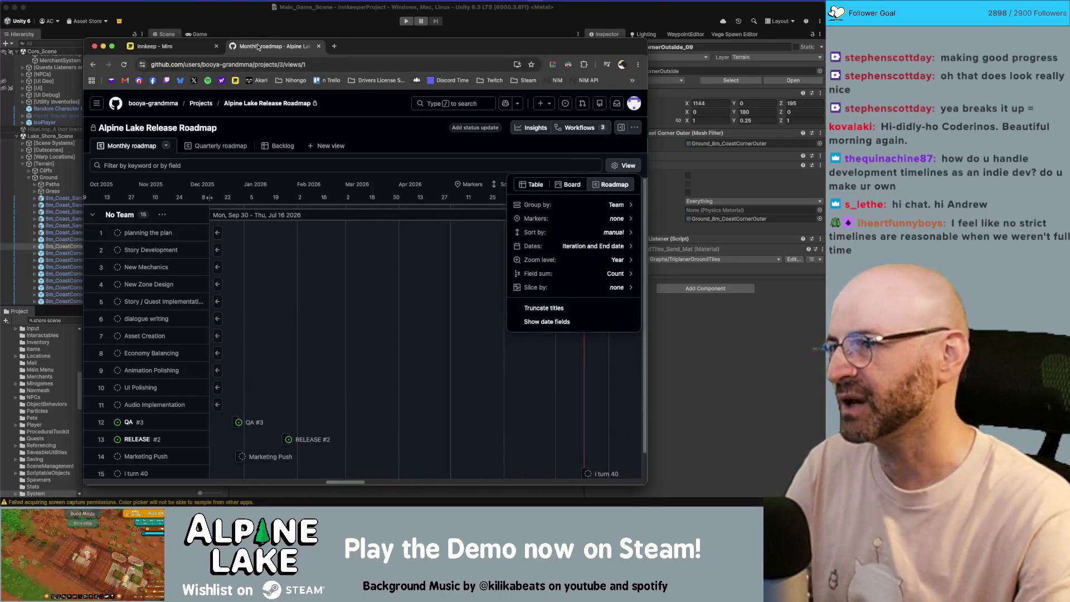
# Step: Close the GitHub roadmap tab and pan around the Innkeep planning board in Miro
pyautogui.press('super+w')
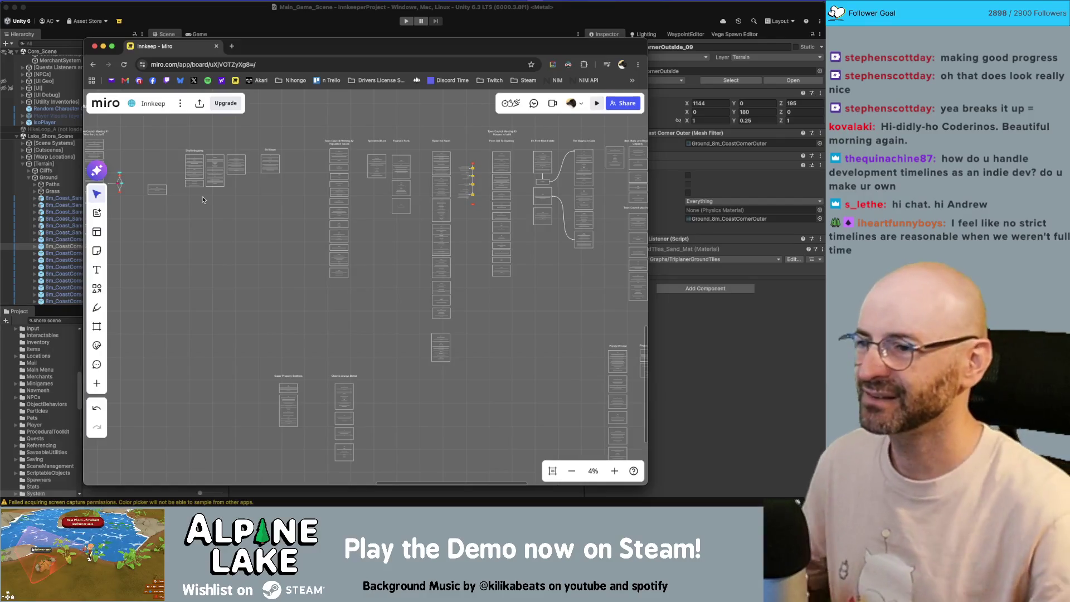
pyautogui.scroll(-5, 268, 278)
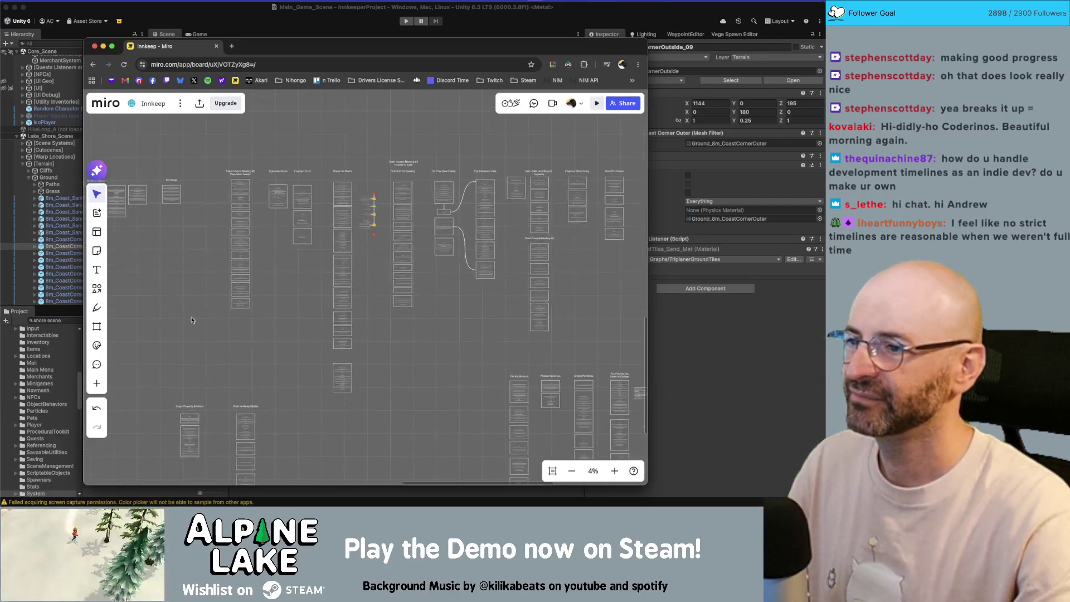
pyautogui.hscroll(-5, 313, 246)
pyautogui.scroll(2, 314, 246)
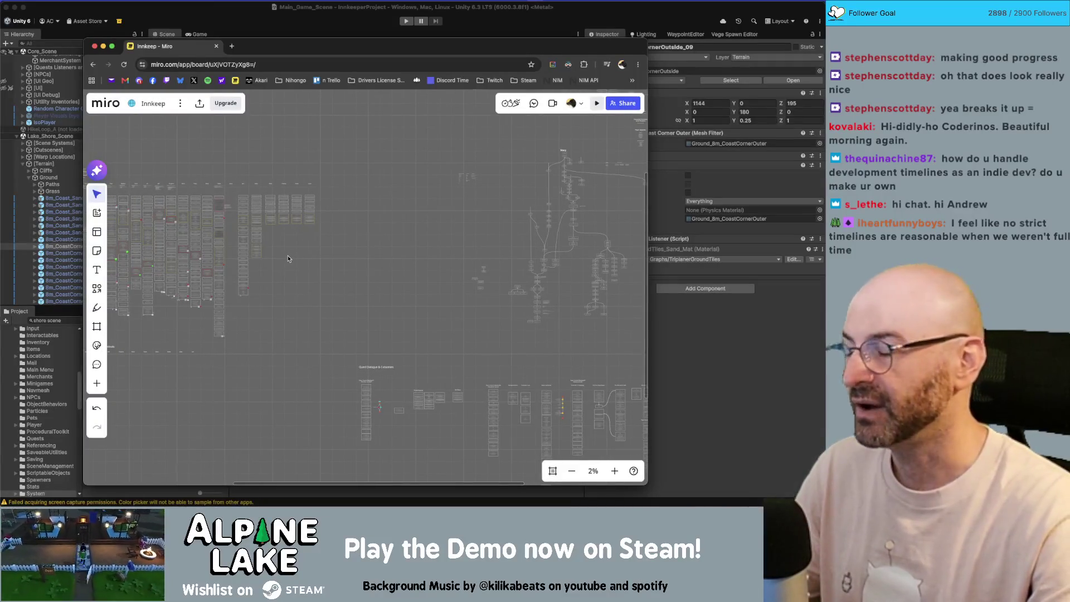
pyautogui.moveTo(281, 282); pyautogui.dragTo(343, 285)
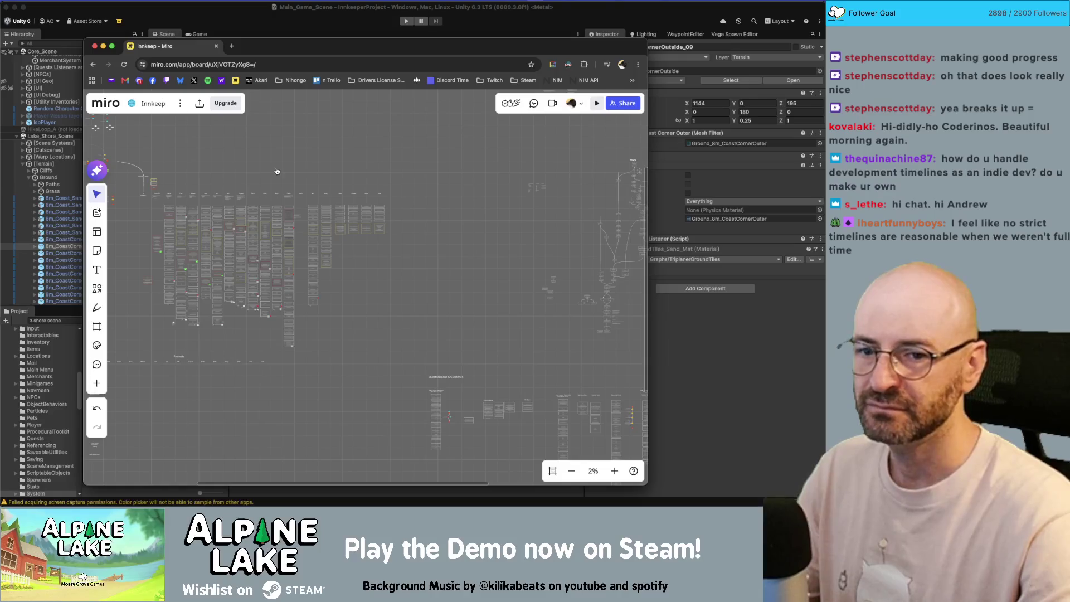
pyautogui.press('super+Tab')
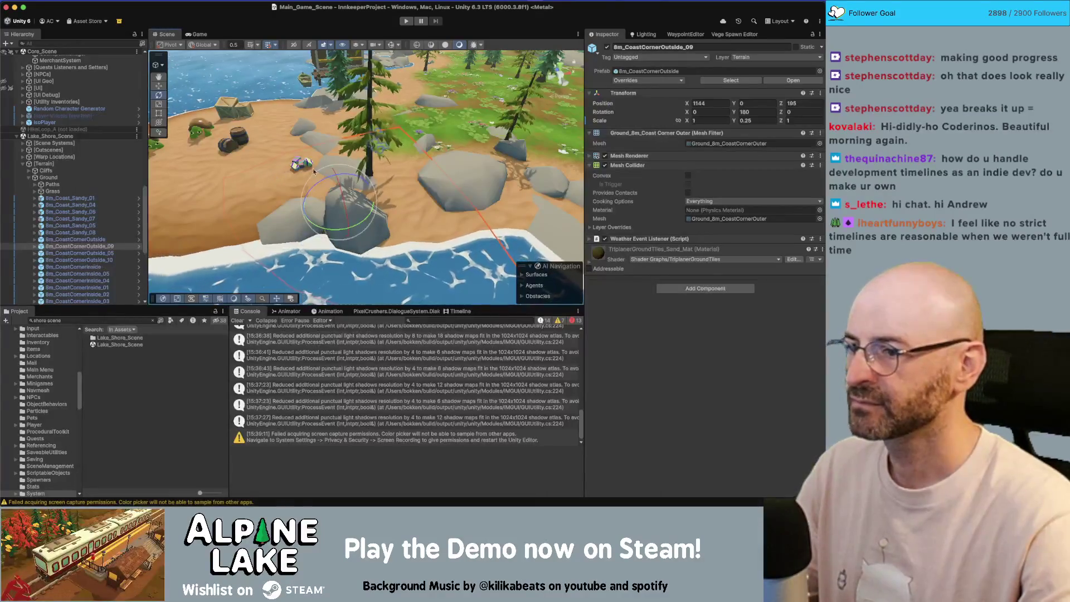
# Step: Expand the TriplanarGroundTiles sand material and sample Color 3's gold as its height-darkening colour
pyautogui.moveTo(320, 189); pyautogui.dragTo(231, 210)
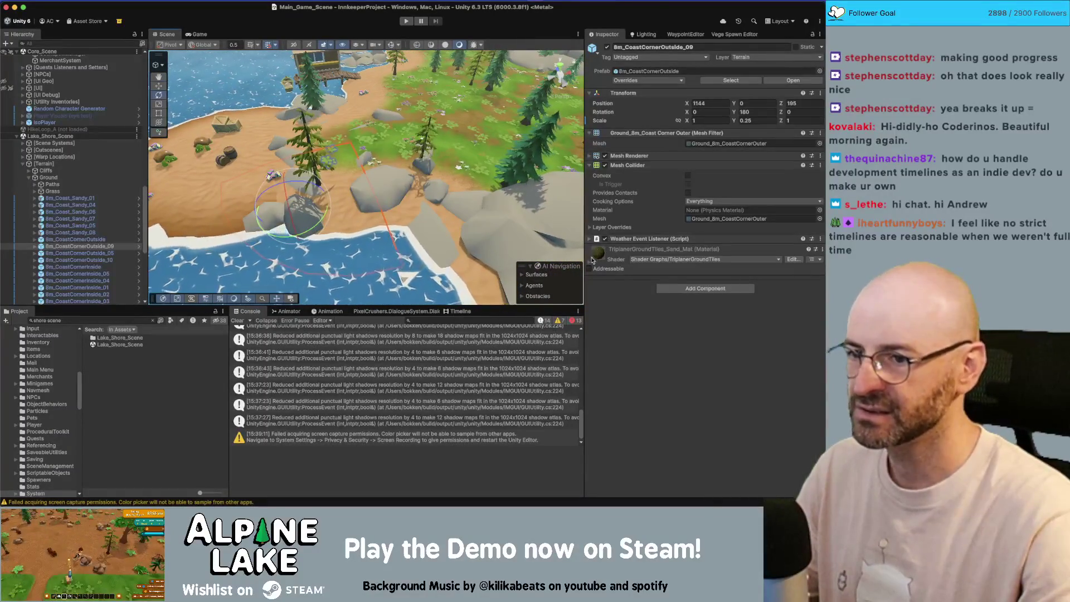
pyautogui.click(590, 255)
pyautogui.scroll(-5, 735, 409)
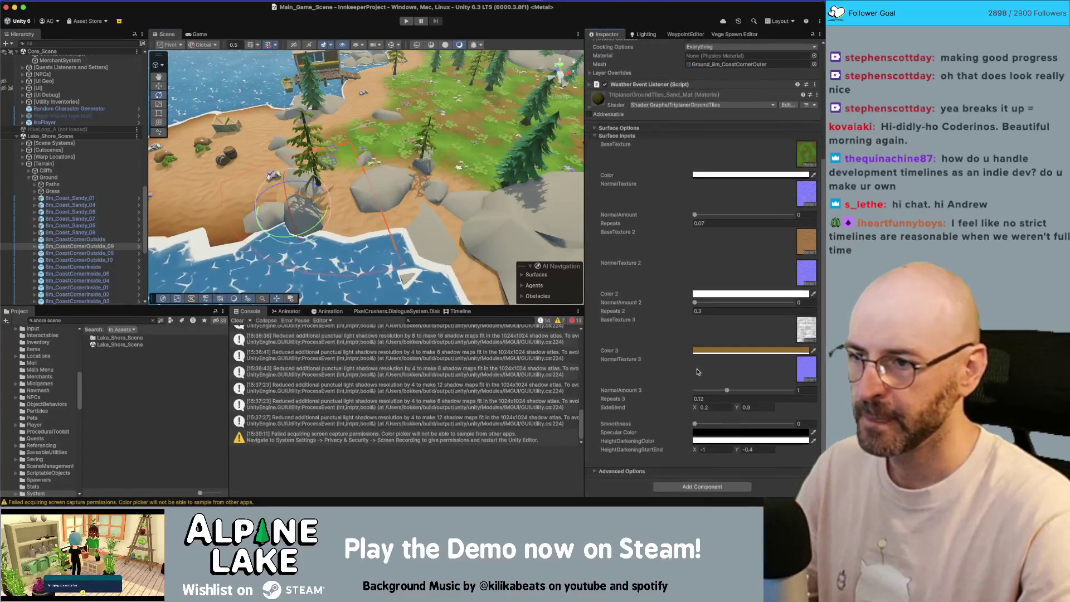
pyautogui.click(814, 432)
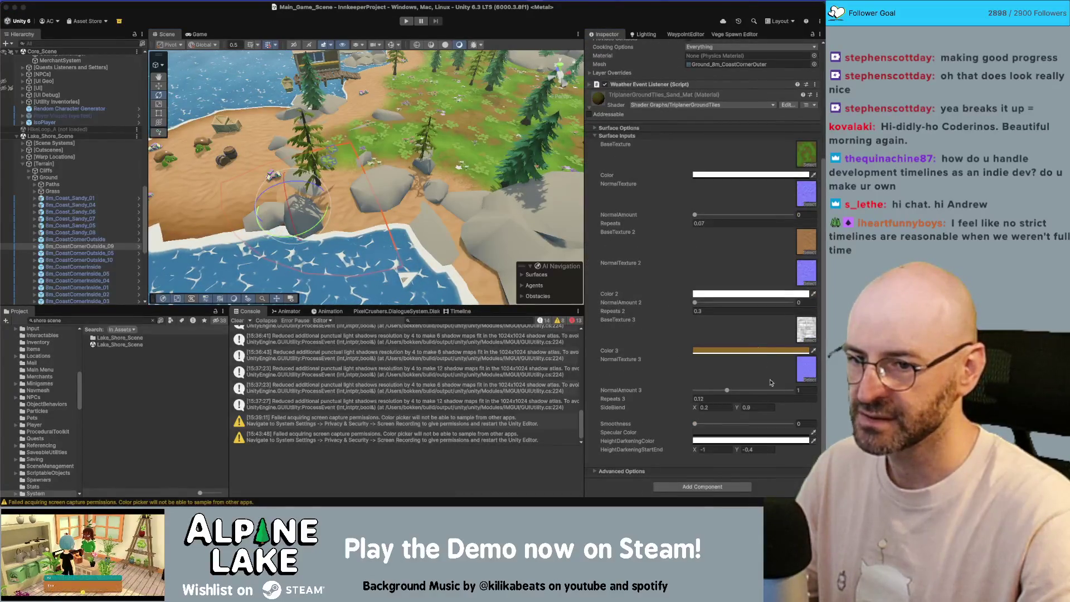
pyautogui.click(814, 441)
pyautogui.click(740, 353)
pyautogui.write('-0.07')
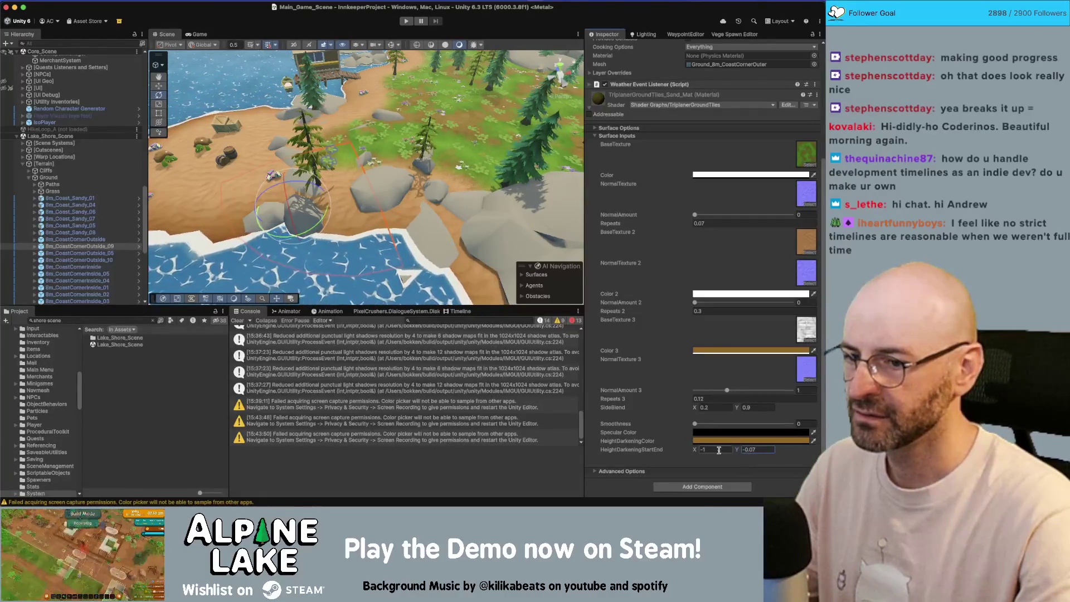
# Step: Set the height-darkening start to -0.68 and orbit the shoreline to review the sand
pyautogui.moveTo(694, 451); pyautogui.dragTo(736, 452)
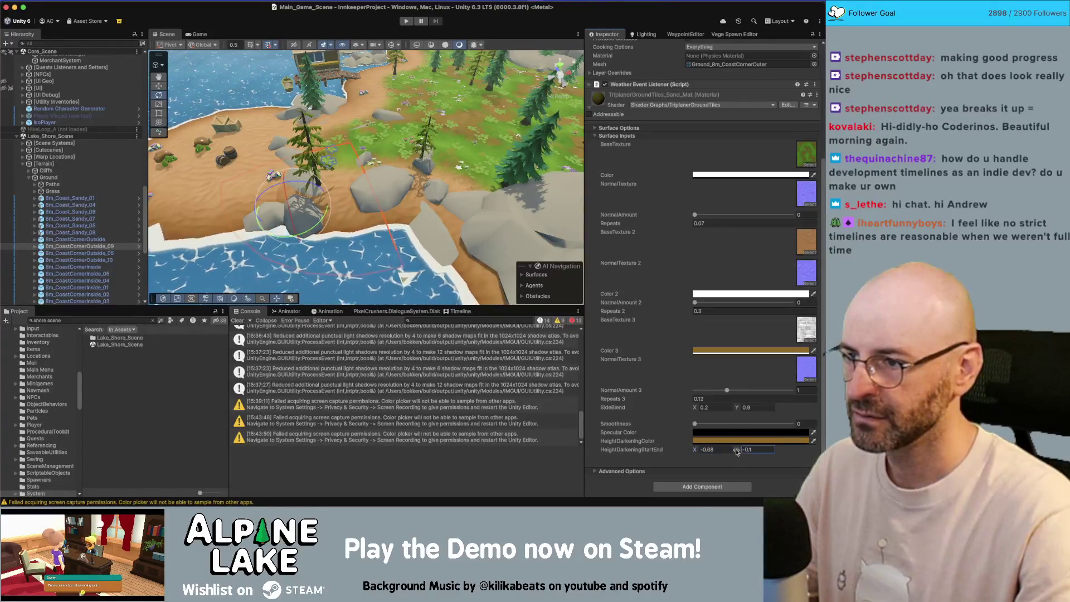
pyautogui.moveTo(474, 245)
pyautogui.mouseDown()
pyautogui.moveTo(478, 269)
pyautogui.moveTo(379, 264)
pyautogui.moveTo(339, 308)
pyautogui.moveTo(347, 307)
pyautogui.mouseUp()
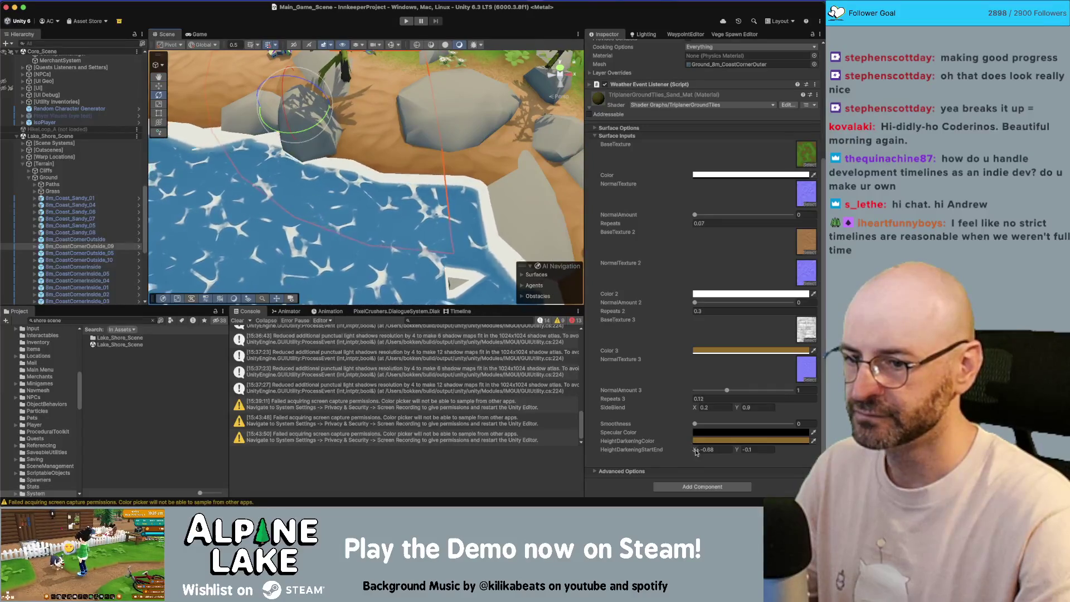
pyautogui.moveTo(368, 215); pyautogui.dragTo(366, 195)
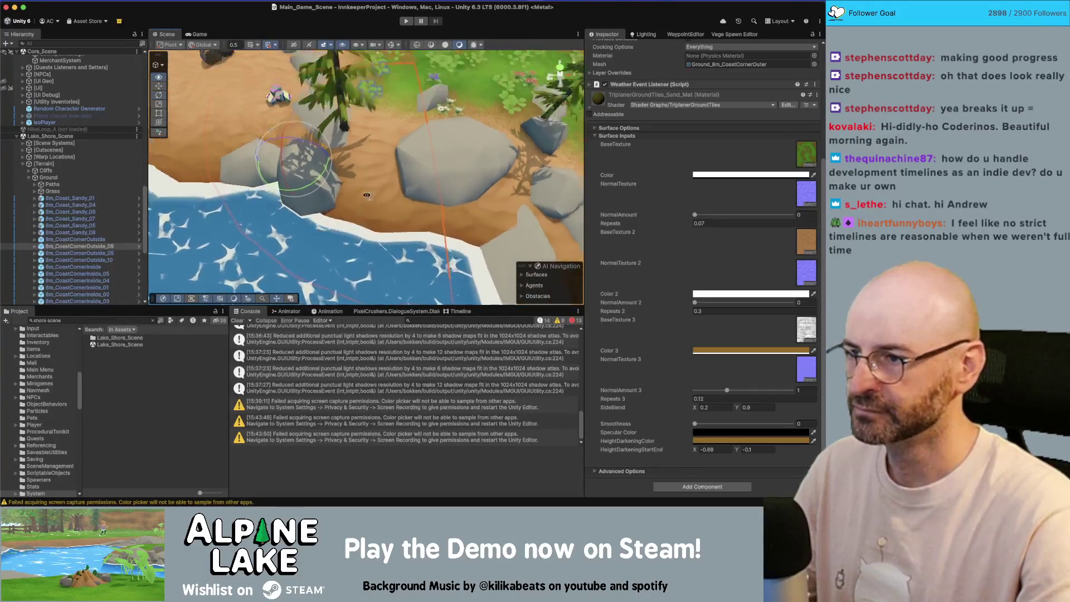
pyautogui.moveTo(333, 142)
pyautogui.mouseDown()
pyautogui.moveTo(391, 146)
pyautogui.moveTo(411, 183)
pyautogui.mouseUp()
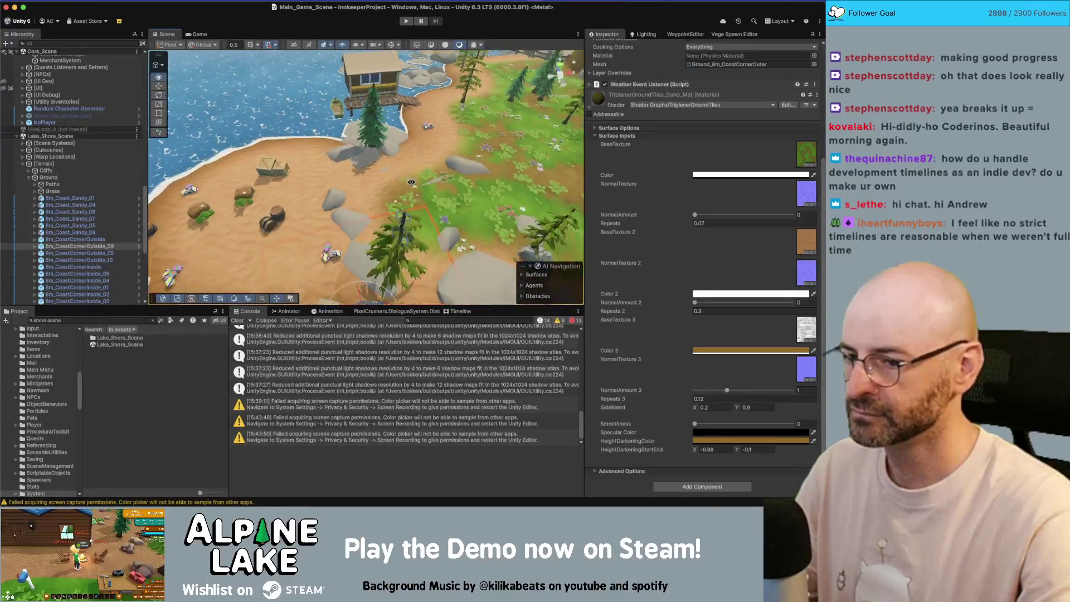
pyautogui.click(737, 450)
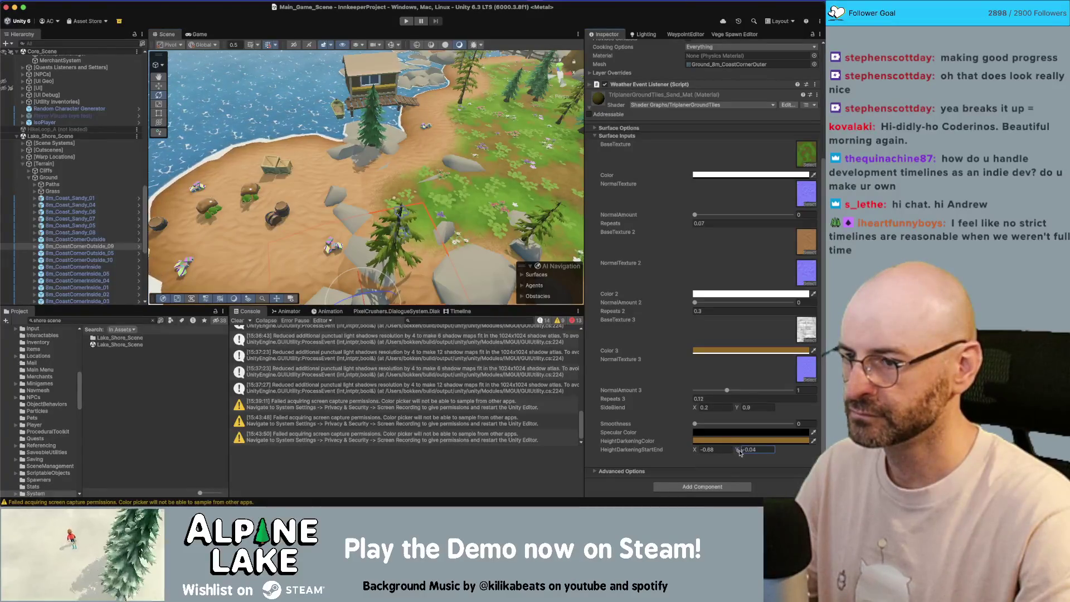
# Step: Retune the sand's height-darkening start while watching the shading near the tree and rocks
pyautogui.moveTo(433, 221); pyautogui.dragTo(433, 245)
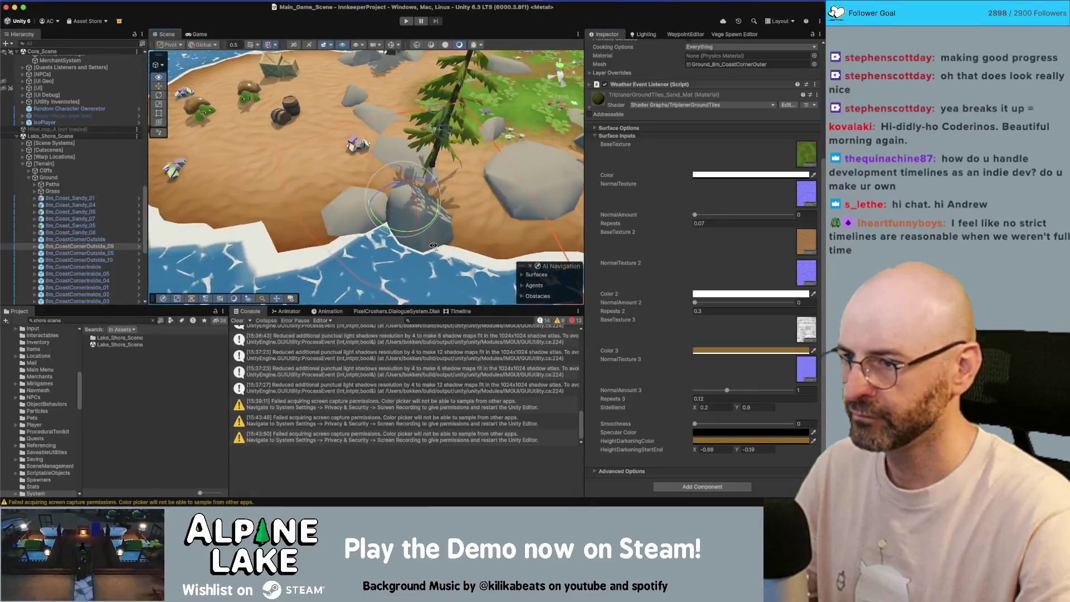
pyautogui.scroll(5, 433, 246)
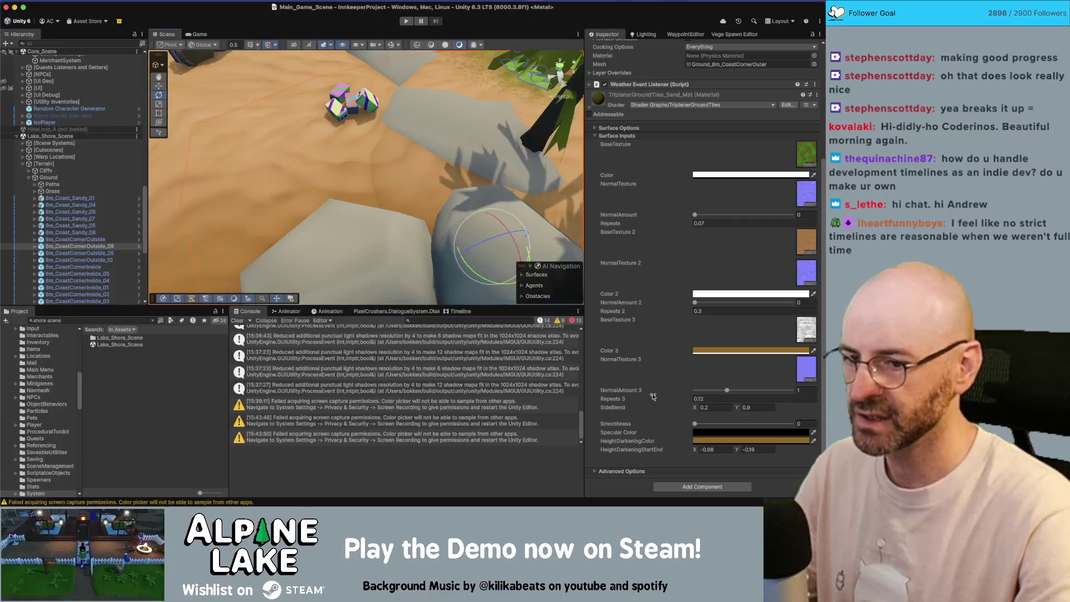
pyautogui.moveTo(695, 450); pyautogui.dragTo(702, 452)
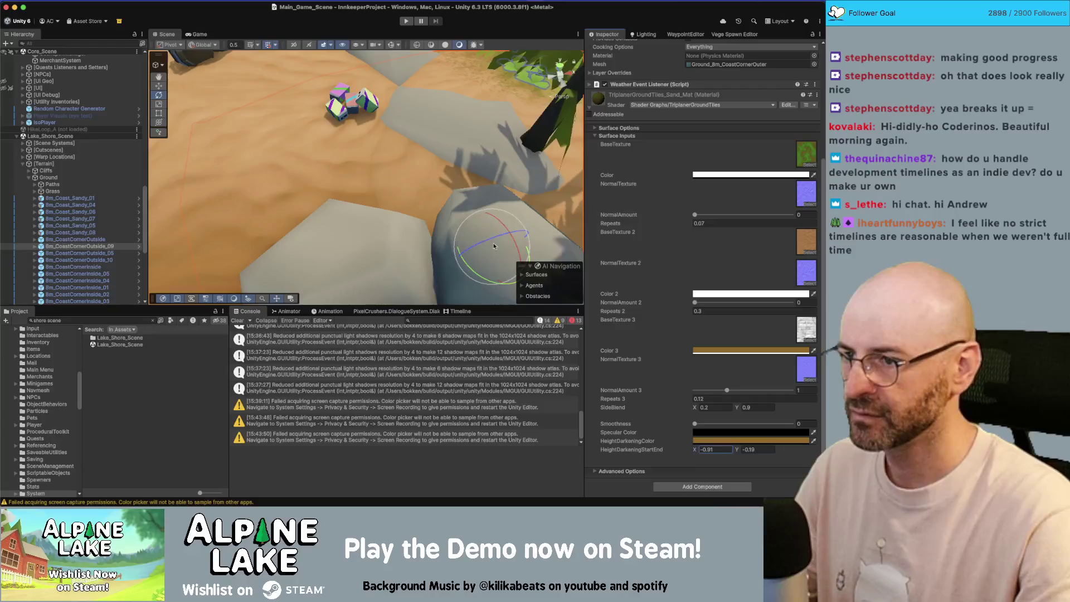
pyautogui.scroll(-10, 499, 251)
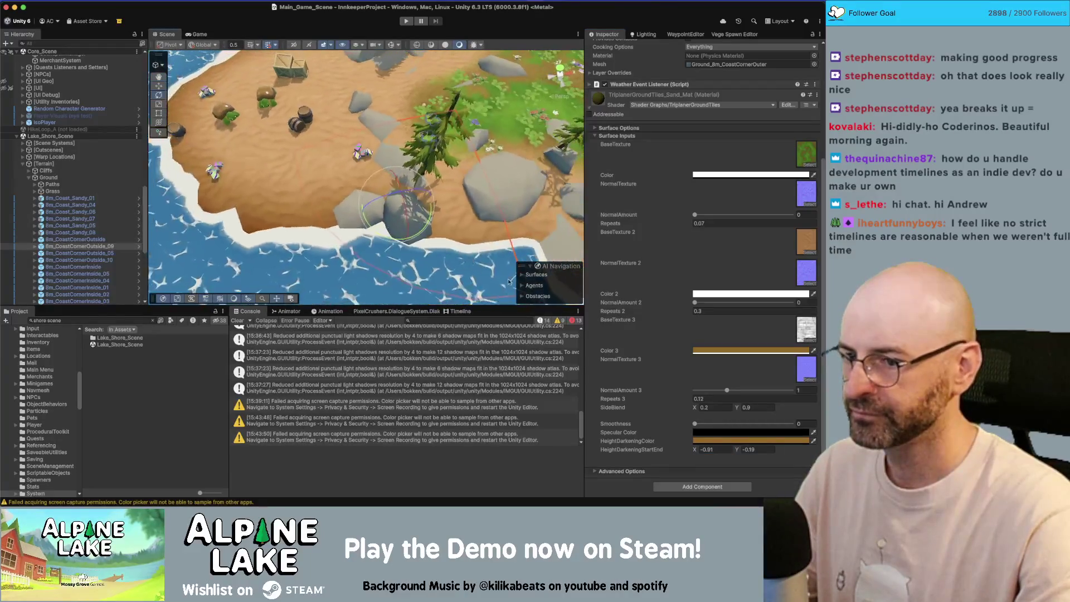
pyautogui.moveTo(694, 452); pyautogui.dragTo(735, 453)
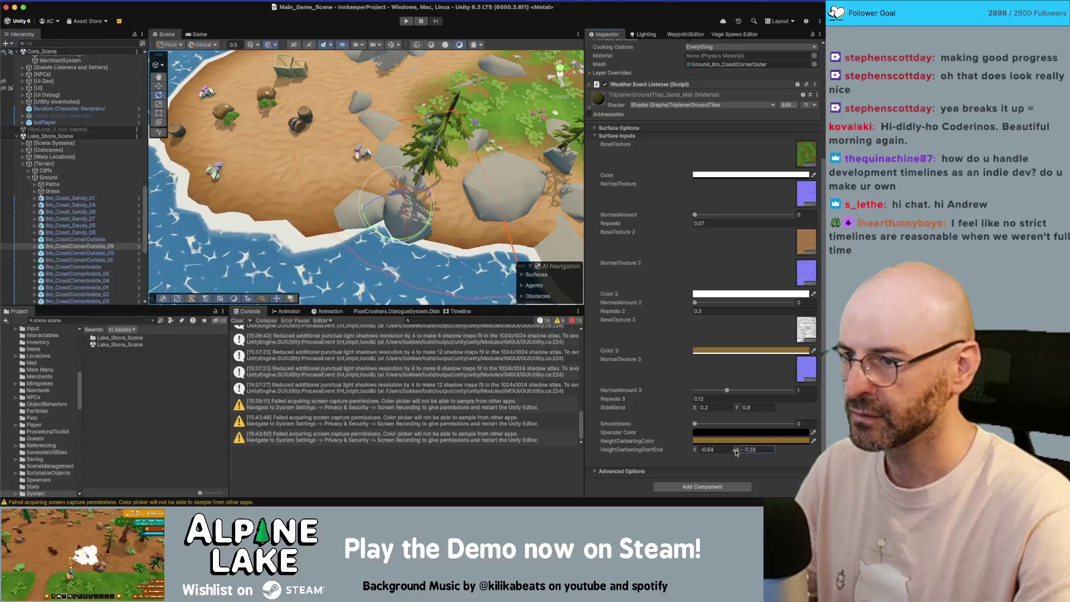
pyautogui.scroll(8, 405, 170)
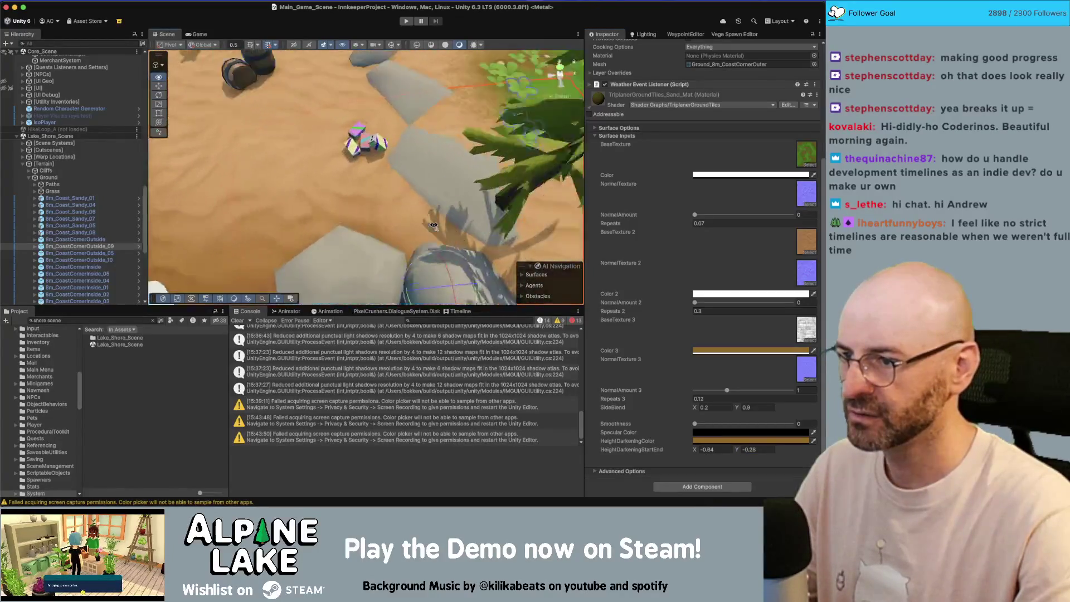
# Step: Orbit over the sand, north shore and open water to check the -0.84 to -0.28 range
pyautogui.moveTo(404, 170)
pyautogui.mouseDown()
pyautogui.moveTo(425, 261)
pyautogui.moveTo(406, 254)
pyautogui.moveTo(401, 227)
pyautogui.mouseUp()
pyautogui.scroll(-5, 425, 262)
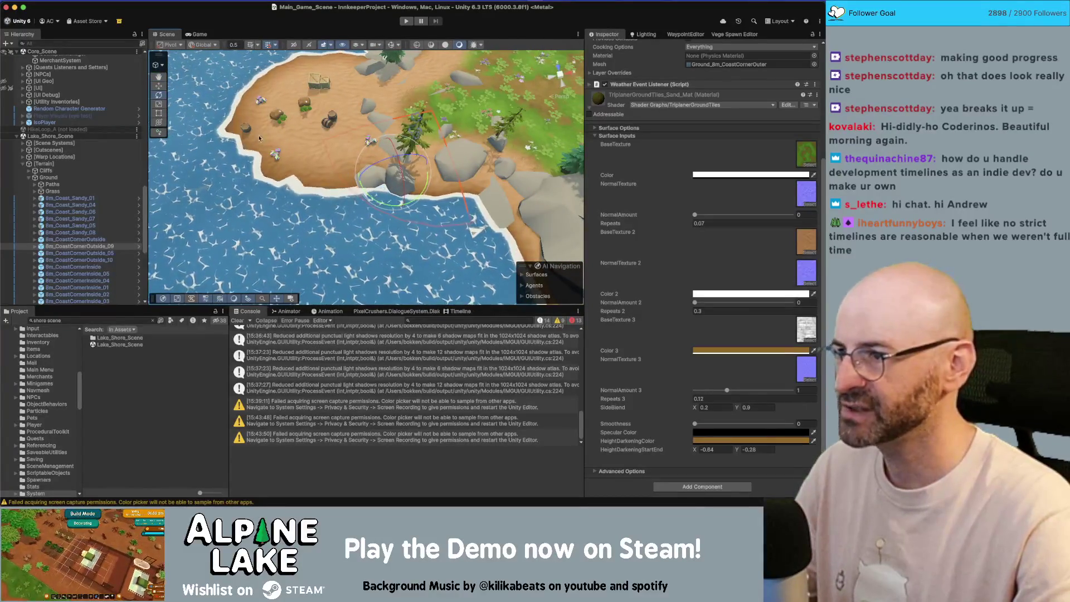
pyautogui.moveTo(376, 84); pyautogui.dragTo(375, 78)
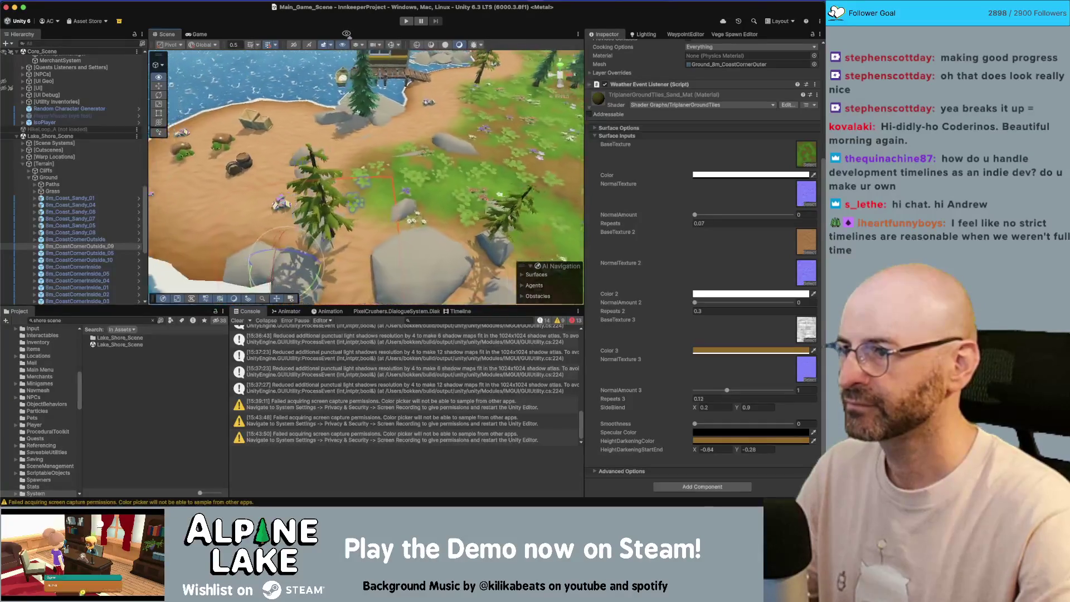
pyautogui.moveTo(357, 111)
pyautogui.mouseDown()
pyautogui.moveTo(331, 1)
pyautogui.moveTo(330, 199)
pyautogui.mouseUp()
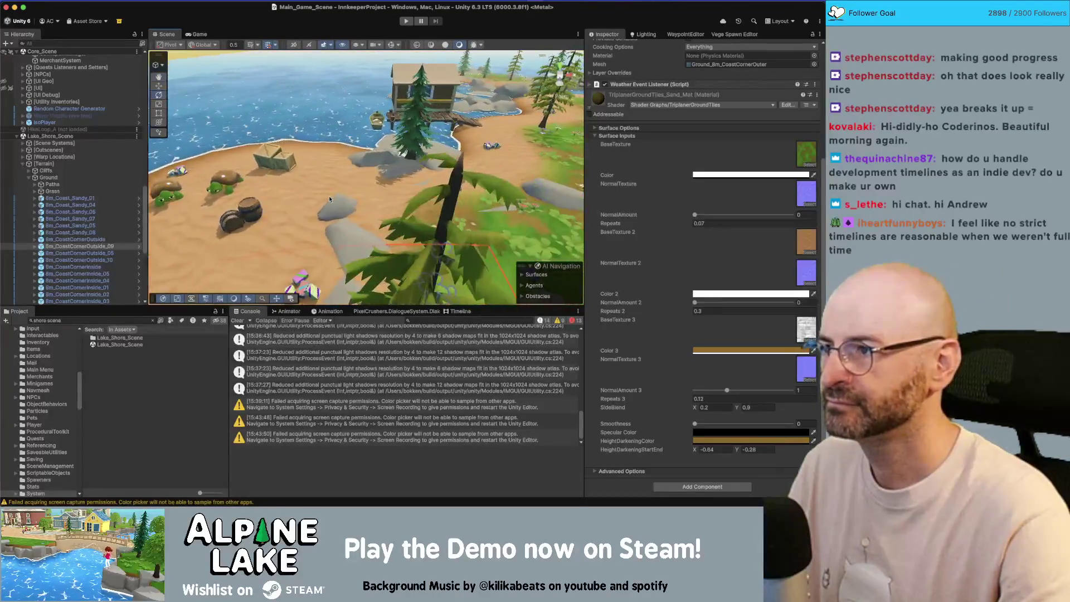
pyautogui.rightClick(83, 136)
# Step: Unload Lake_Shore_Scene and load the HikeLoop_B scene
pyautogui.click(98, 187)
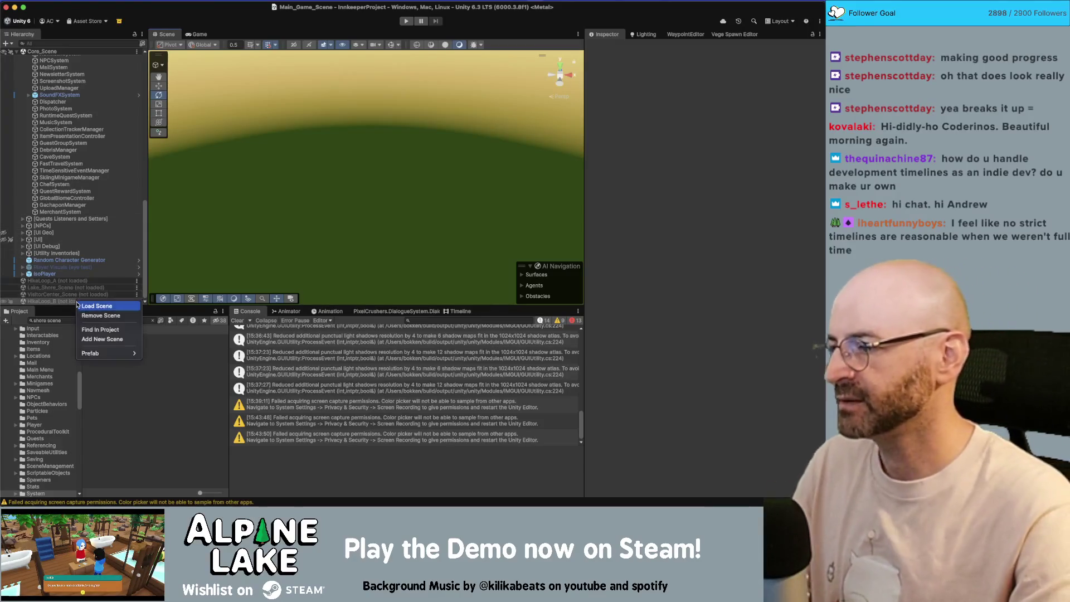
pyautogui.doubleClick(89, 301)
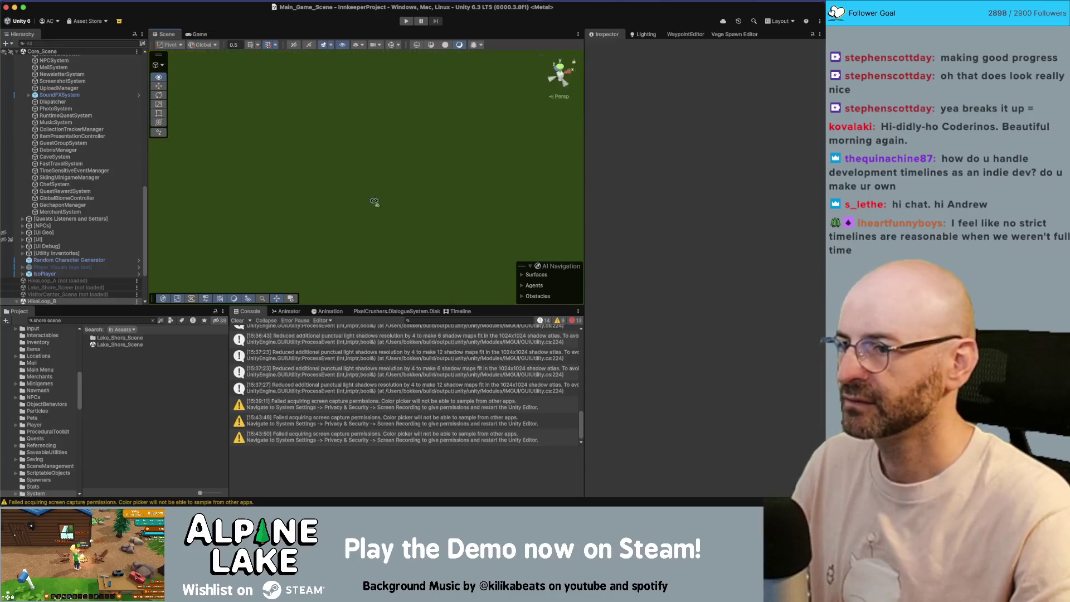
pyautogui.scroll(-5, 87, 263)
pyautogui.click(53, 274)
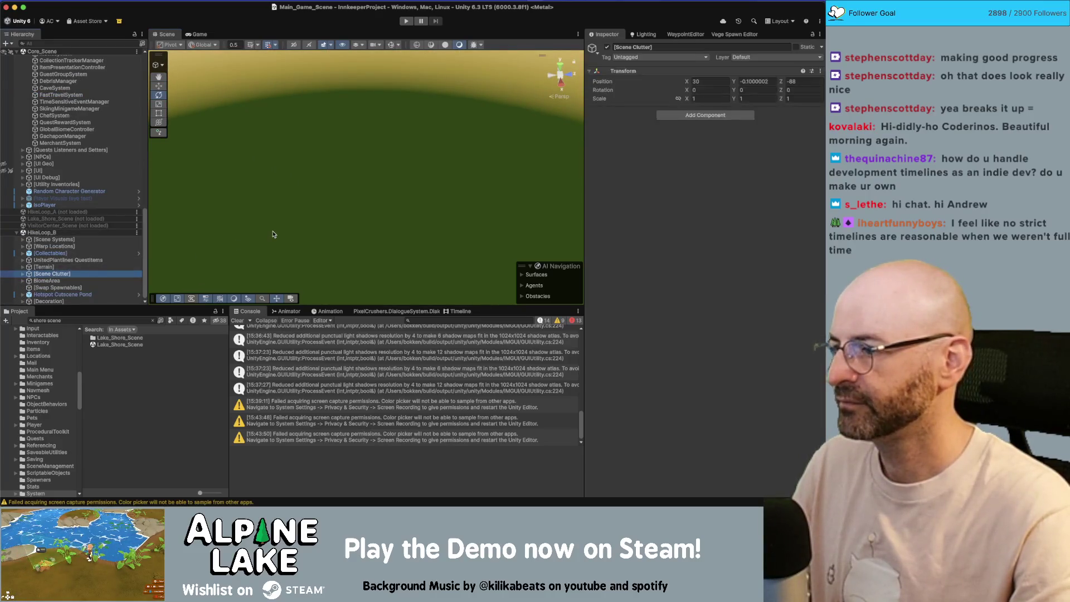
pyautogui.scroll(10, 290, 207)
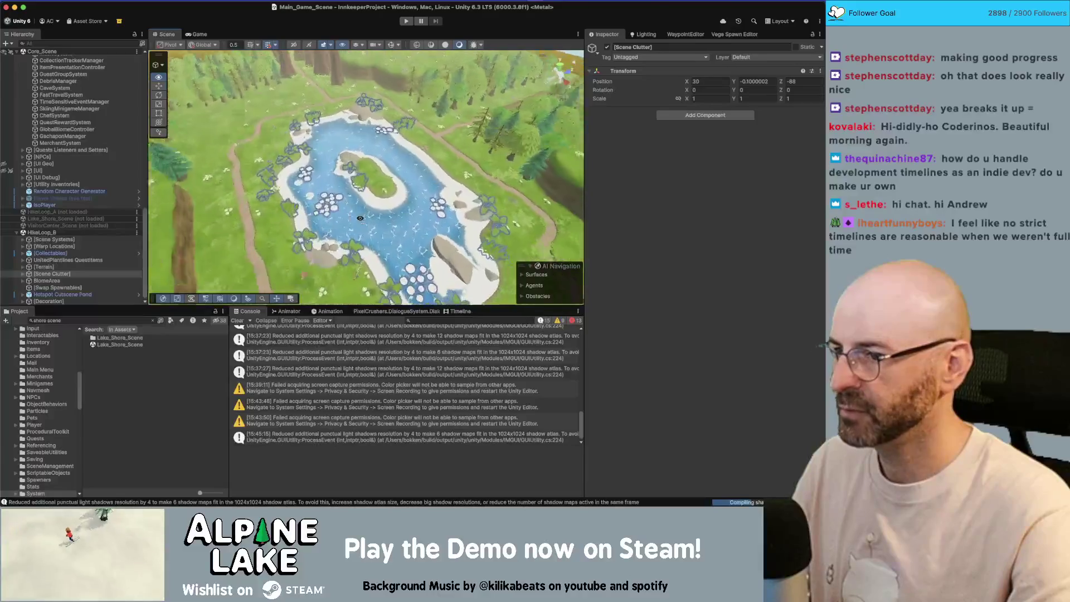
# Step: Disable the Ice object covering the pond and frame the open water
pyautogui.moveTo(473, 224); pyautogui.dragTo(369, 235)
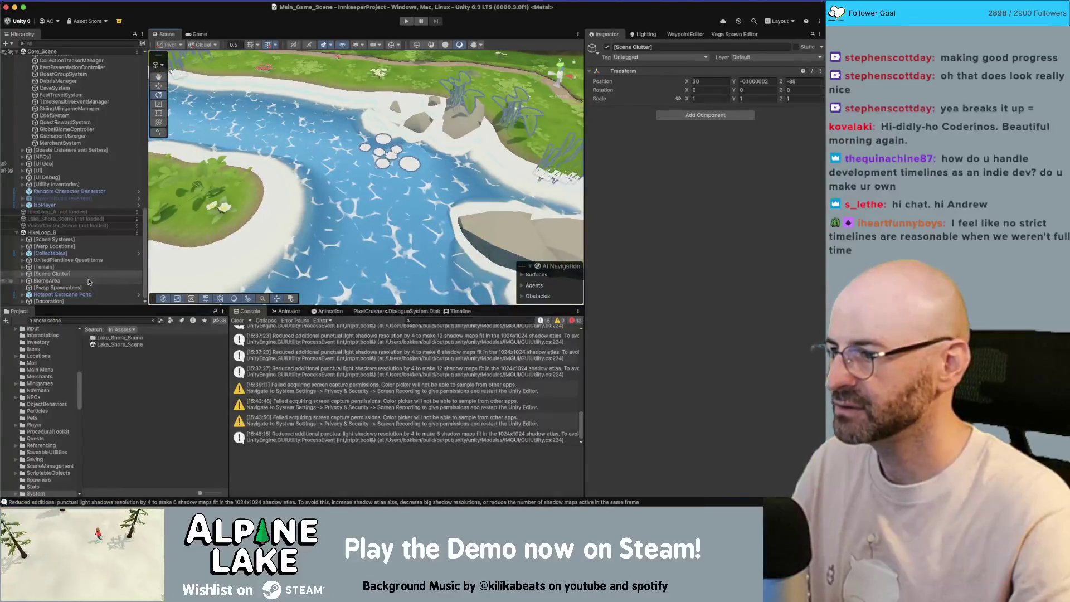
pyautogui.click(369, 235)
pyautogui.scroll(-3, 370, 235)
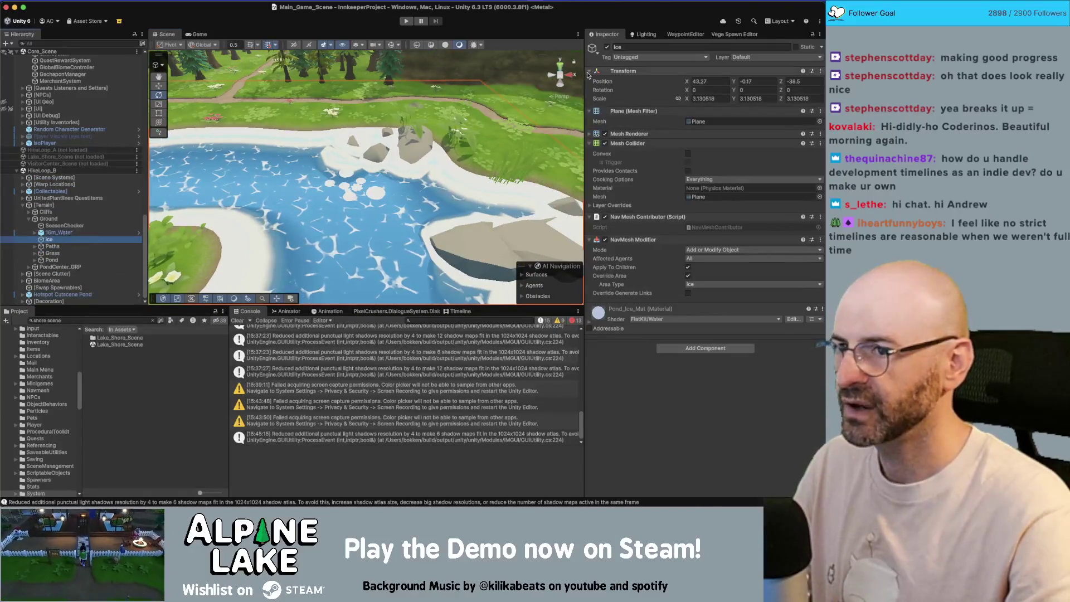
pyautogui.click(607, 48)
pyautogui.moveTo(401, 178); pyautogui.dragTo(374, 116)
pyautogui.scroll(5, 374, 116)
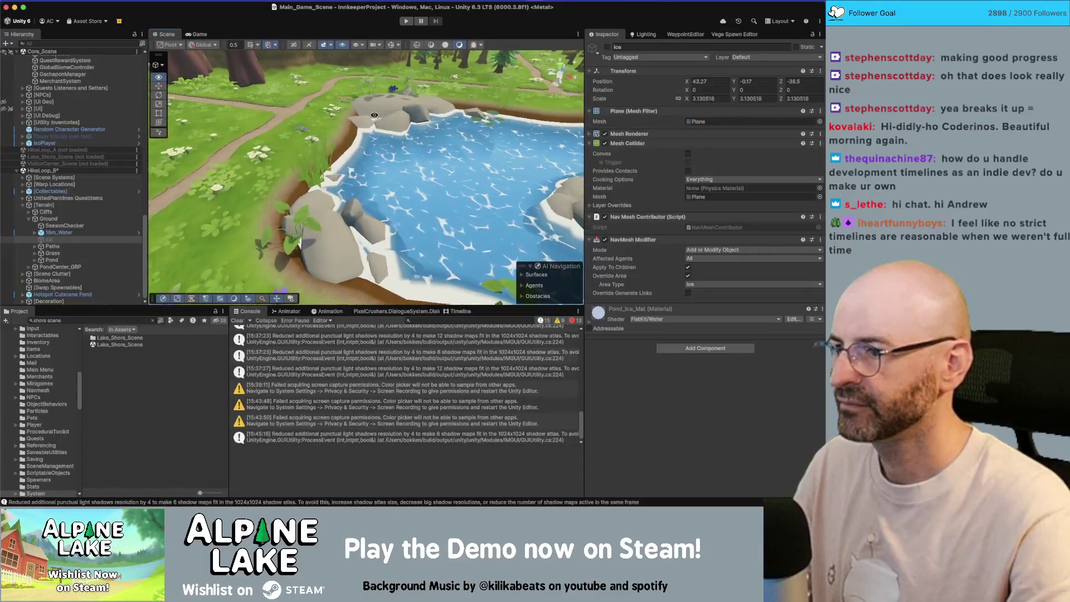
pyautogui.moveTo(374, 116); pyautogui.dragTo(379, 131)
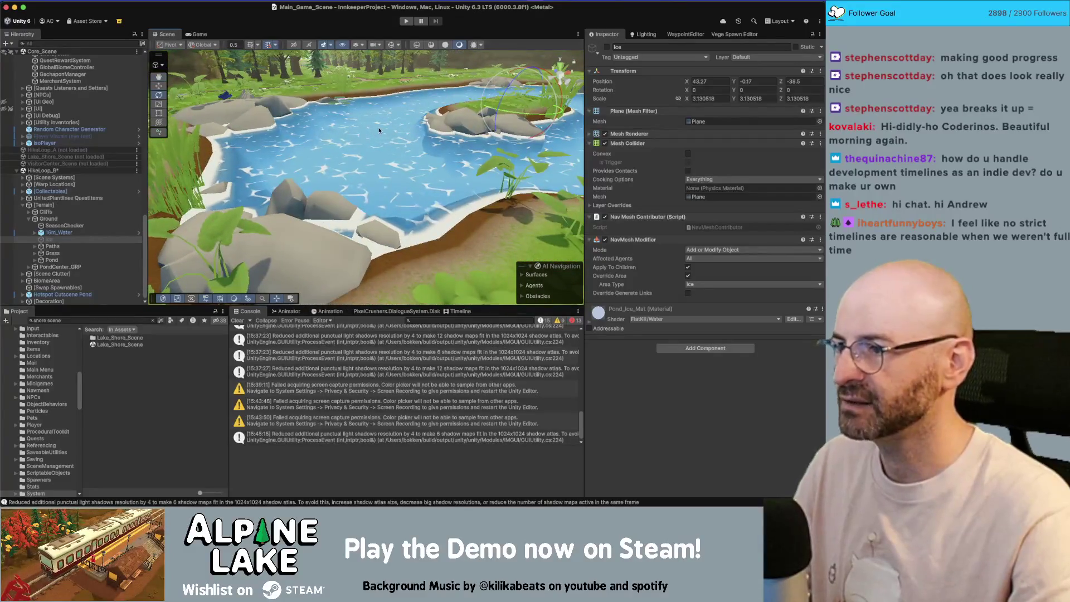
pyautogui.press('f')
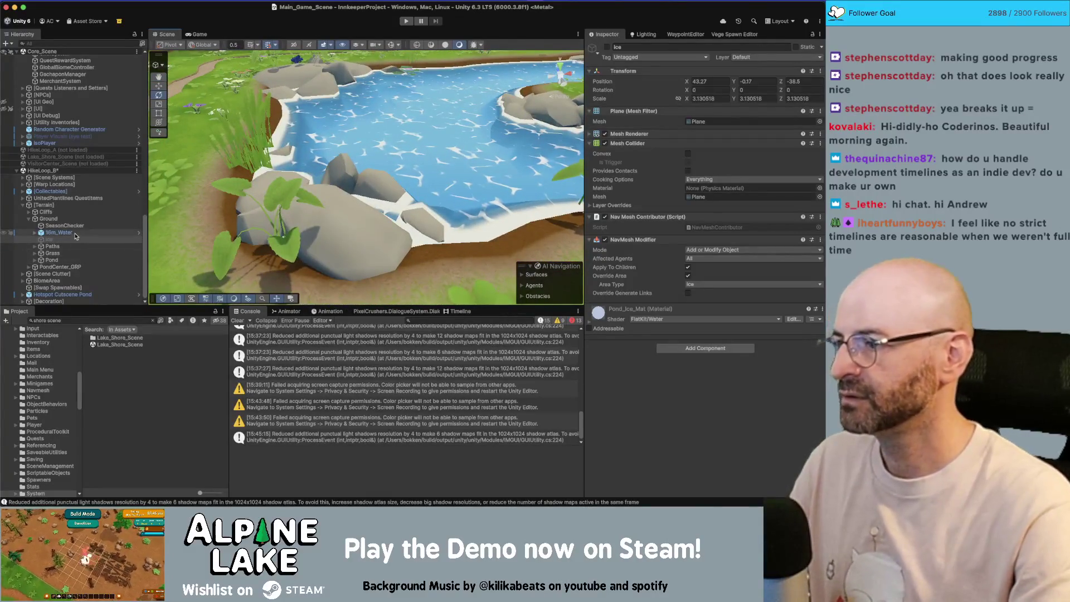
# Step: Select 16m_Water and undo its accidental height shift
pyautogui.click(76, 234)
pyautogui.moveTo(535, 145)
pyautogui.mouseDown()
pyautogui.moveTo(581, 84)
pyautogui.moveTo(424, 117)
pyautogui.moveTo(409, 106)
pyautogui.mouseUp()
pyautogui.hotkey('ctrl', 'z')
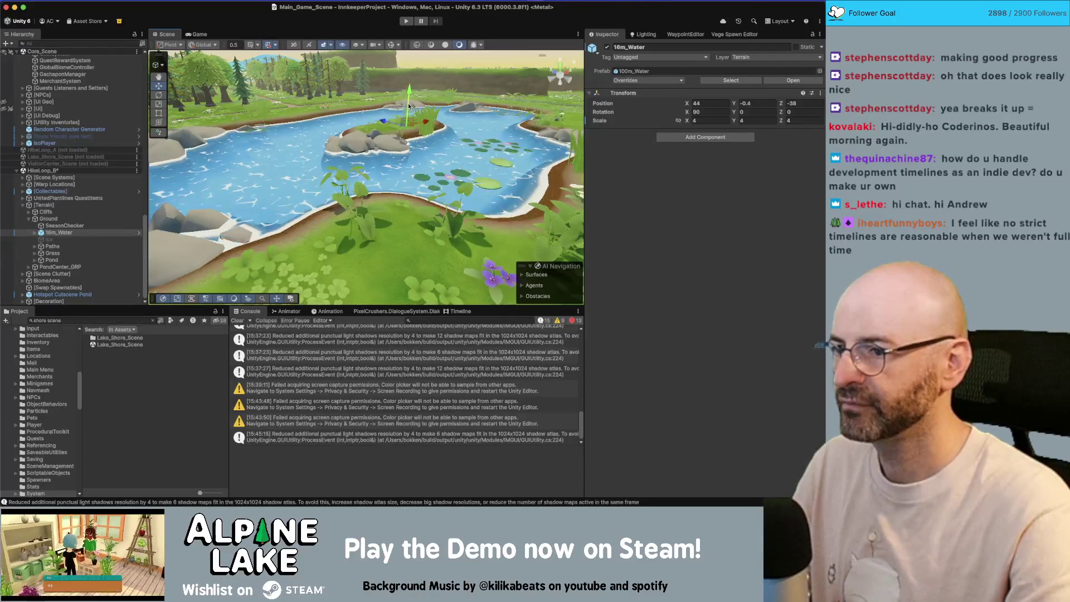
# Step: Select two lily pads floating on the pond
pyautogui.scroll(3, 421, 201)
pyautogui.keyDown('shift'); pyautogui.click(425, 202); pyautogui.keyUp('shift')
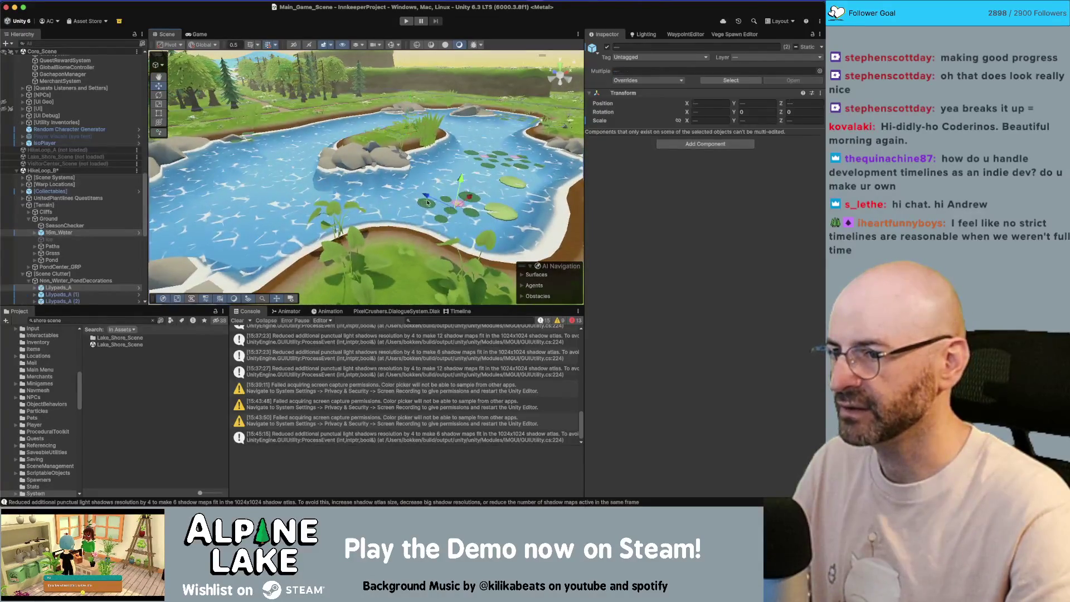
pyautogui.keyDown('shift'); pyautogui.click(507, 210); pyautogui.keyUp('shift')
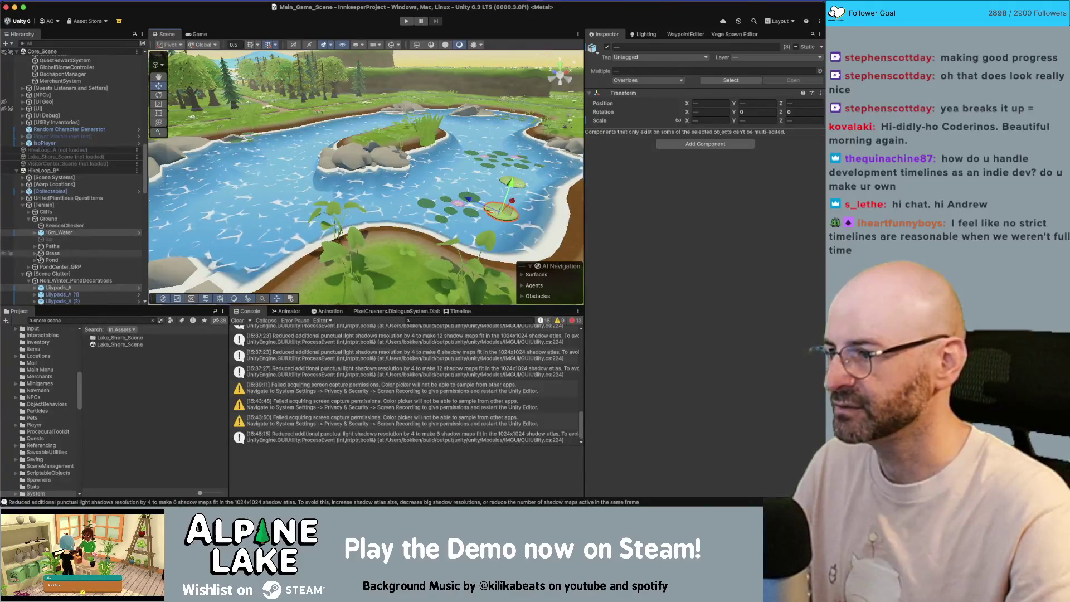
pyautogui.scroll(-1, 60, 262)
pyautogui.scroll(-1, 83, 273)
pyautogui.scroll(-1, 69, 270)
# Step: Select Lilypads_A through Lilypads_B in the Hierarchy and frame them
pyautogui.click(73, 266)
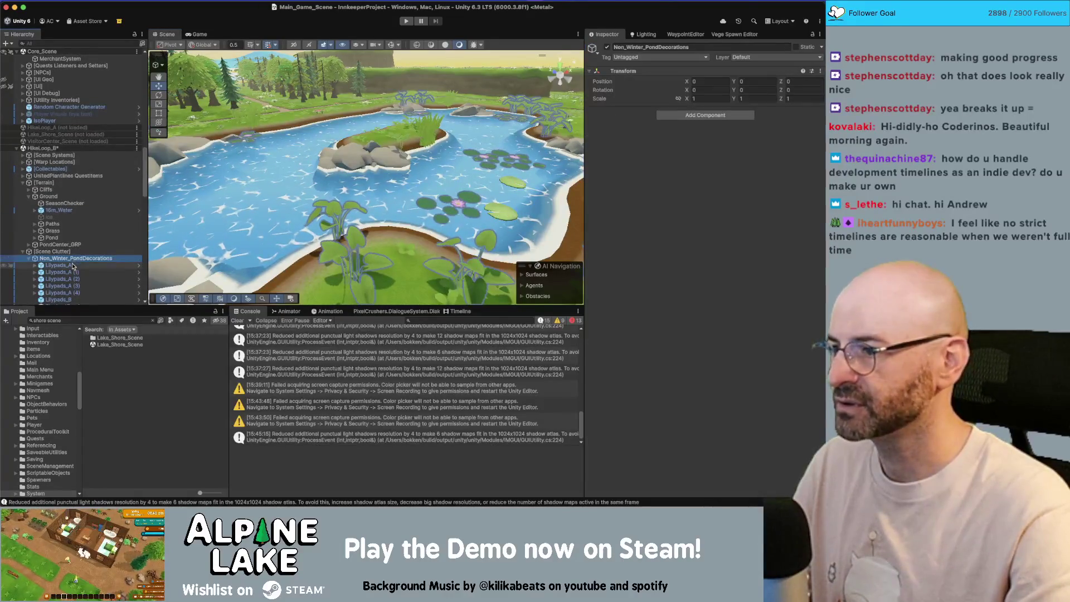
pyautogui.click(73, 266)
pyautogui.scroll(-2, 71, 266)
pyautogui.scroll(-10, 72, 267)
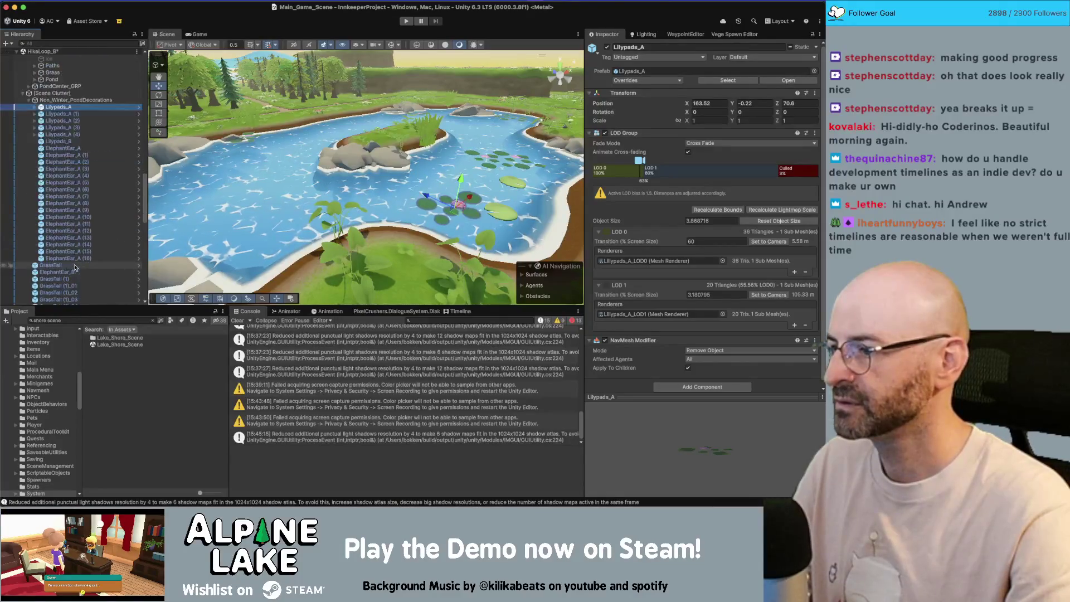
pyautogui.keyDown('shift'); pyautogui.click(77, 143); pyautogui.keyUp('shift')
pyautogui.press('f')
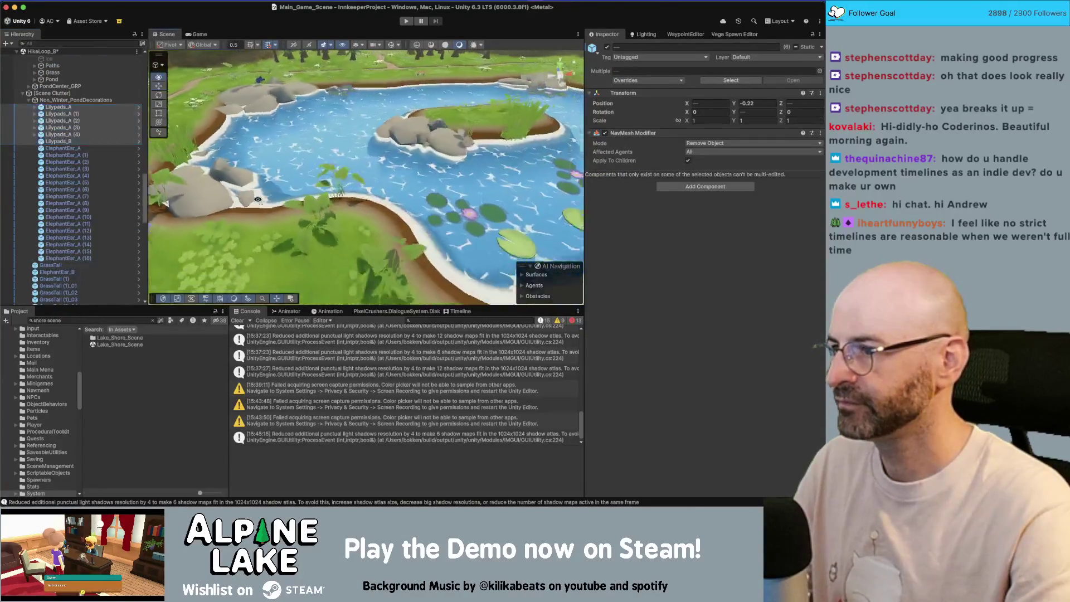
pyautogui.moveTo(258, 199); pyautogui.dragTo(258, 199)
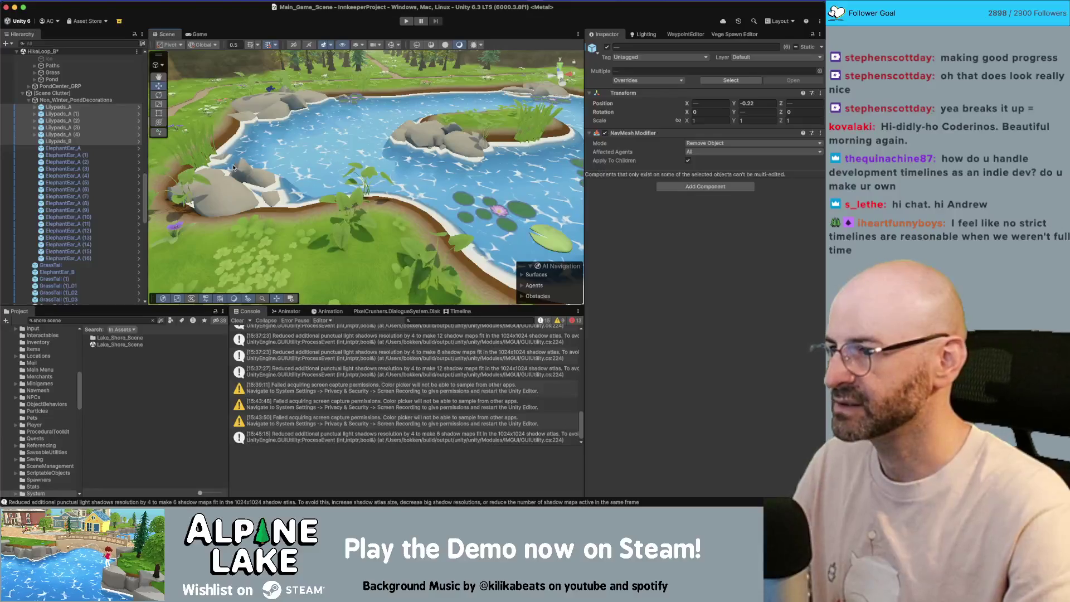
# Step: Add 16m_Water to the selection, frame the pond, and pick its water_GEO mesh
pyautogui.scroll(3, 78, 84)
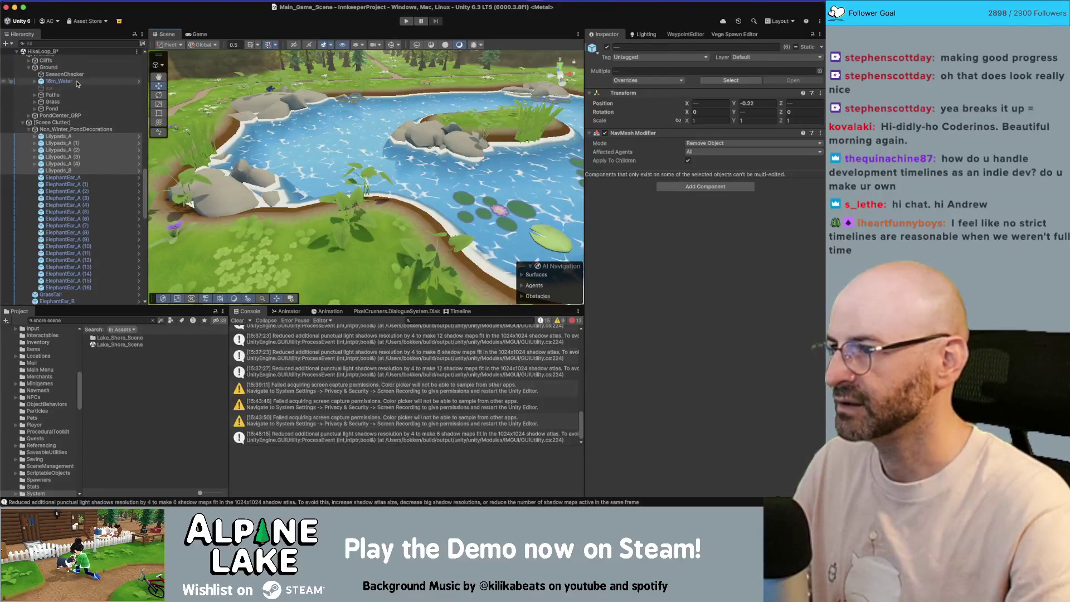
pyautogui.keyDown('super'); pyautogui.click(58, 82); pyautogui.keyUp('super')
pyautogui.press('f')
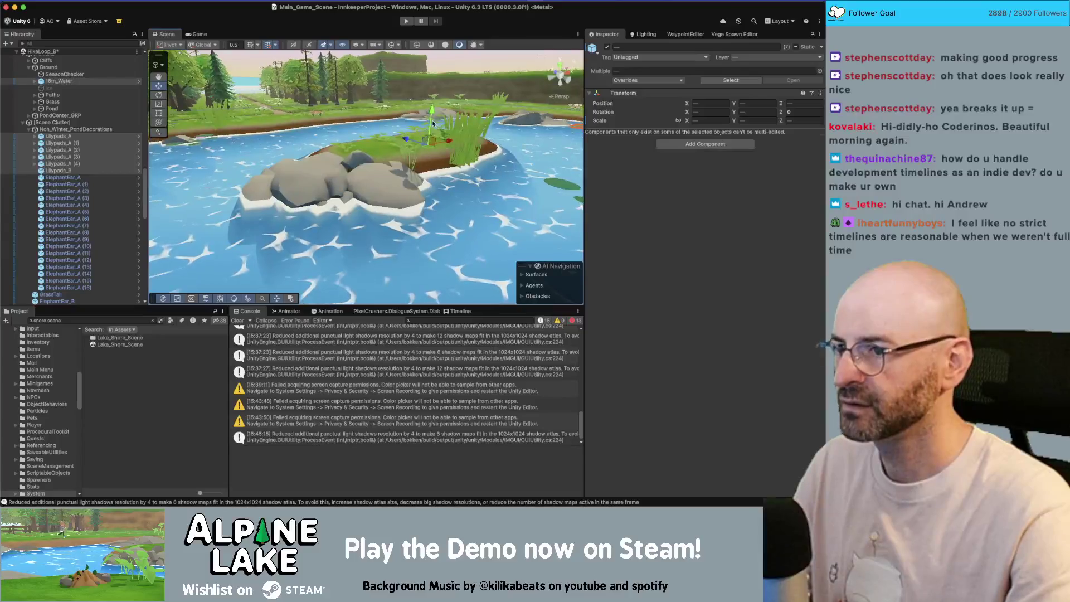
pyautogui.moveTo(433, 124)
pyautogui.mouseDown()
pyautogui.moveTo(342, 195)
pyautogui.moveTo(360, 133)
pyautogui.moveTo(381, 129)
pyautogui.moveTo(380, 166)
pyautogui.moveTo(385, 154)
pyautogui.mouseUp()
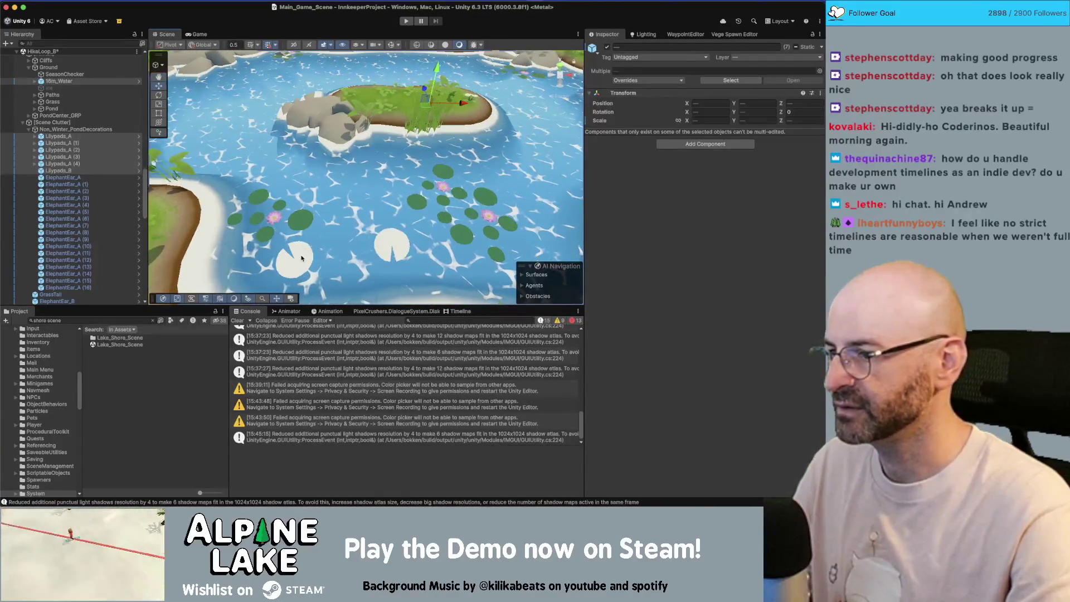
pyautogui.click(385, 250)
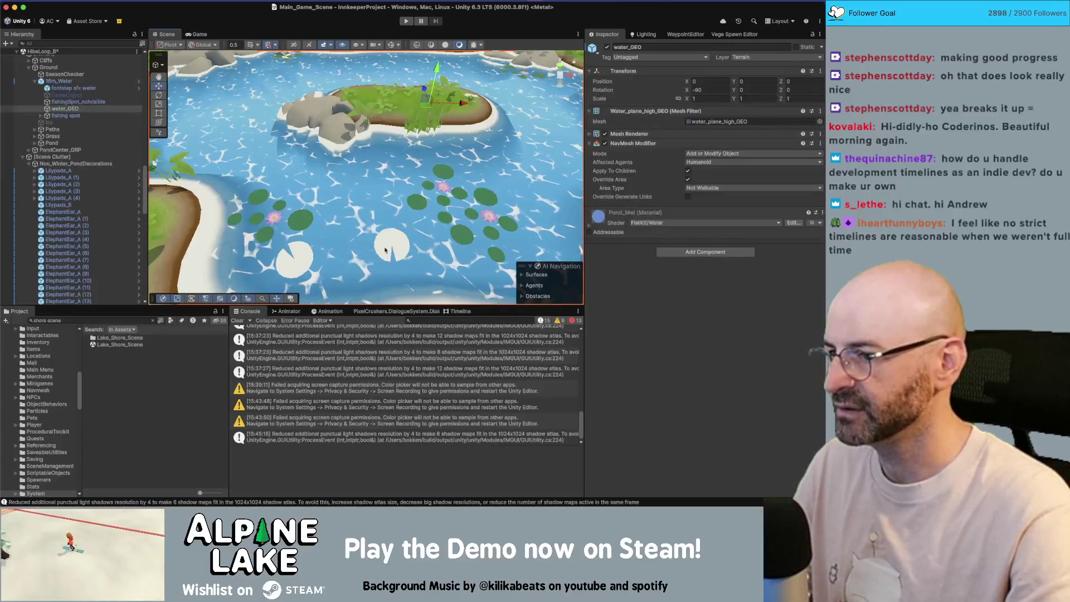
# Step: Collapse the Non_Winter_PondDecorations, Decoration, Terrain and Scene Clutter groups
pyautogui.click(27, 164)
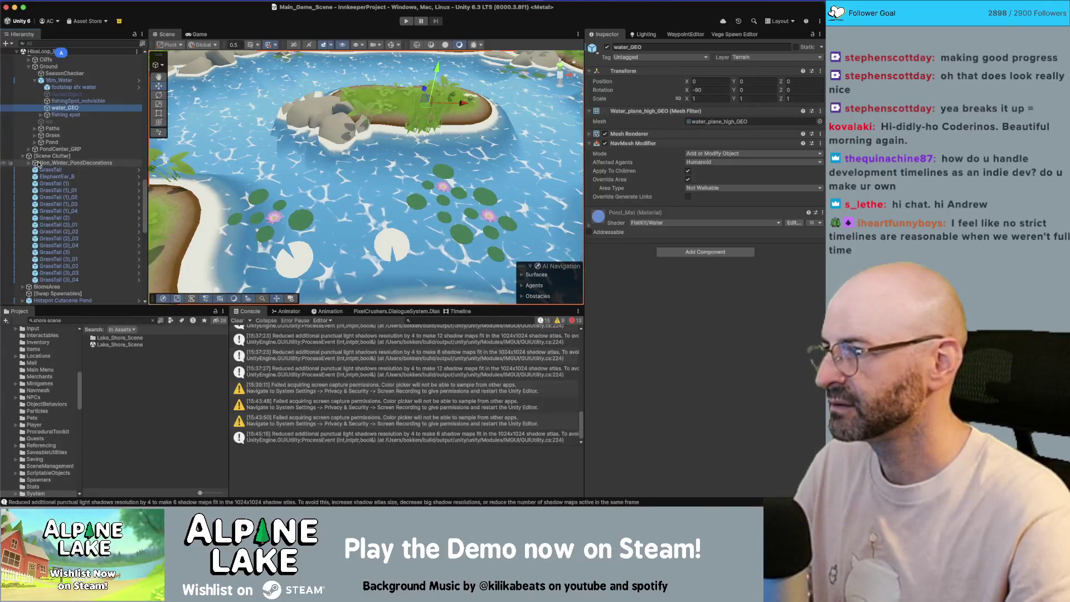
pyautogui.scroll(-5, 25, 212)
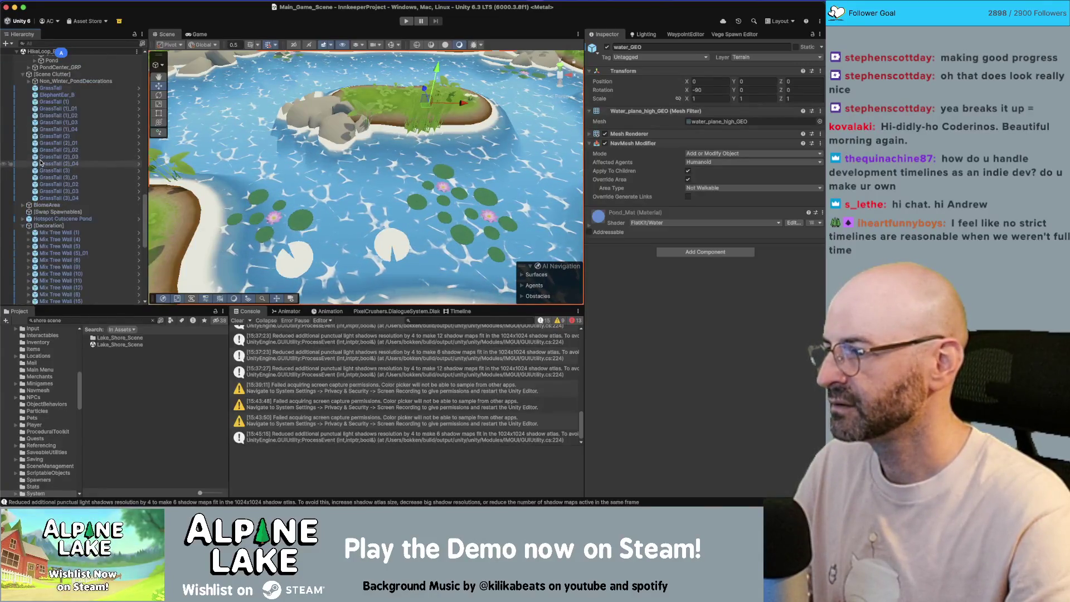
pyautogui.click(22, 222)
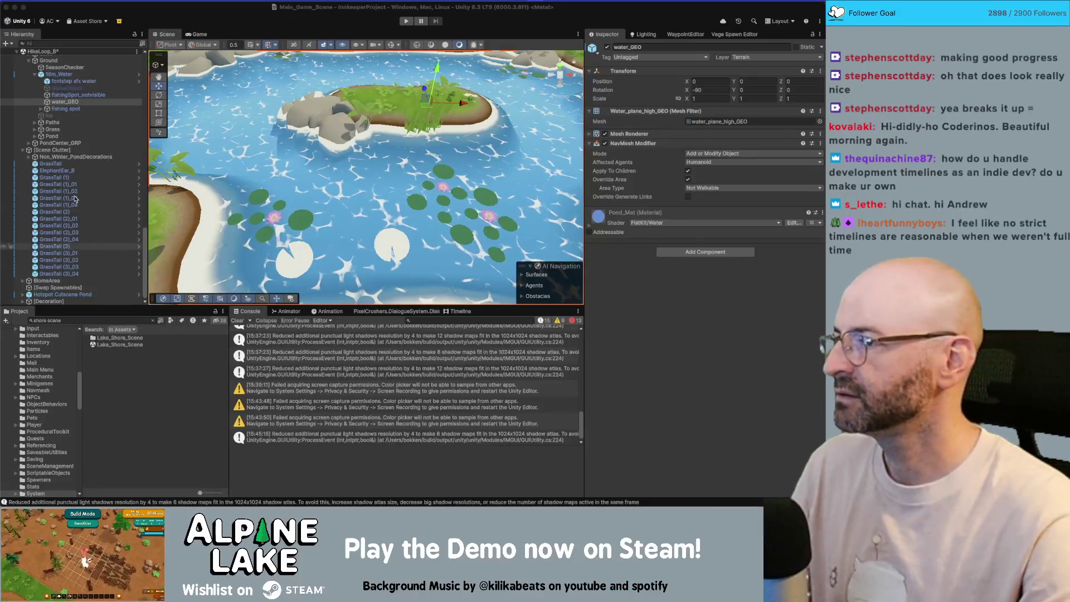
pyautogui.scroll(3, 76, 201)
pyautogui.scroll(2, 76, 202)
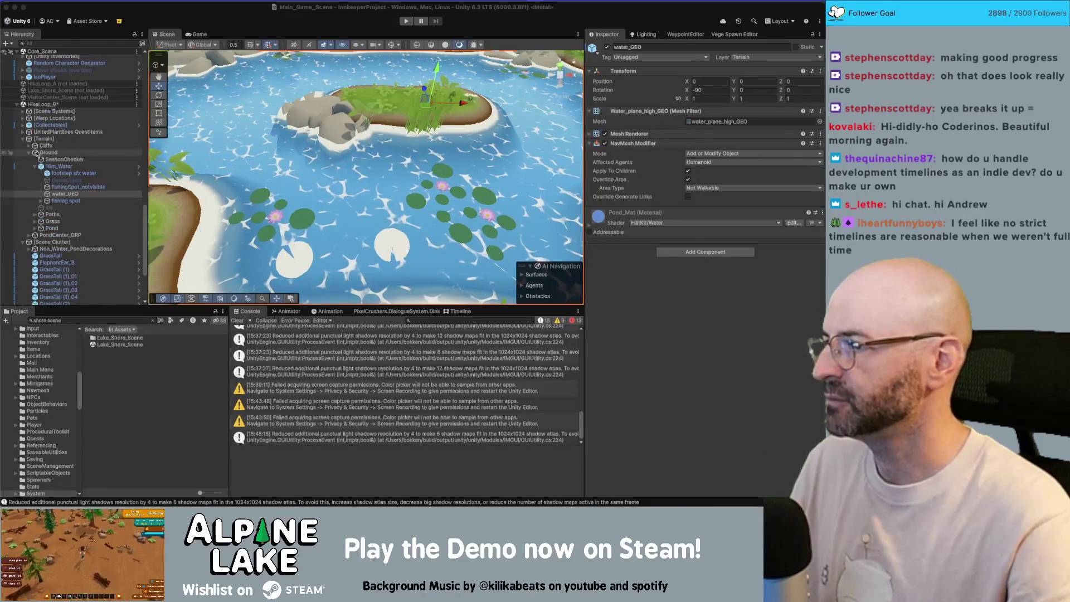
pyautogui.scroll(-1, 36, 175)
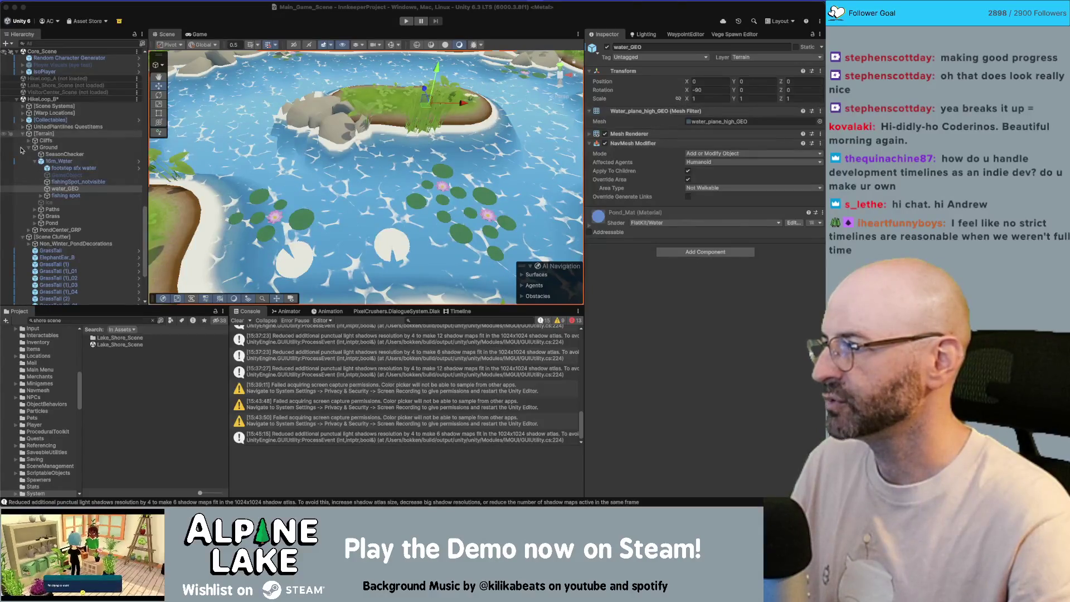
pyautogui.click(22, 133)
pyautogui.scroll(7, 22, 156)
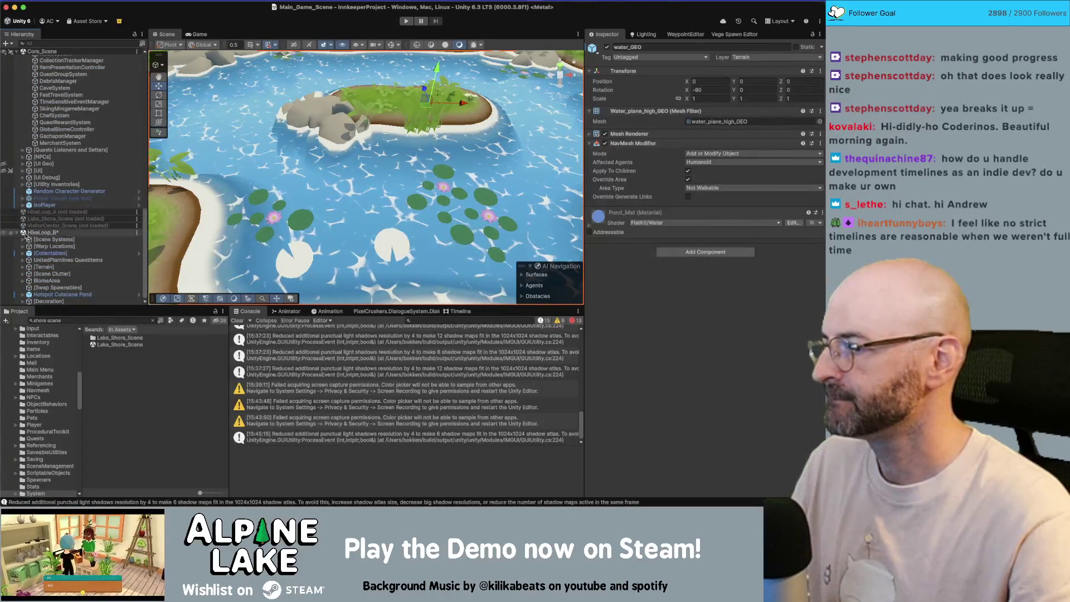
# Step: Expand BiomeArea and select the BiomeSpot Frog object
pyautogui.click(22, 280)
pyautogui.scroll(-3, 25, 278)
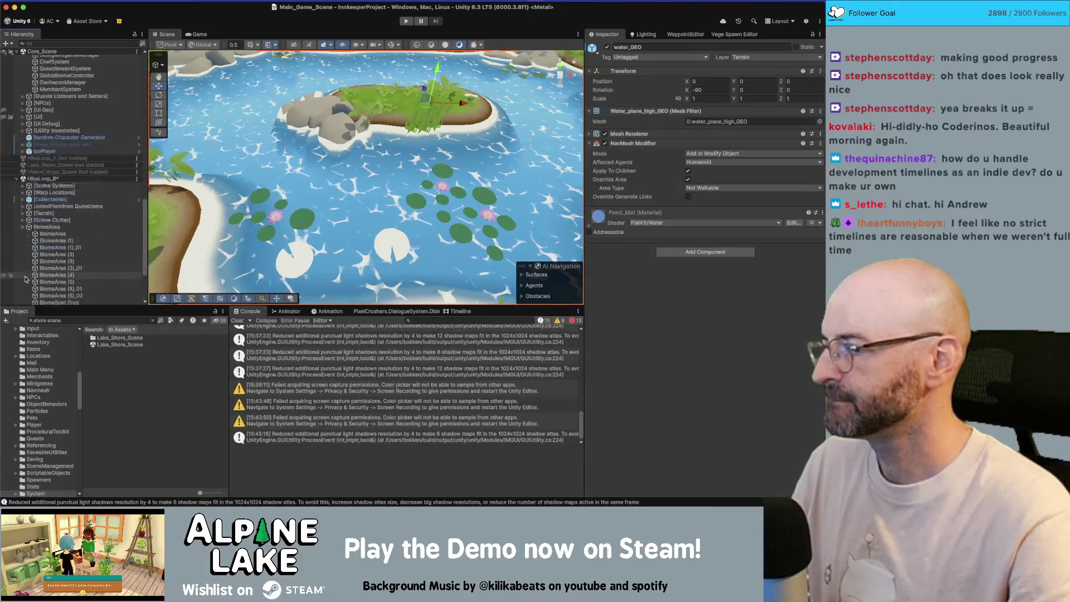
pyautogui.scroll(-5, 25, 279)
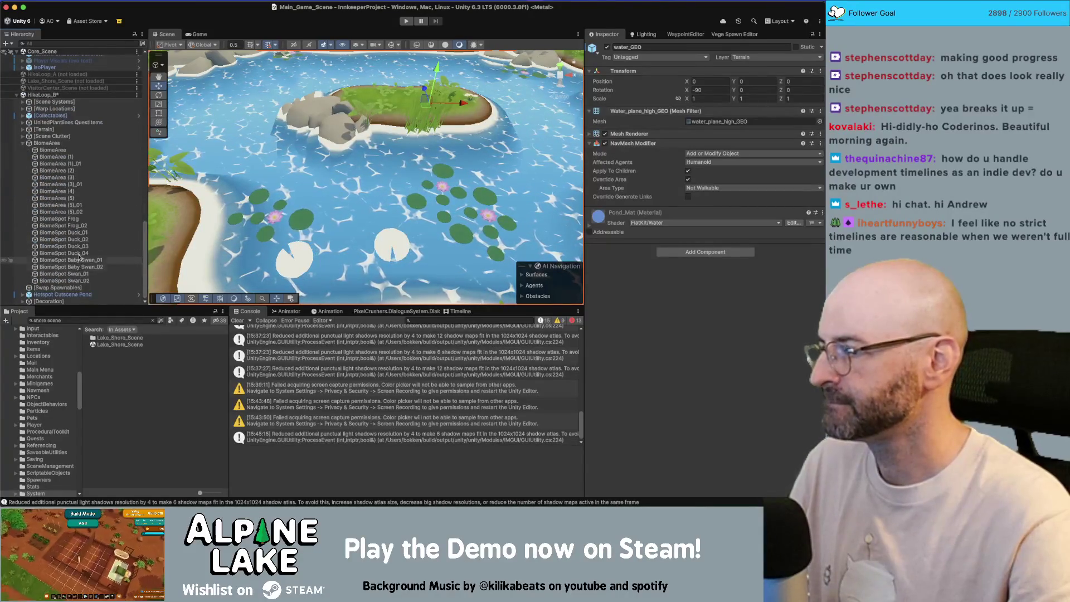
pyautogui.click(81, 218)
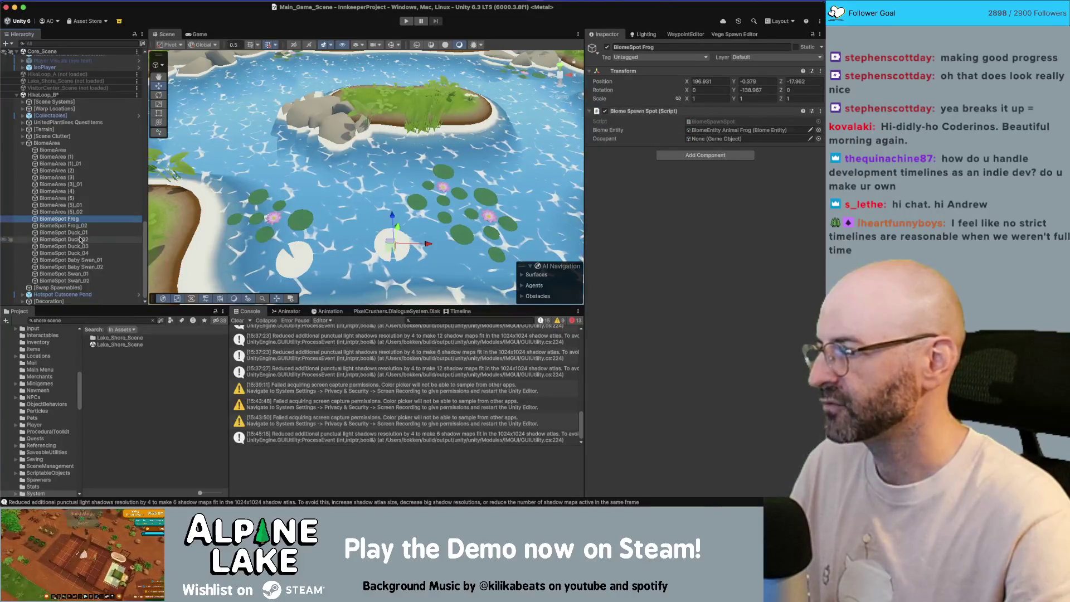
# Step: Select every BiomeSpot from Frog to Swan_02 and frame them over the island
pyautogui.keyDown('shift'); pyautogui.click(83, 280); pyautogui.keyUp('shift')
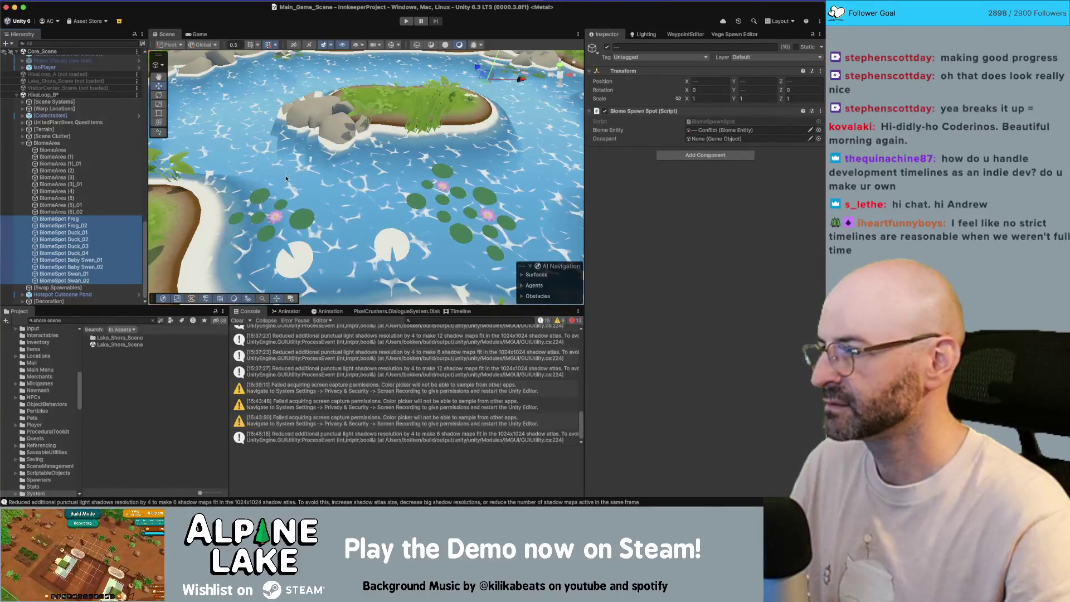
pyautogui.press('f')
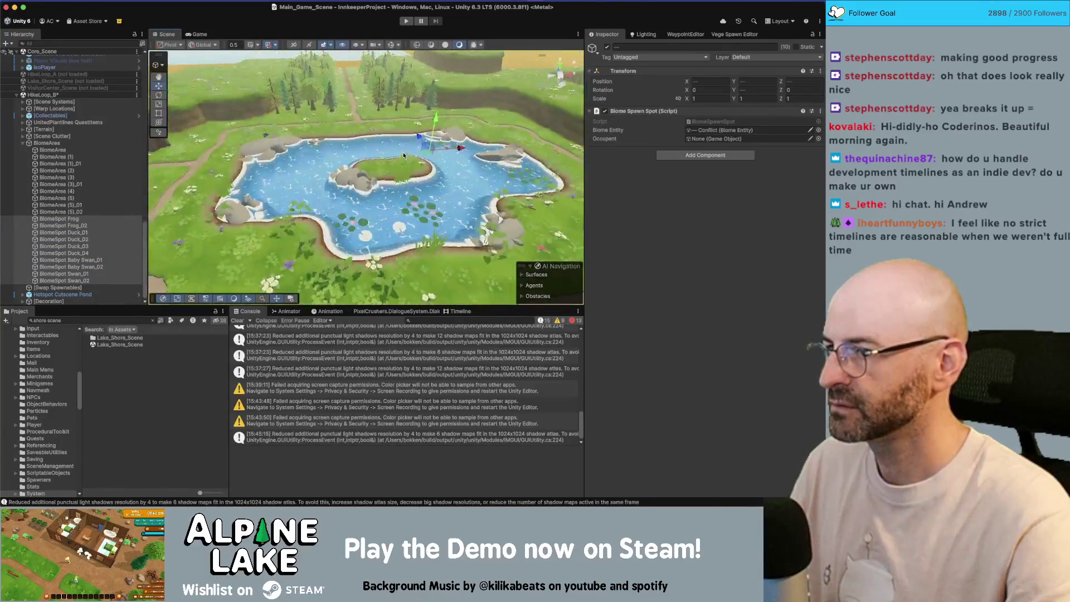
pyautogui.moveTo(400, 158); pyautogui.dragTo(415, 132)
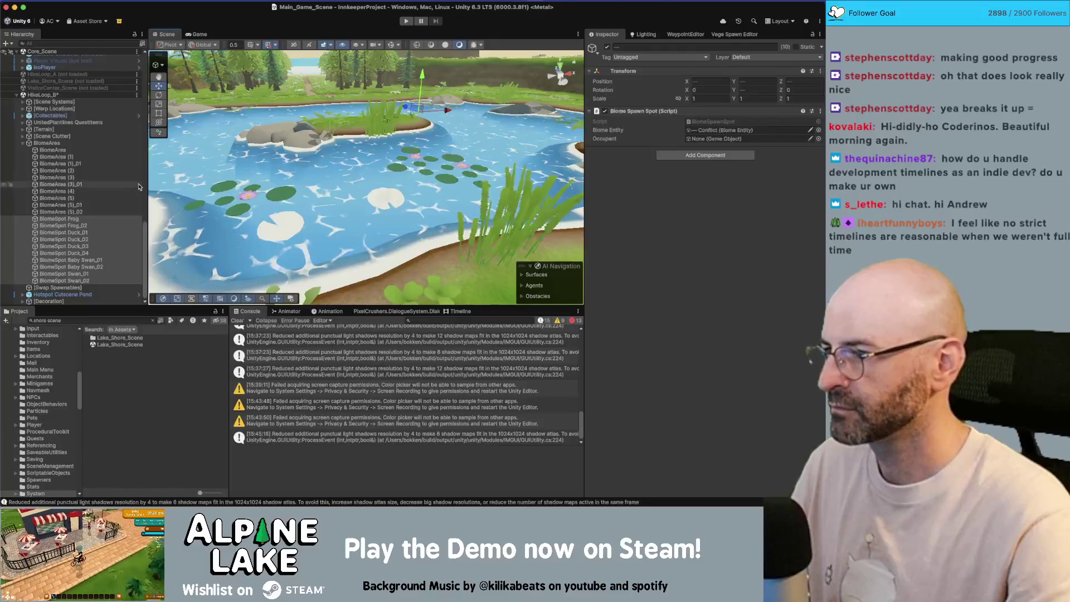
pyautogui.rightClick(241, 224)
pyautogui.moveTo(241, 224)
pyautogui.mouseDown()
pyautogui.moveTo(344, 199)
pyautogui.moveTo(344, 185)
pyautogui.mouseUp()
# Step: Raise the selected lily pads above the pond's water surface
pyautogui.keyDown('shift'); pyautogui.click(351, 144); pyautogui.keyUp('shift')
pyautogui.press('f')
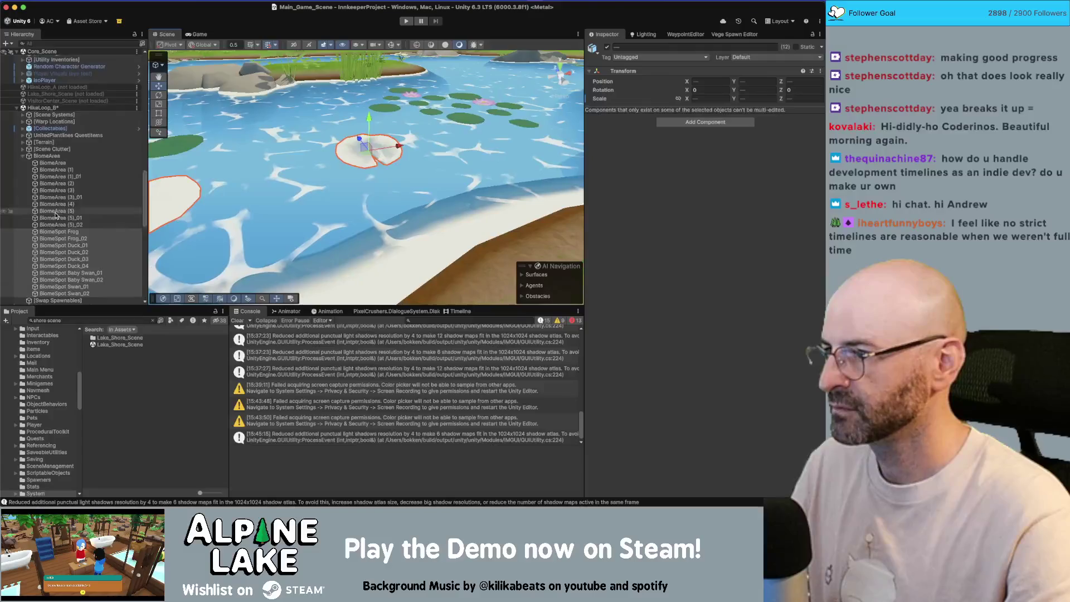
pyautogui.scroll(2, 55, 215)
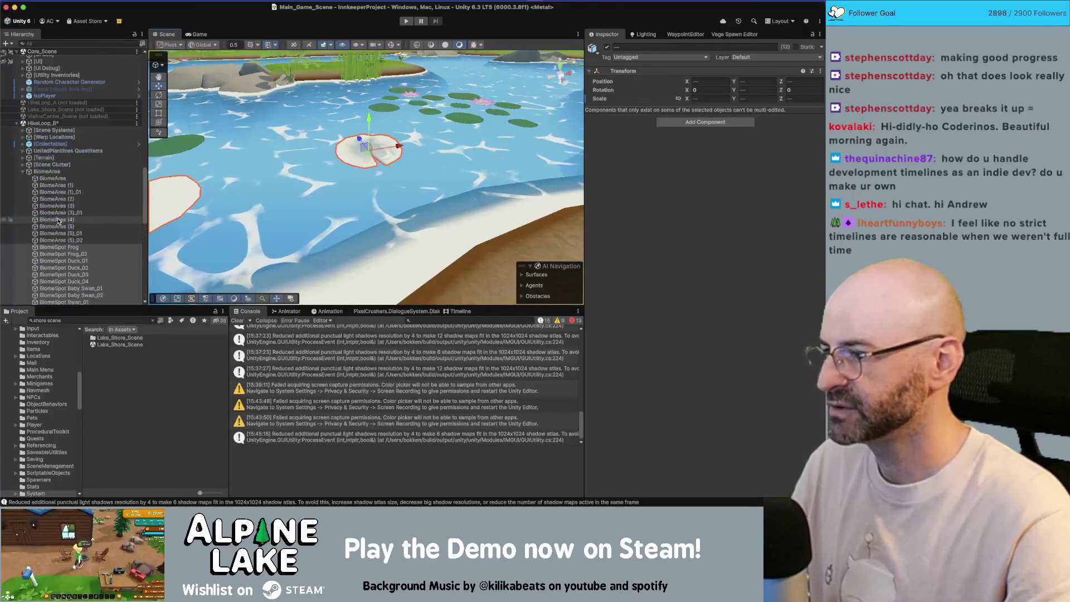
pyautogui.scroll(-5, 57, 221)
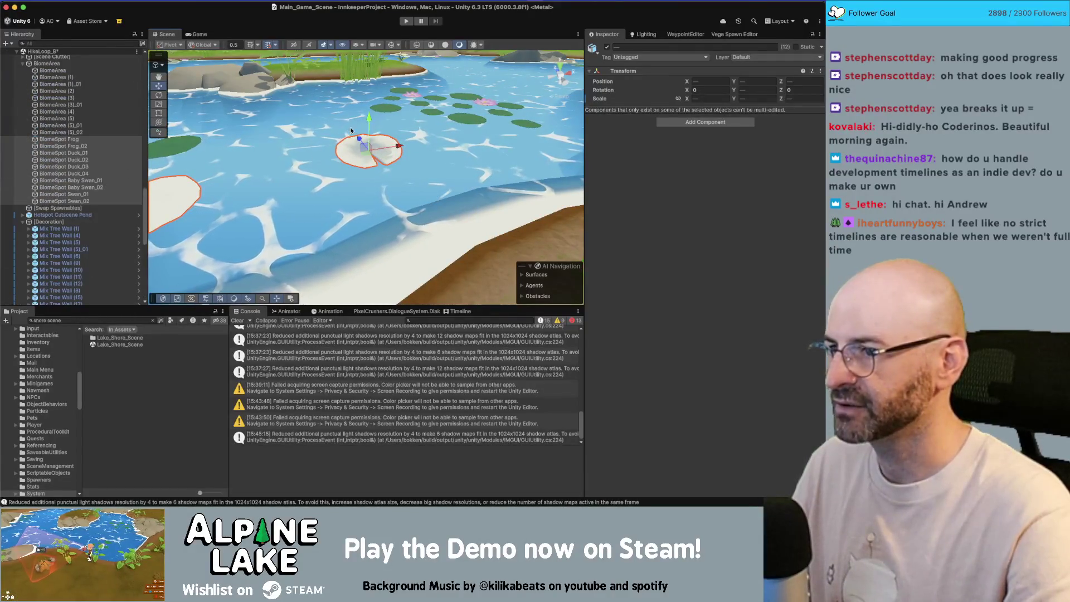
pyautogui.moveTo(368, 122)
pyautogui.mouseDown()
pyautogui.moveTo(368, 113)
pyautogui.moveTo(293, 141)
pyautogui.moveTo(355, 87)
pyautogui.moveTo(317, 138)
pyautogui.mouseUp()
# Step: Zoom and orbit out to review the pond, meadow and forest
pyautogui.scroll(-6, 294, 141)
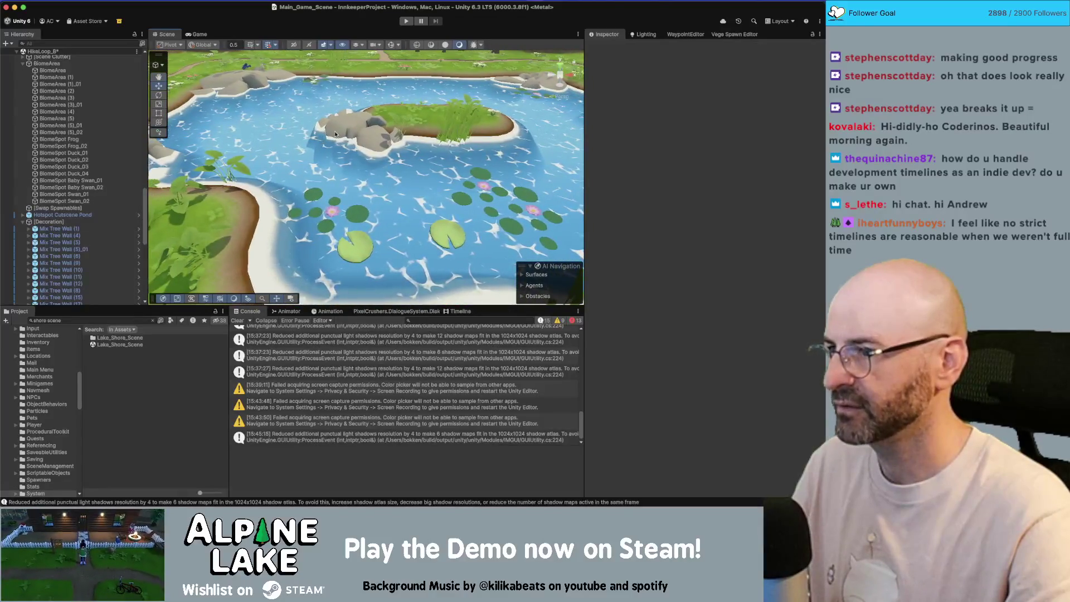
pyautogui.scroll(4, 83, 207)
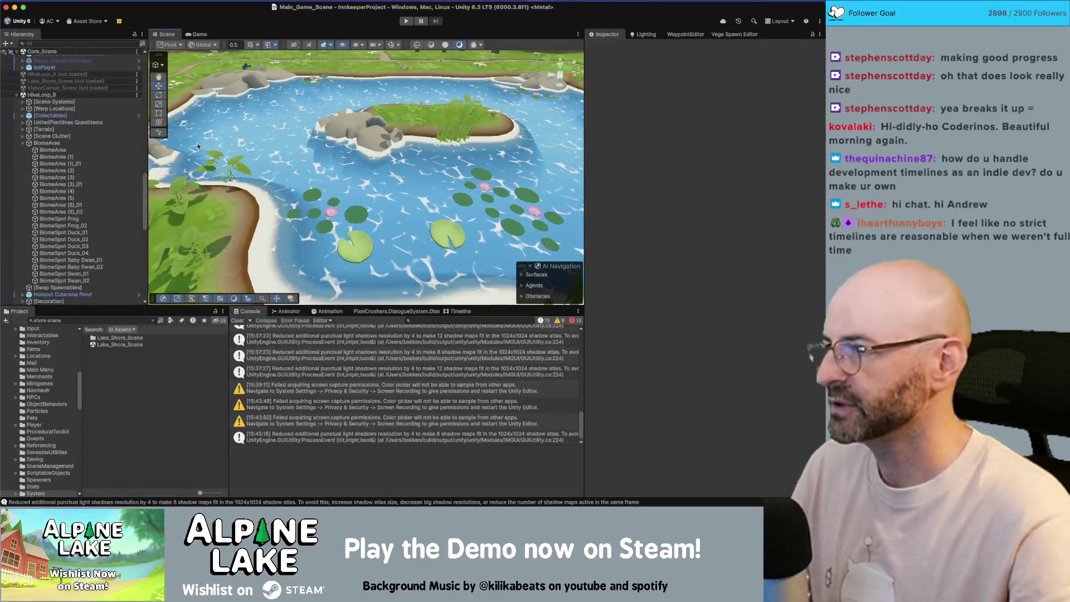
pyautogui.scroll(-5, 294, 160)
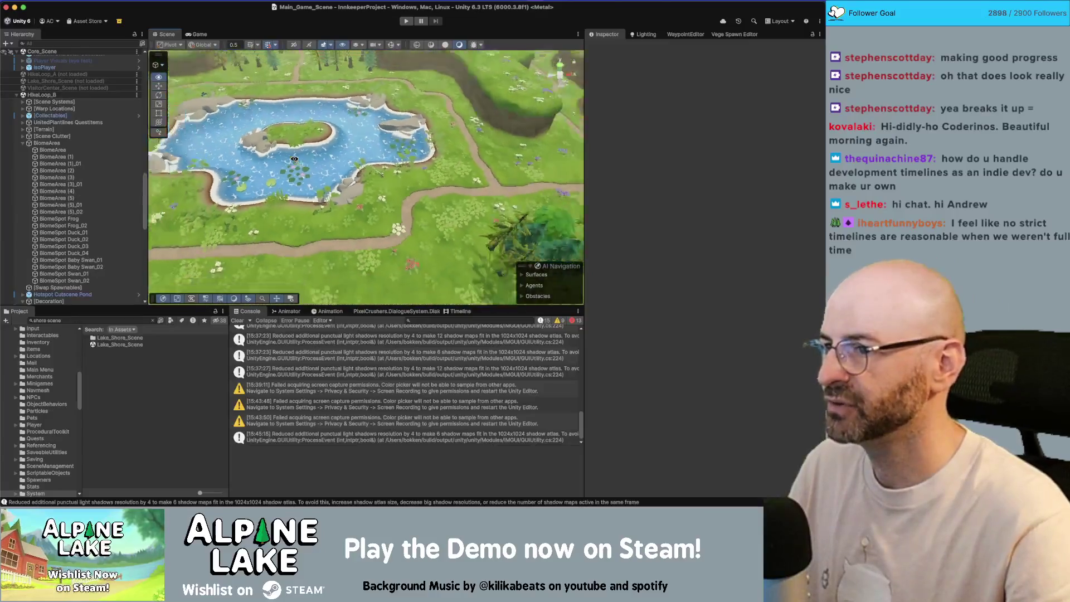
pyautogui.moveTo(294, 160); pyautogui.dragTo(292, 143)
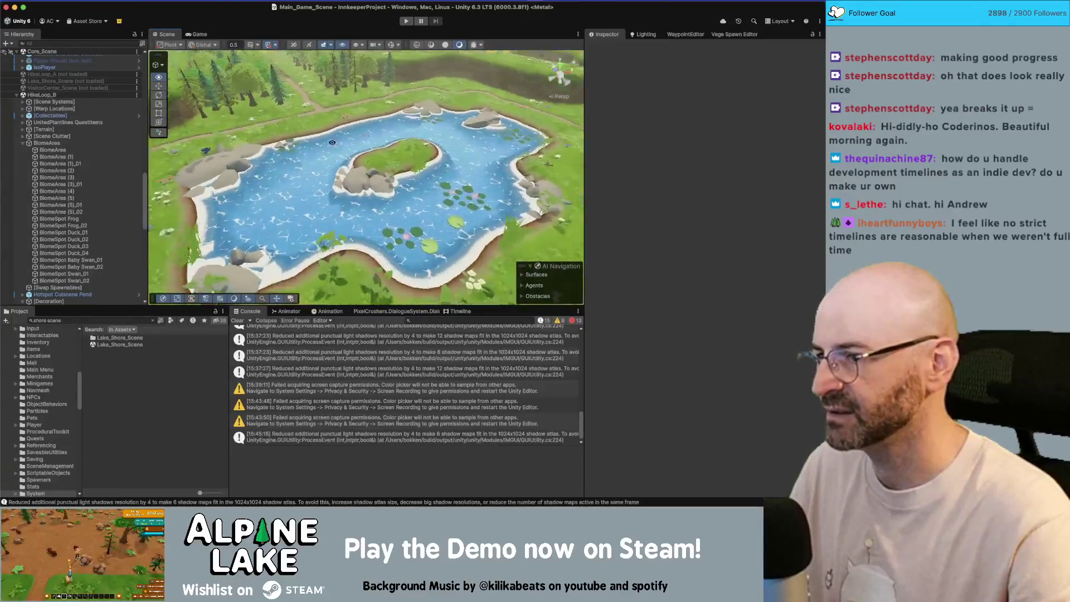
pyautogui.moveTo(267, 152); pyautogui.dragTo(263, 140)
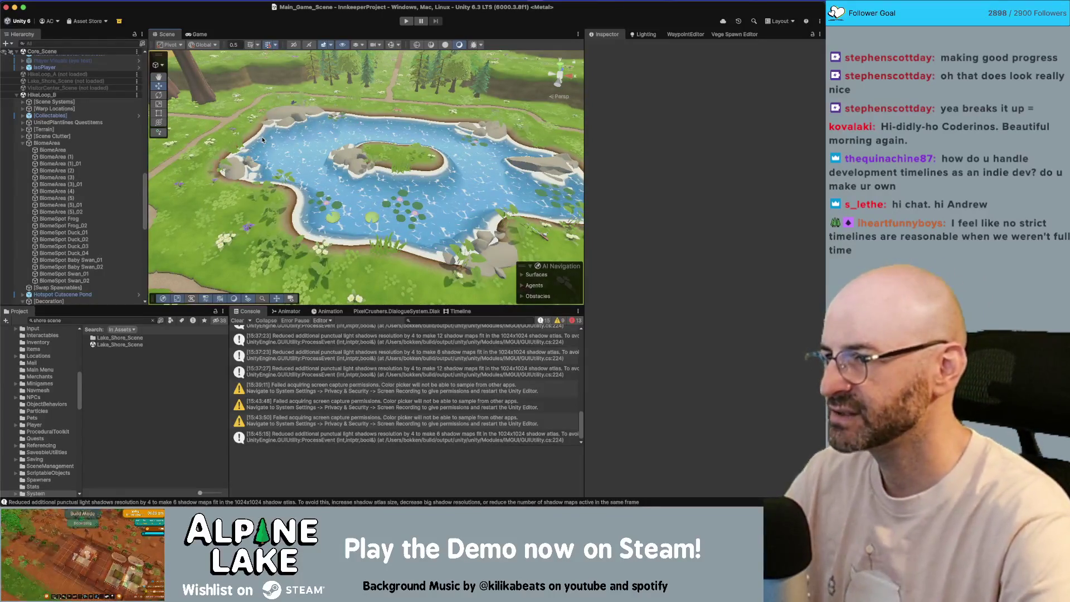
pyautogui.click(396, 162)
pyautogui.press('f')
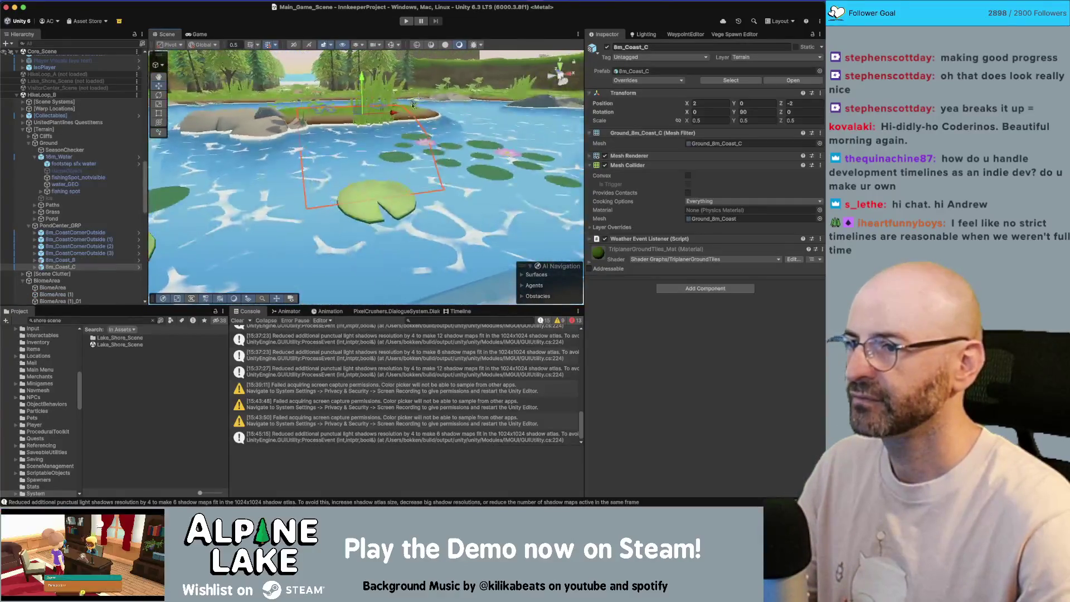
pyautogui.moveTo(415, 102); pyautogui.dragTo(453, 78)
pyautogui.click(518, 91)
pyautogui.scroll(-5, 342, 157)
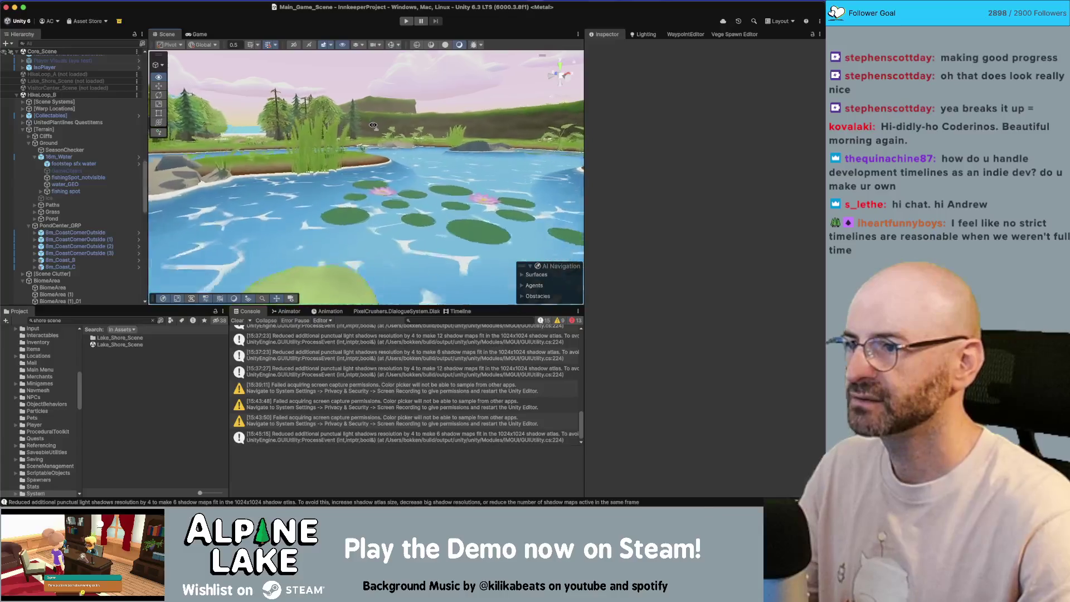
pyautogui.moveTo(342, 157); pyautogui.dragTo(388, 167)
pyautogui.click(389, 167)
pyautogui.click(389, 167)
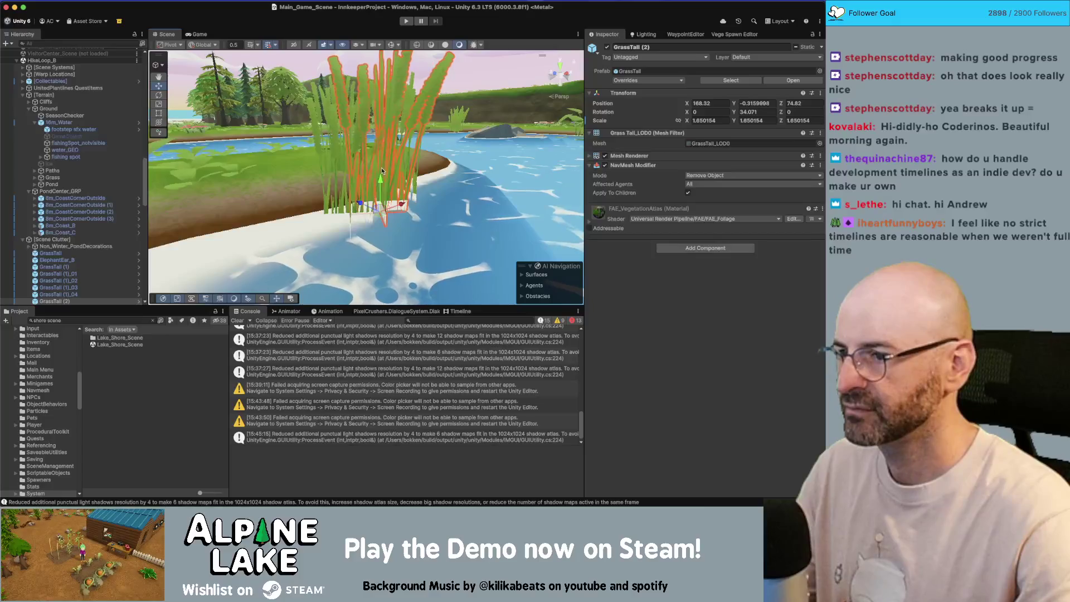
pyautogui.moveTo(378, 185)
pyautogui.mouseDown()
pyautogui.moveTo(268, 177)
pyautogui.moveTo(296, 229)
pyautogui.mouseUp()
pyautogui.scroll(-5, 268, 177)
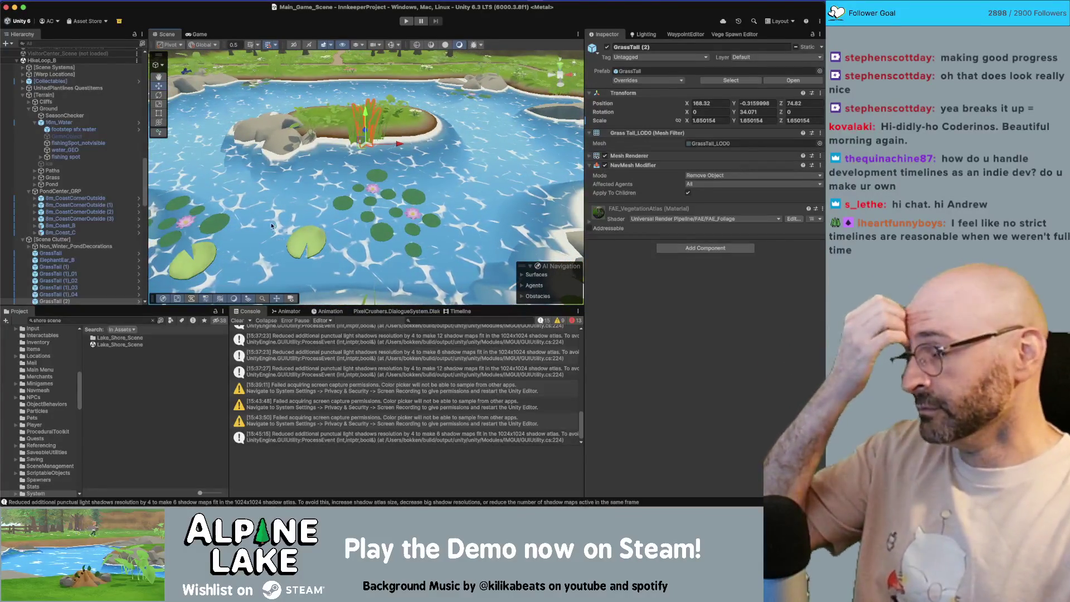
pyautogui.scroll(-6, 280, 223)
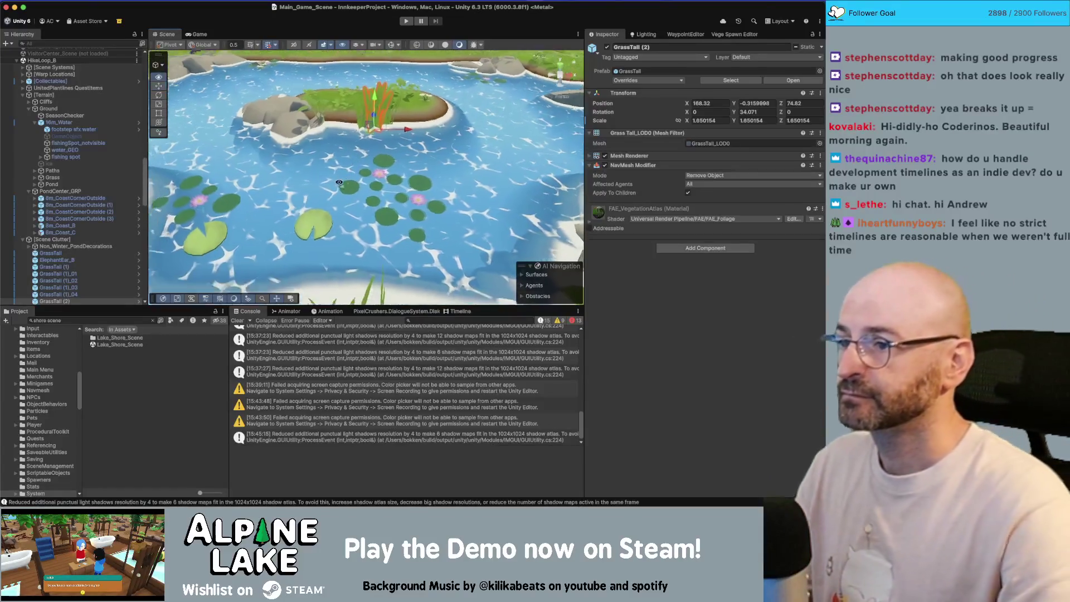
pyautogui.scroll(-5, 335, 186)
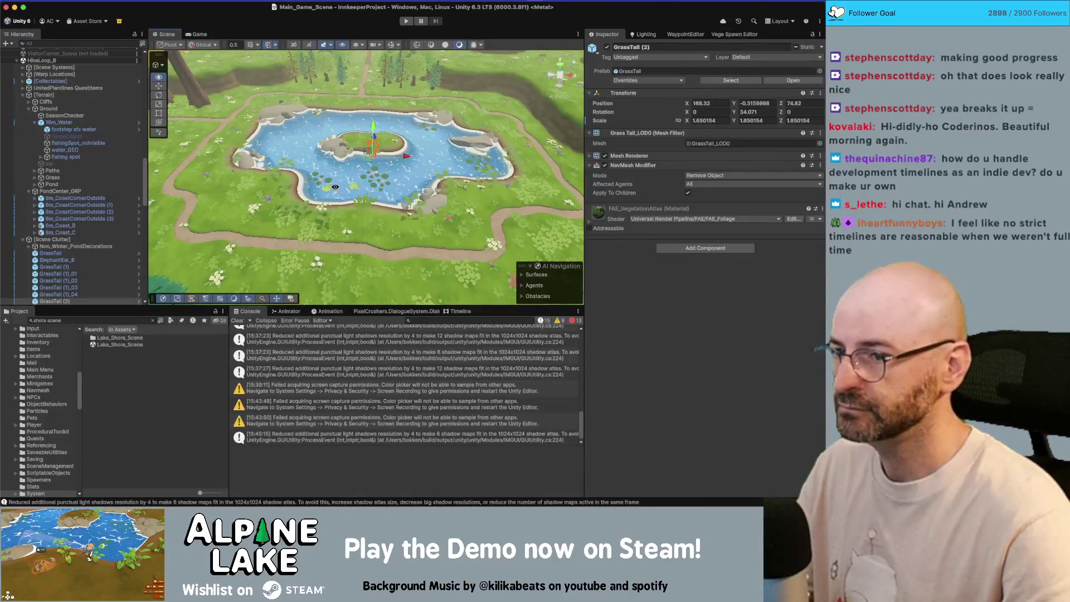
pyautogui.scroll(-5, 335, 186)
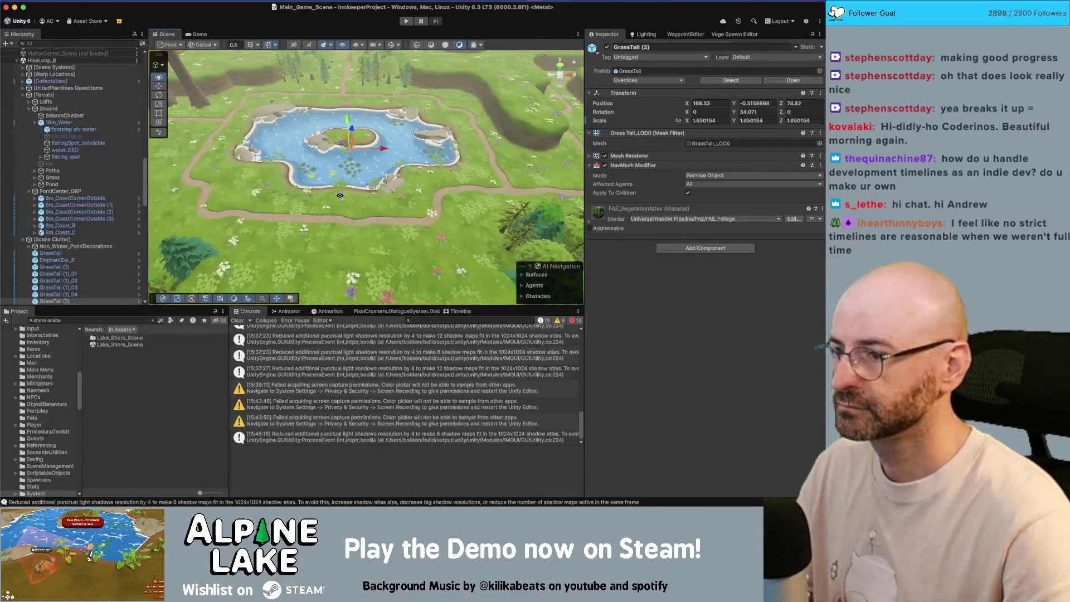
pyautogui.moveTo(340, 196)
pyautogui.mouseDown()
pyautogui.moveTo(501, 167)
pyautogui.moveTo(184, 164)
pyautogui.moveTo(390, 170)
pyautogui.mouseUp()
pyautogui.rightClick(44, 61)
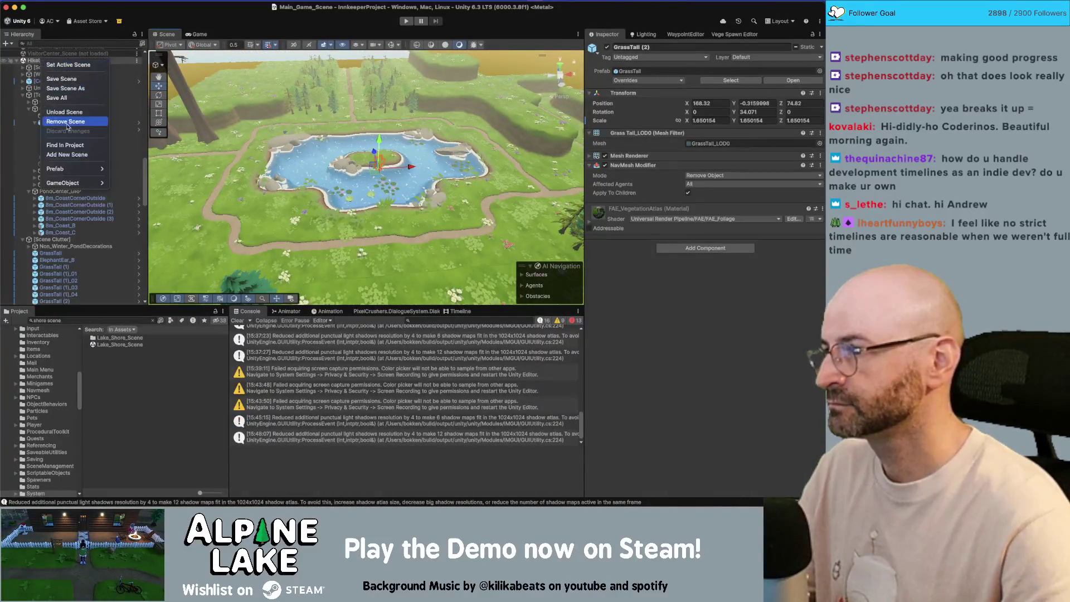
# Step: Unload HikeLoop_B and bring up the Innkeeper Dialogue Database conversation graph
pyautogui.click(67, 112)
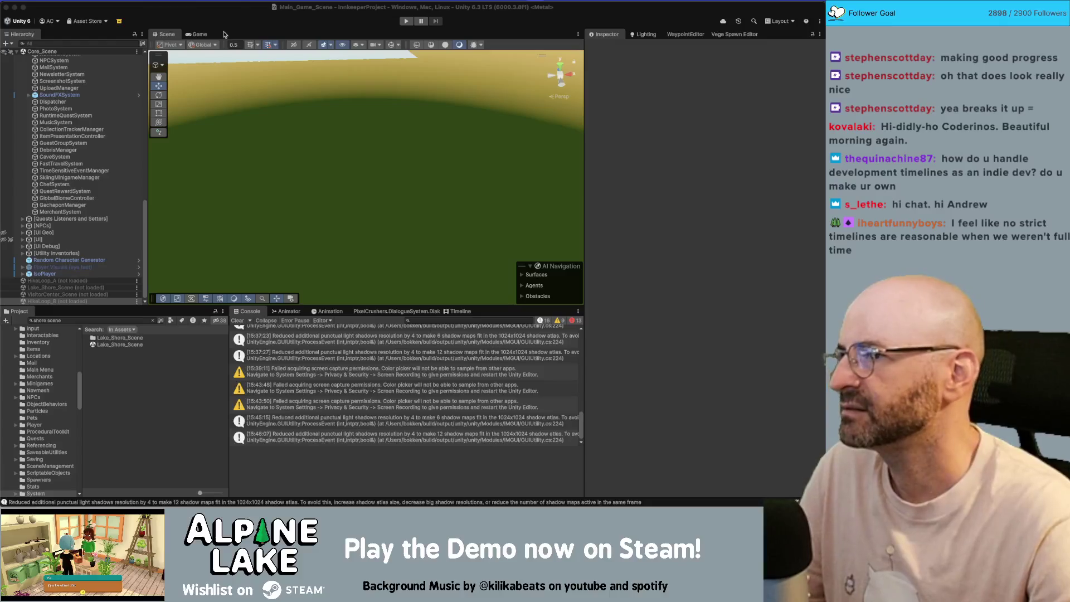
pyautogui.moveTo(289, 152)
pyautogui.mouseDown()
pyautogui.moveTo(280, 114)
pyautogui.moveTo(290, 112)
pyautogui.mouseUp()
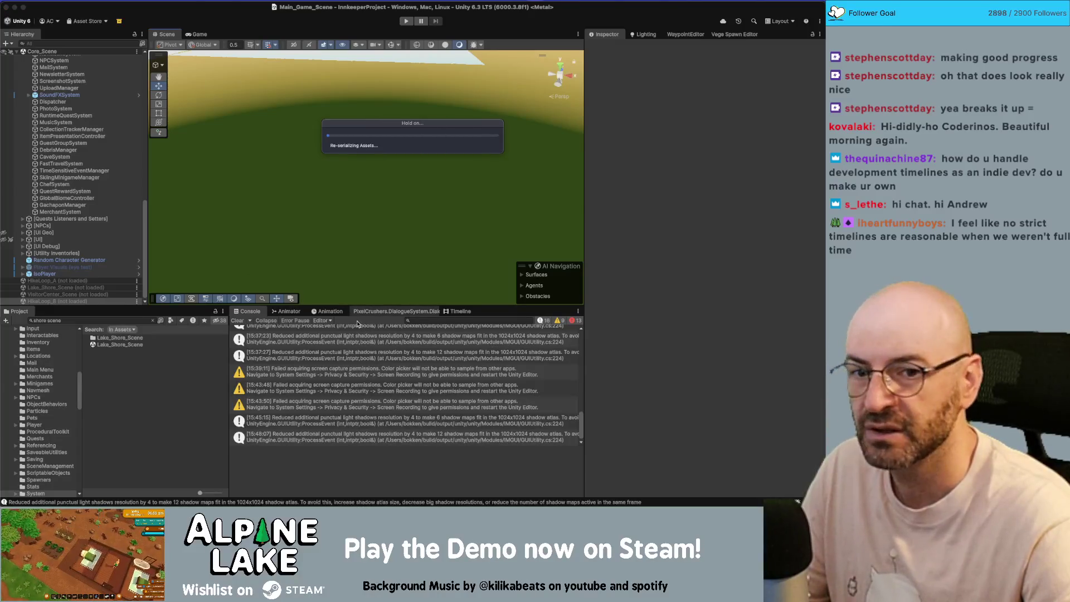
pyautogui.click(335, 380)
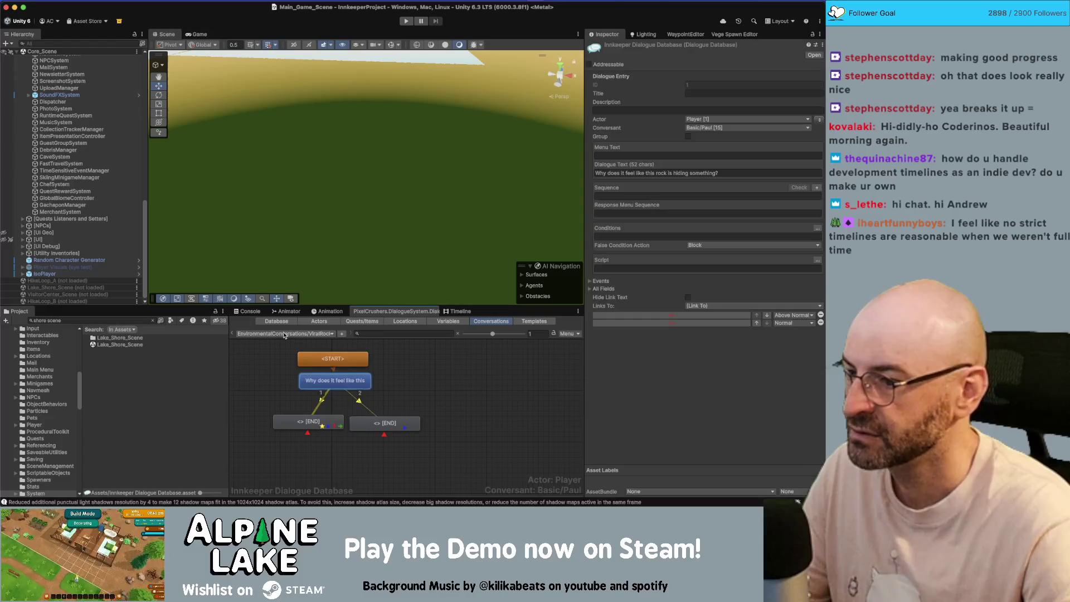
# Step: Open Basic/Carlos/Start and set its conversant to Basic/Debug Basic [6]
pyautogui.click(285, 333)
pyautogui.moveTo(339, 260)
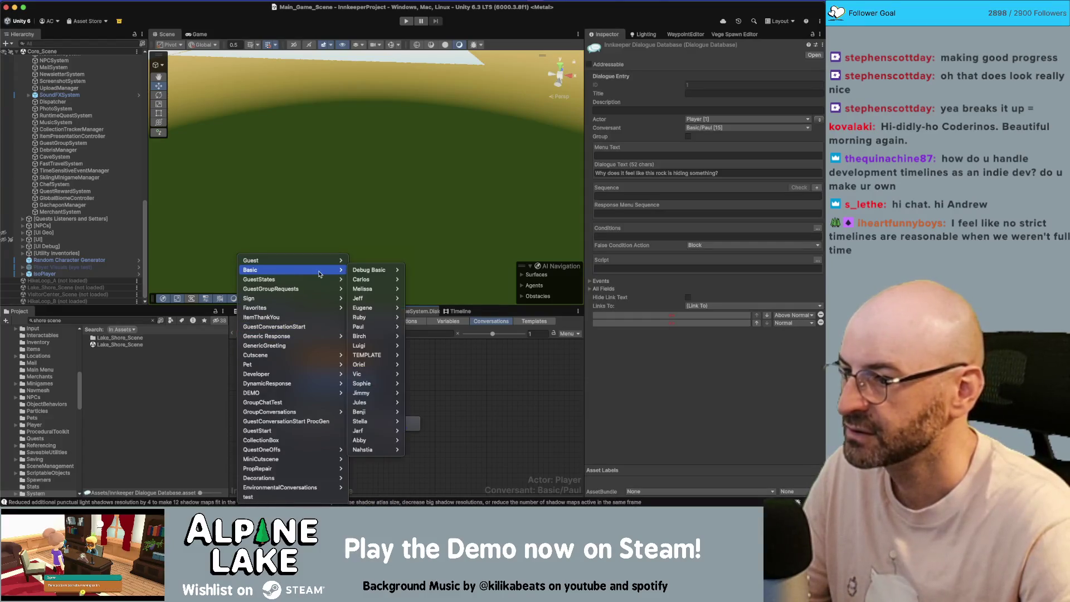
pyautogui.moveTo(386, 283)
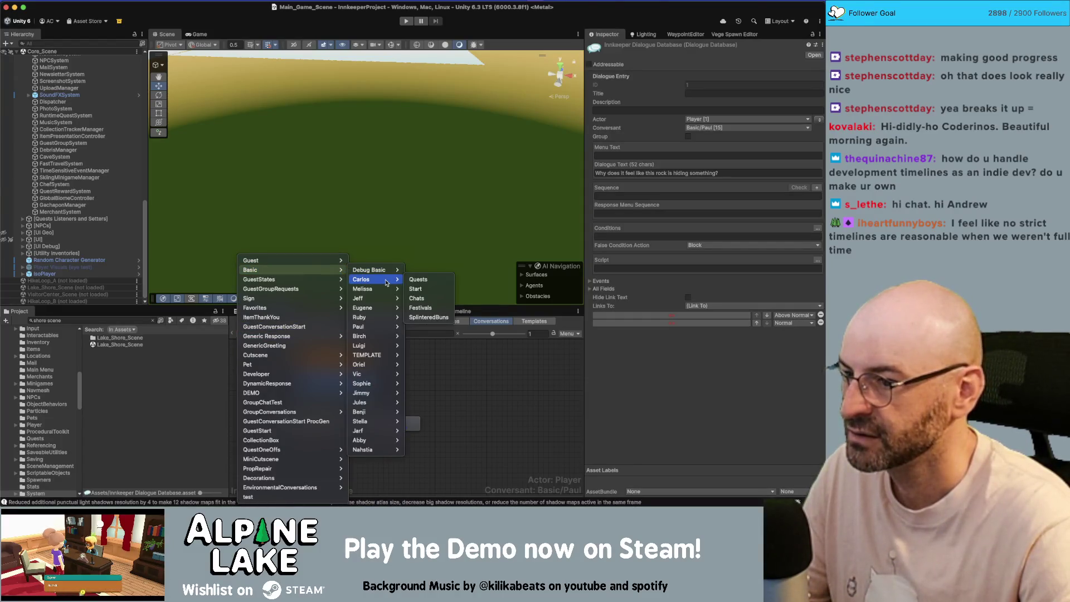
pyautogui.click(415, 290)
pyautogui.click(727, 147)
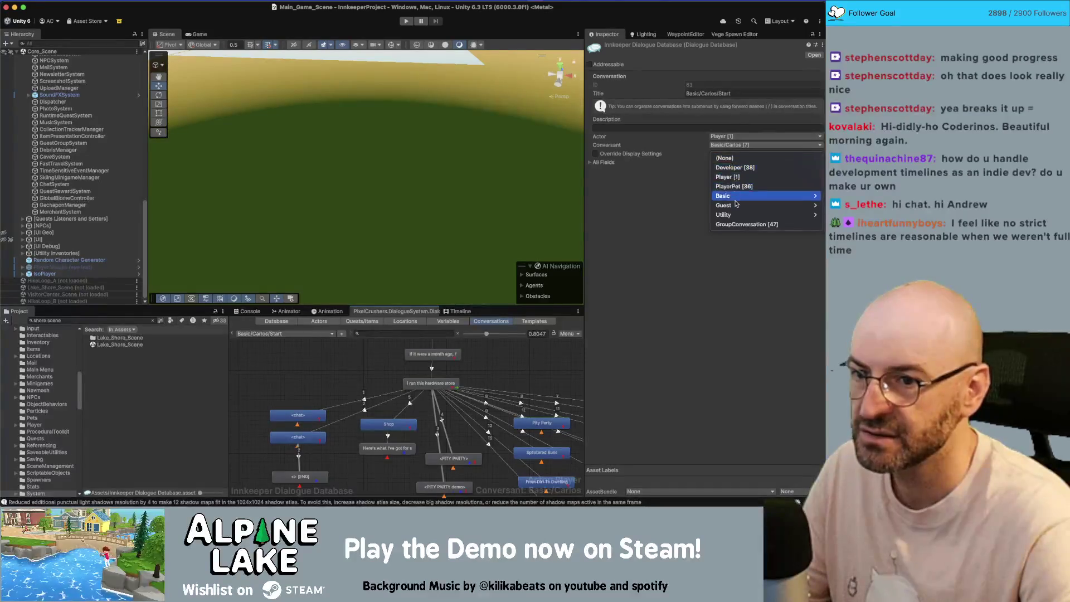
pyautogui.moveTo(734, 196)
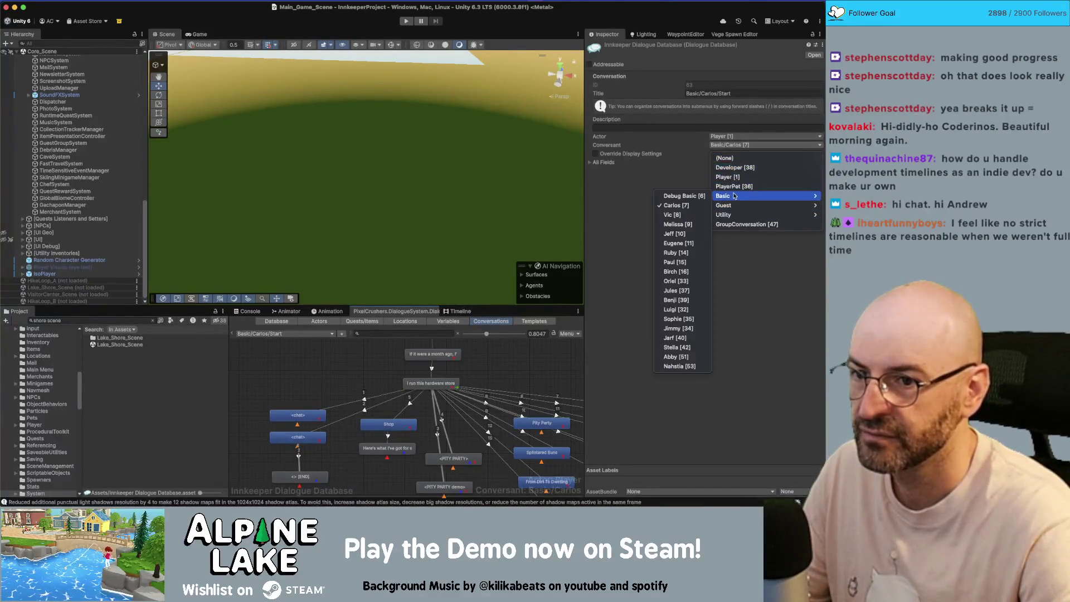
pyautogui.click(689, 196)
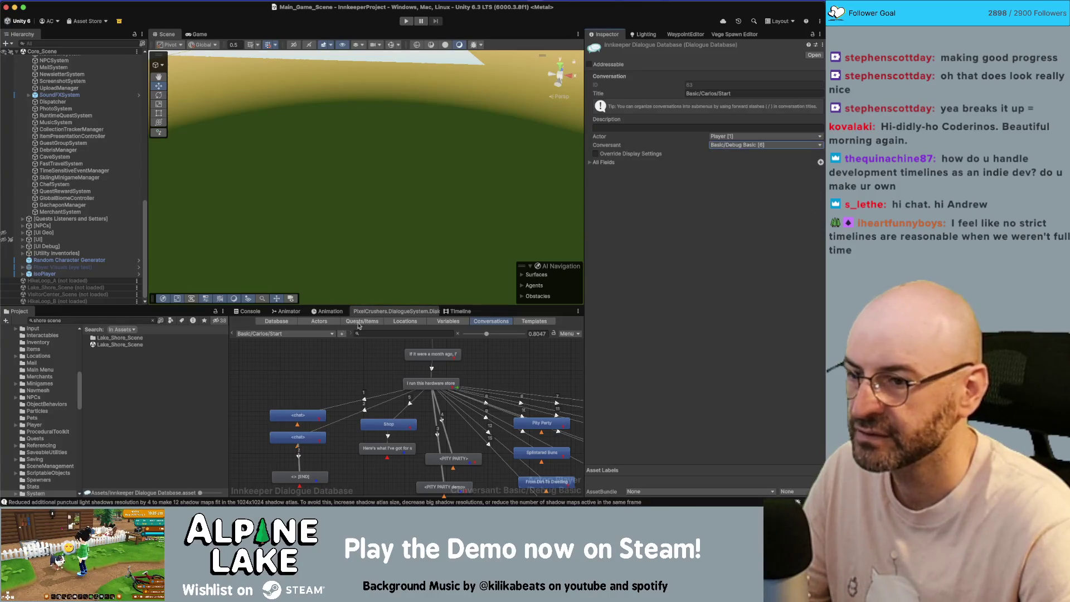
pyautogui.click(747, 146)
pyautogui.press('Escape')
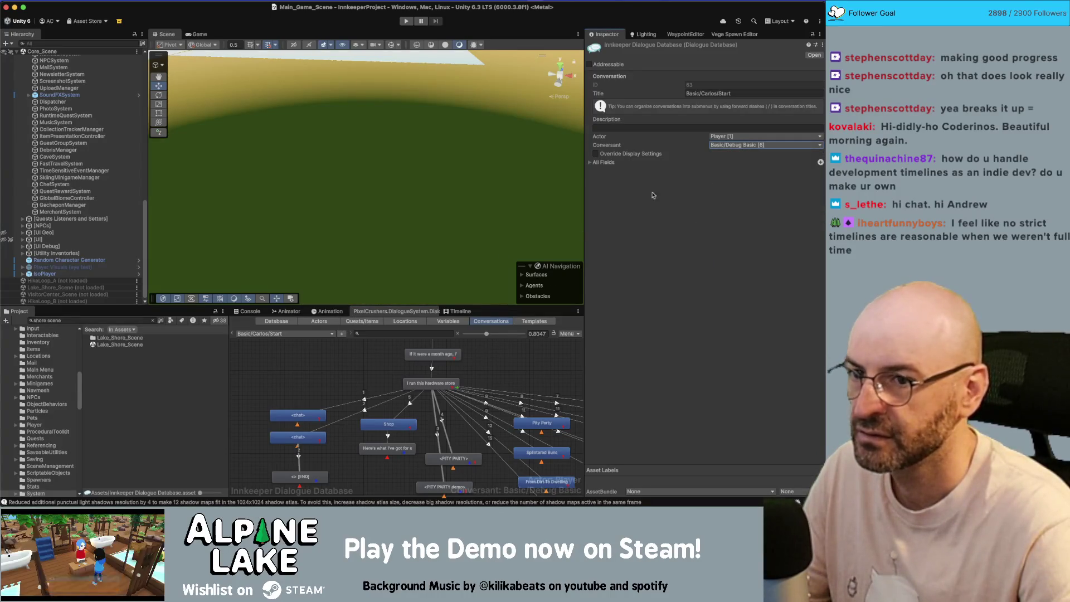
pyautogui.click(719, 146)
pyautogui.moveTo(723, 196)
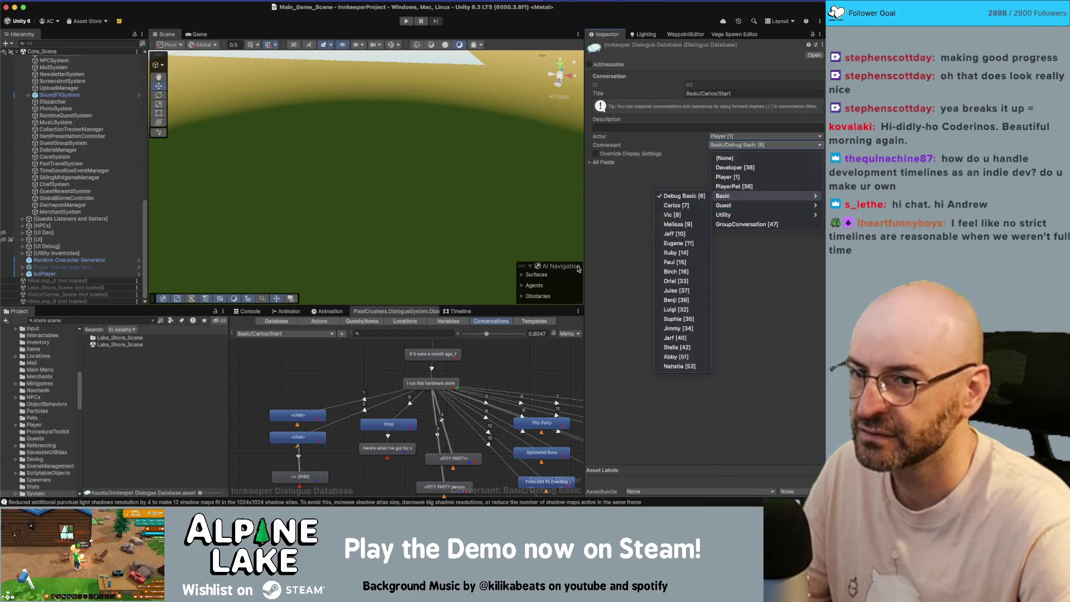
pyautogui.click(344, 365)
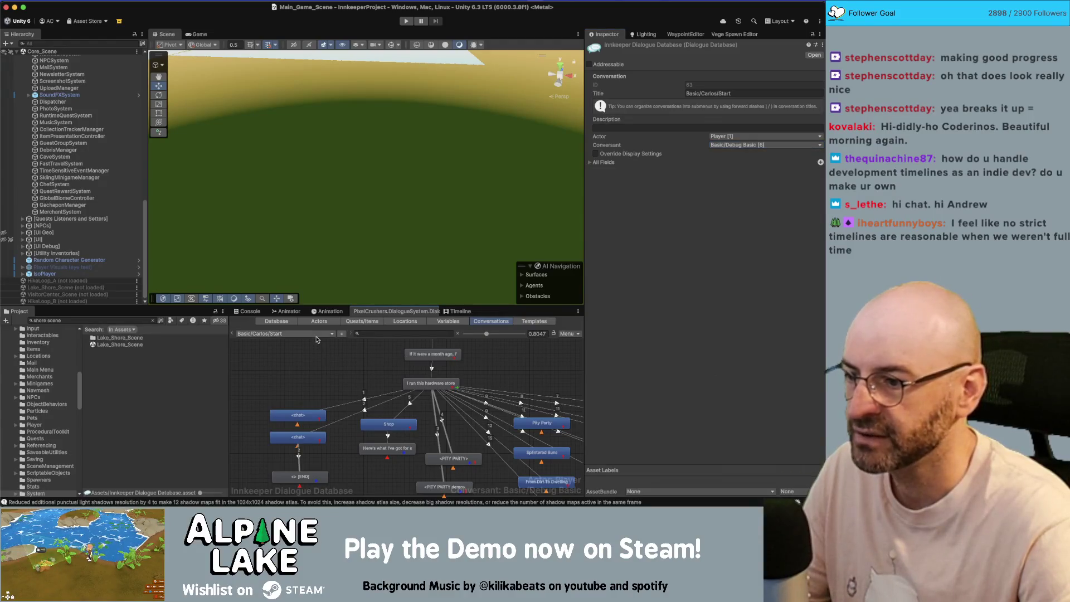
# Step: Inspect the chat and END nodes, then switch to Generic Response/FriendshipComplete
pyautogui.scroll(-2, 307, 371)
pyautogui.click(295, 422)
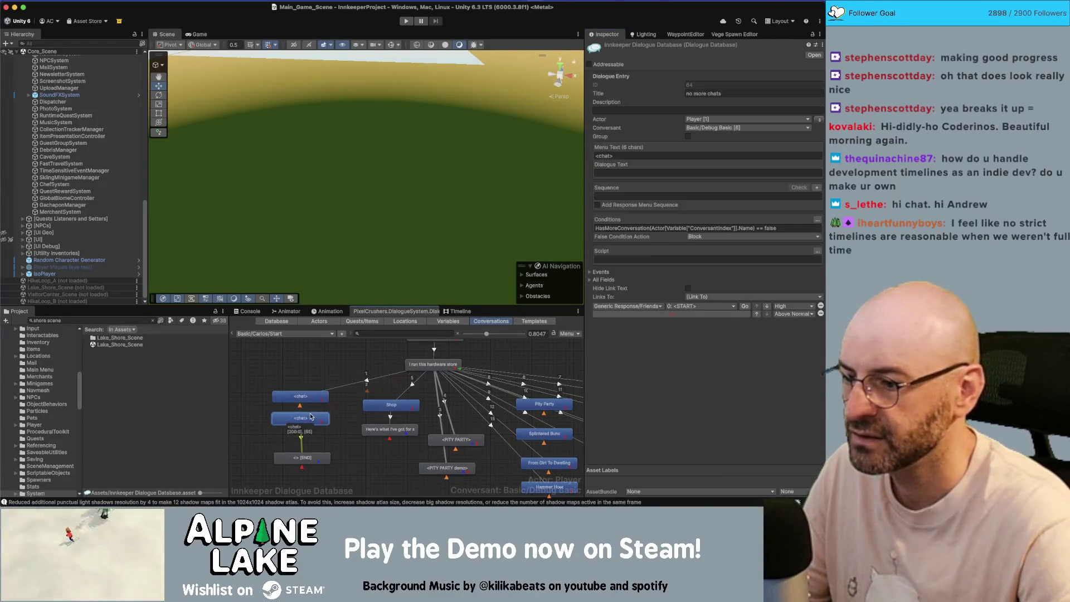
pyautogui.click(319, 441)
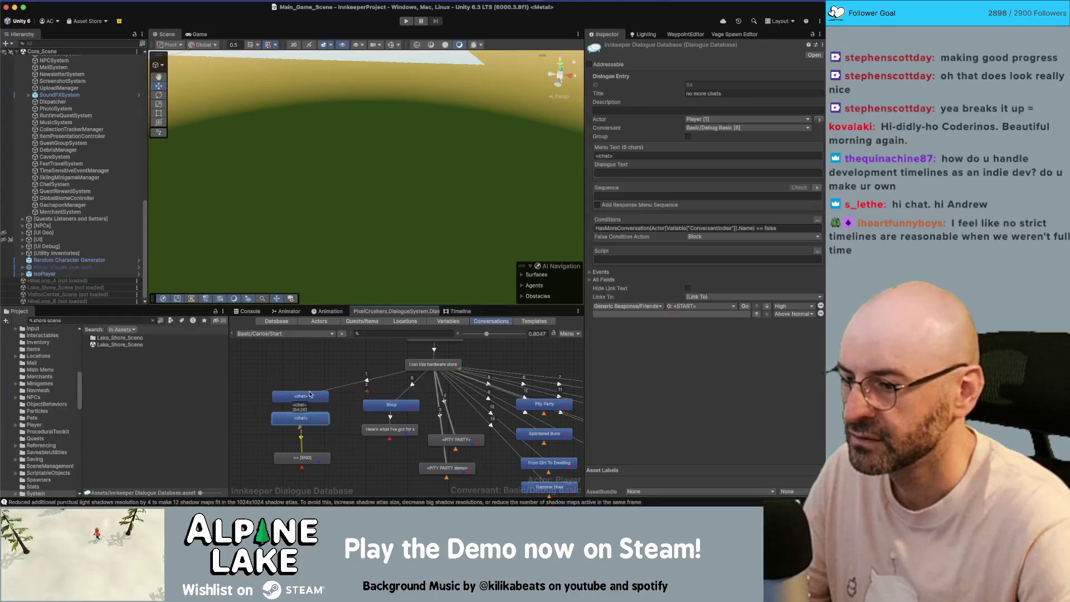
pyautogui.click(309, 461)
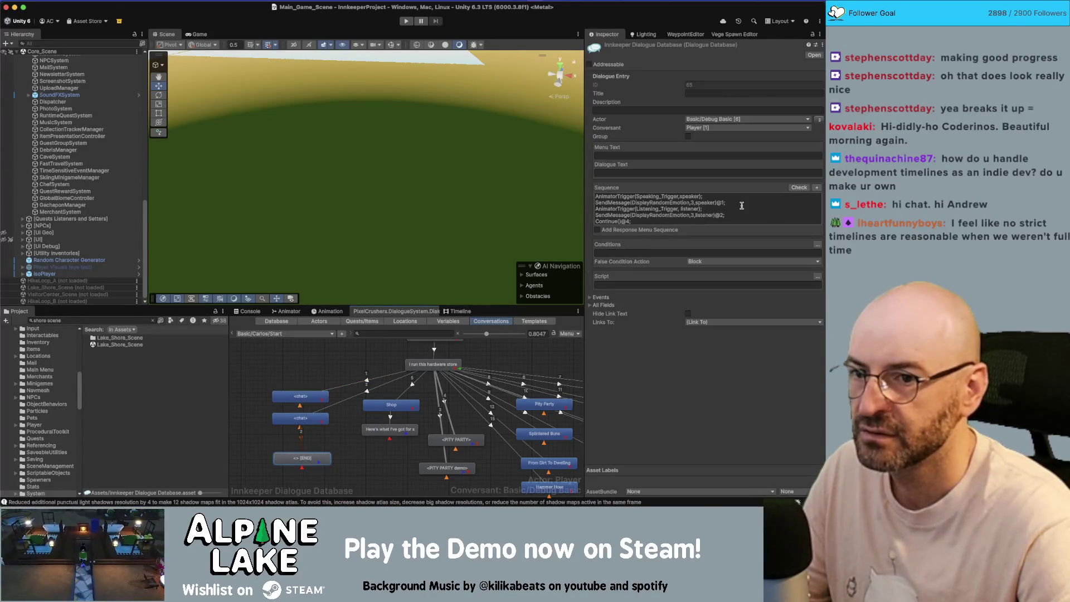
pyautogui.click(304, 422)
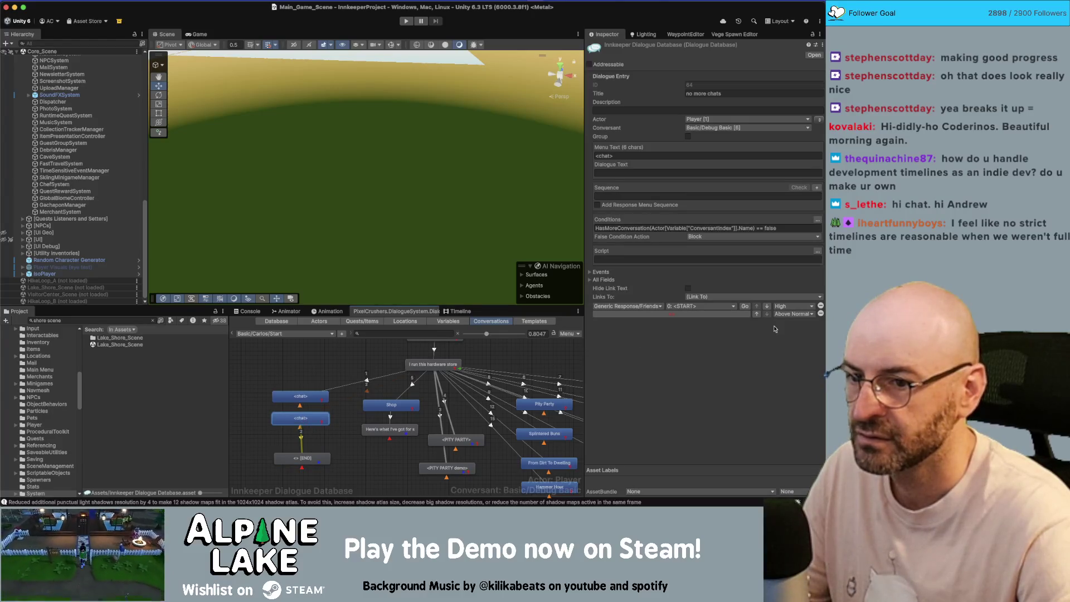
pyautogui.click(746, 307)
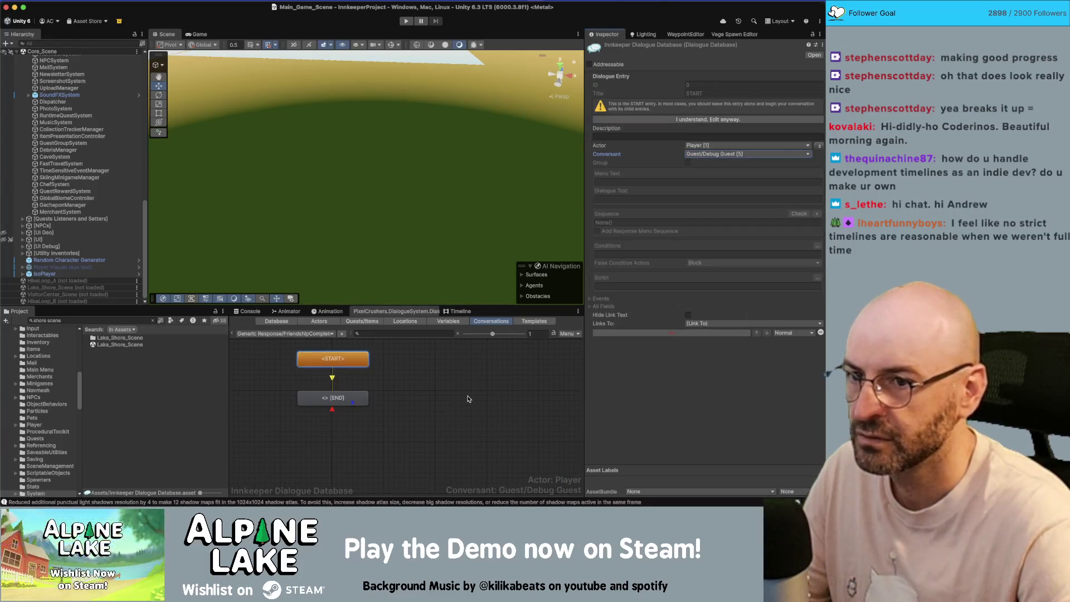
# Step: Set FriendshipComplete's conversant to Basic/Debug Basic [6] and enter Play mode
pyautogui.click(739, 146)
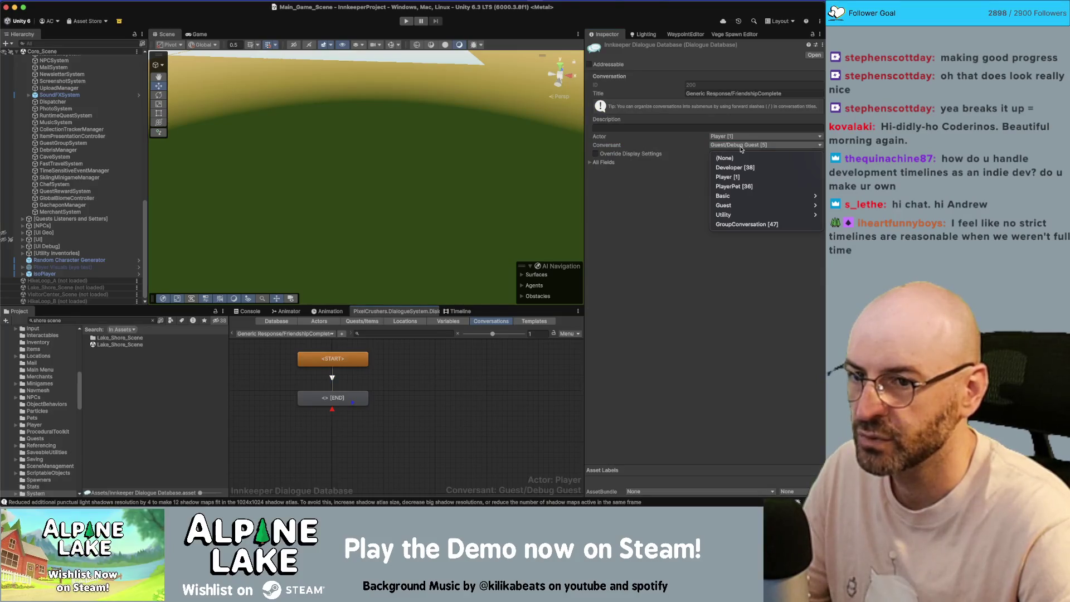
pyautogui.moveTo(725, 196)
pyautogui.click(685, 197)
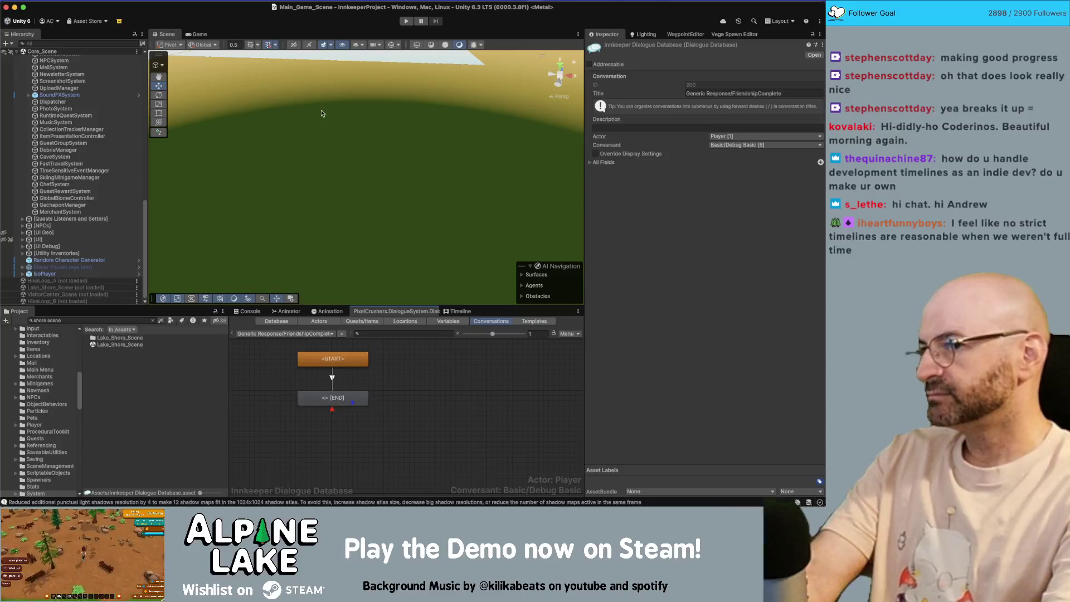
pyautogui.click(406, 22)
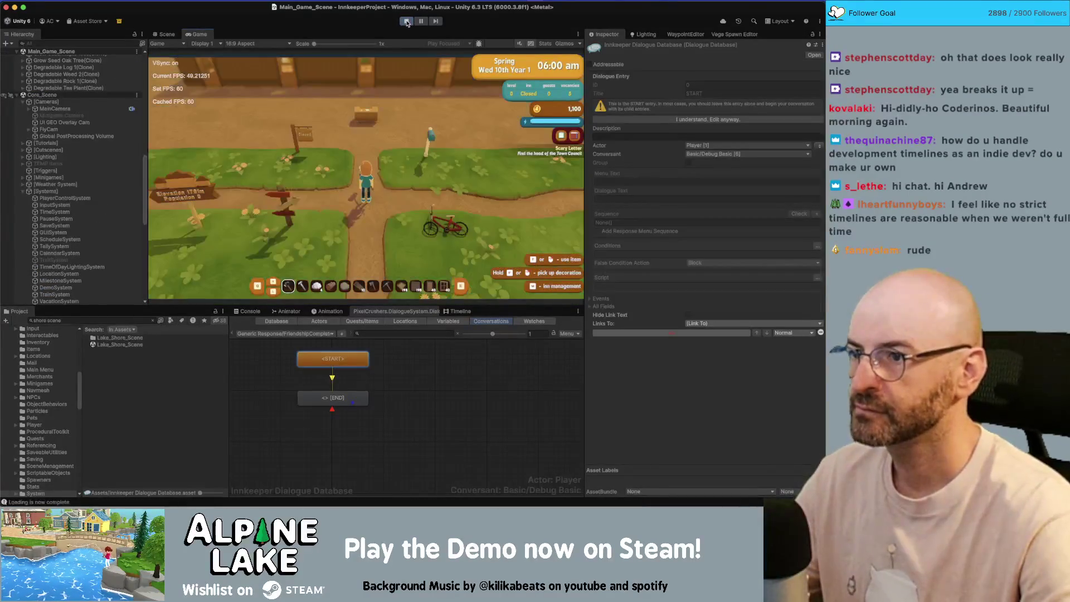
# Step: Stop Play mode to get back to editing the FriendshipComplete conversation
pyautogui.click(407, 22)
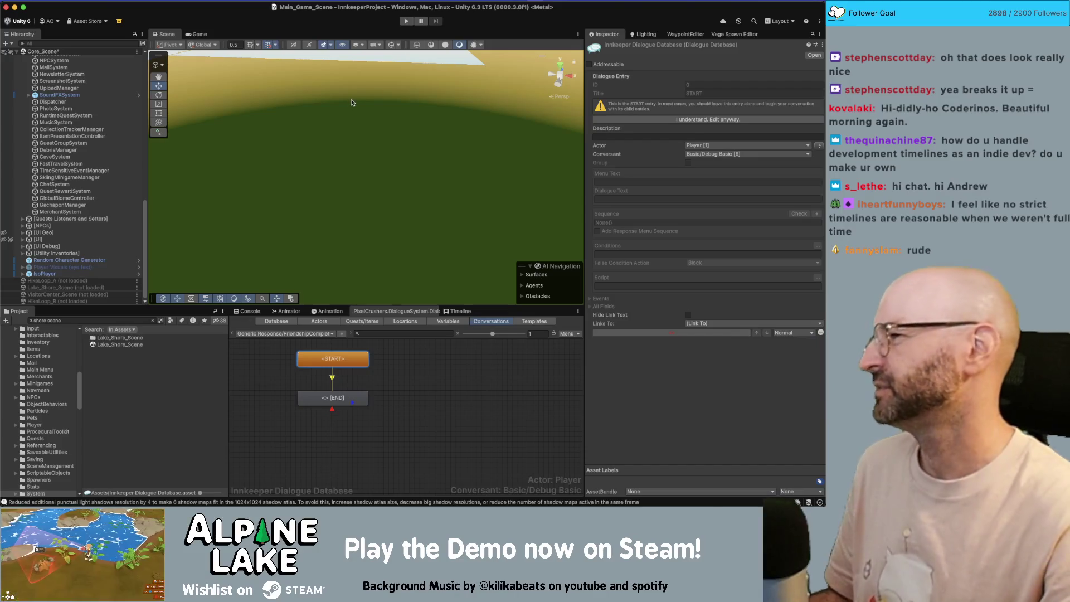
# Step: Orbit and zoom the Scene view out to a crossroads overview, toggling sky and lighting effects
pyautogui.moveTo(355, 95)
pyautogui.mouseDown()
pyautogui.moveTo(174, 121)
pyautogui.moveTo(337, 157)
pyautogui.moveTo(412, 138)
pyautogui.mouseUp()
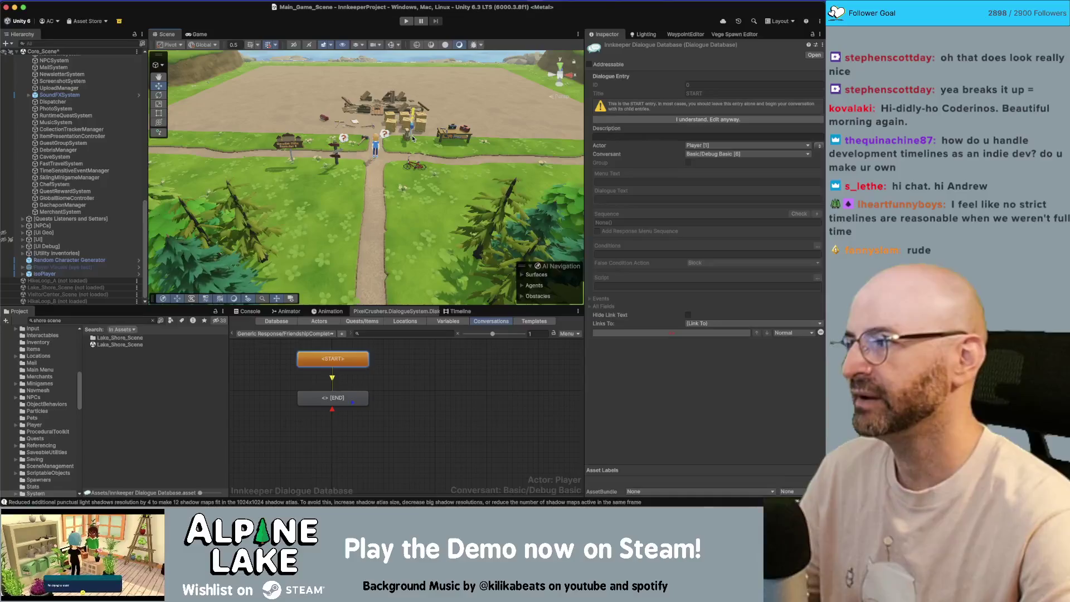
pyautogui.scroll(5, 424, 141)
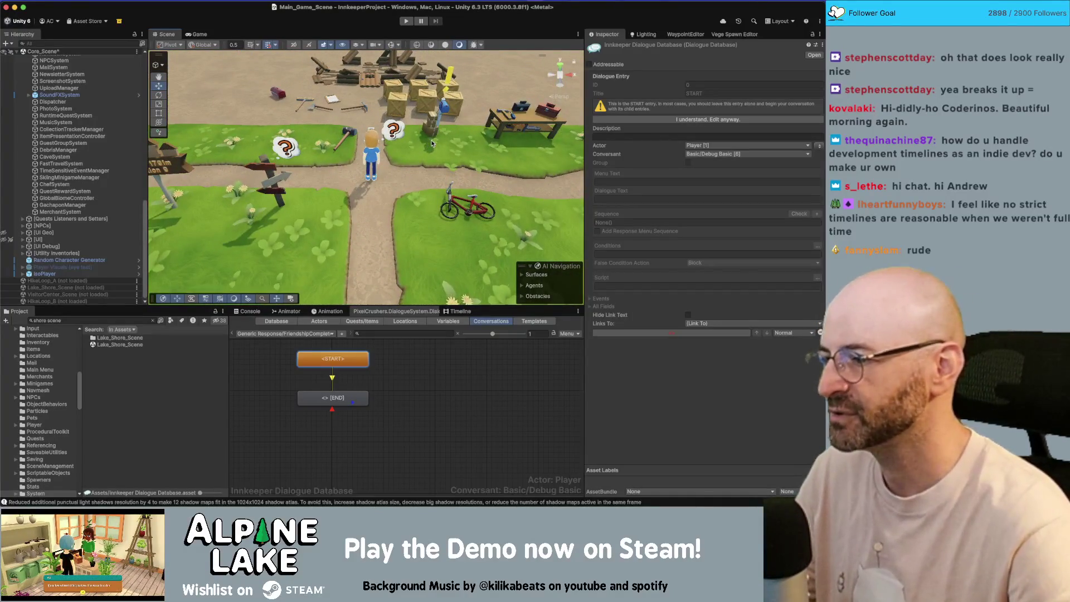
pyautogui.scroll(1, 424, 145)
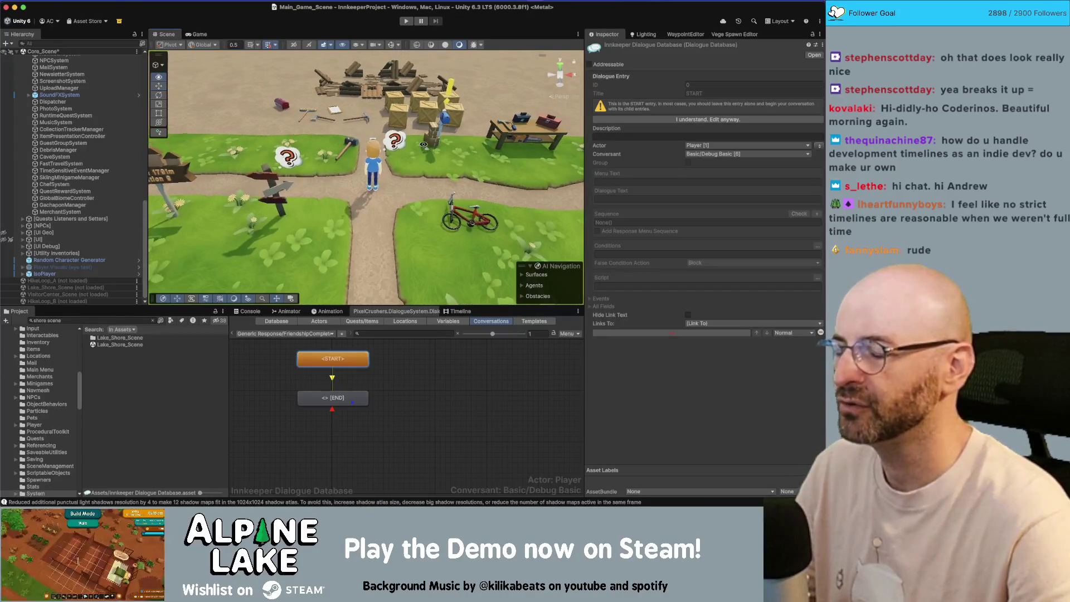
pyautogui.scroll(3, 410, 150)
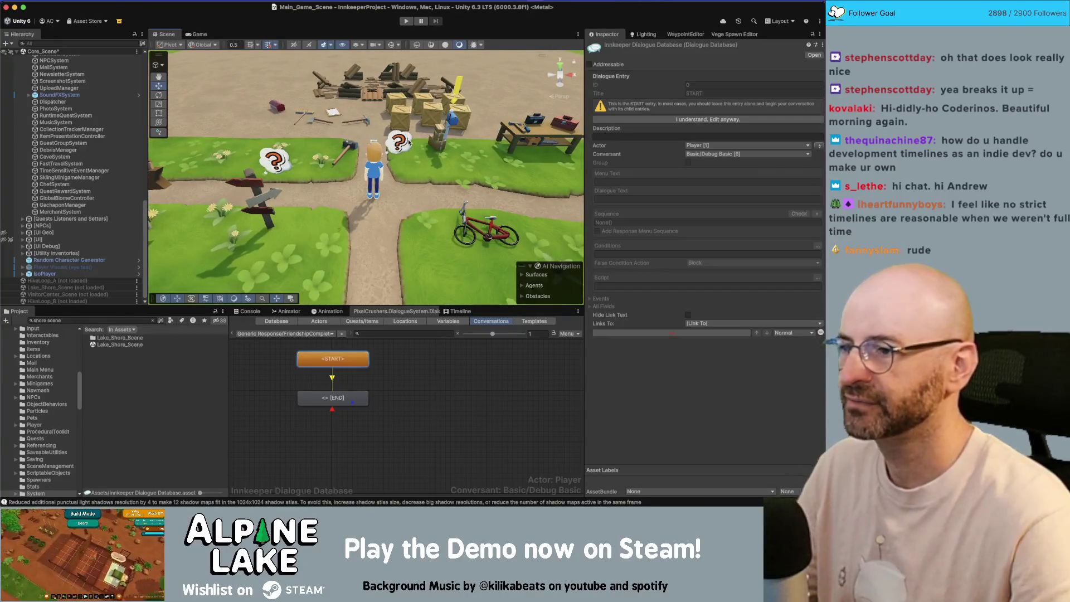
pyautogui.moveTo(351, 115); pyautogui.dragTo(345, 47)
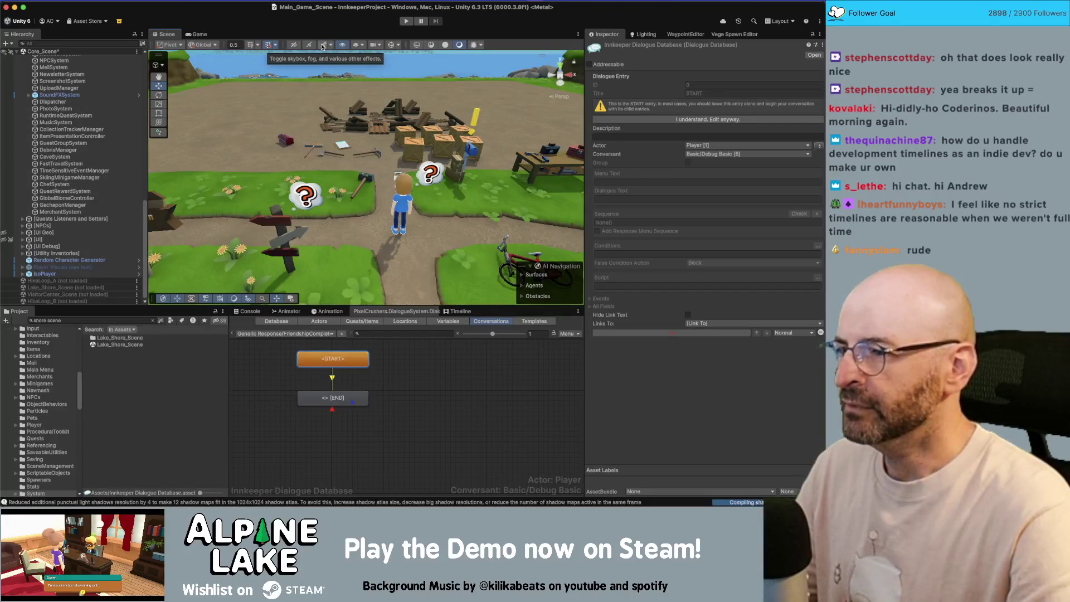
pyautogui.click(322, 46)
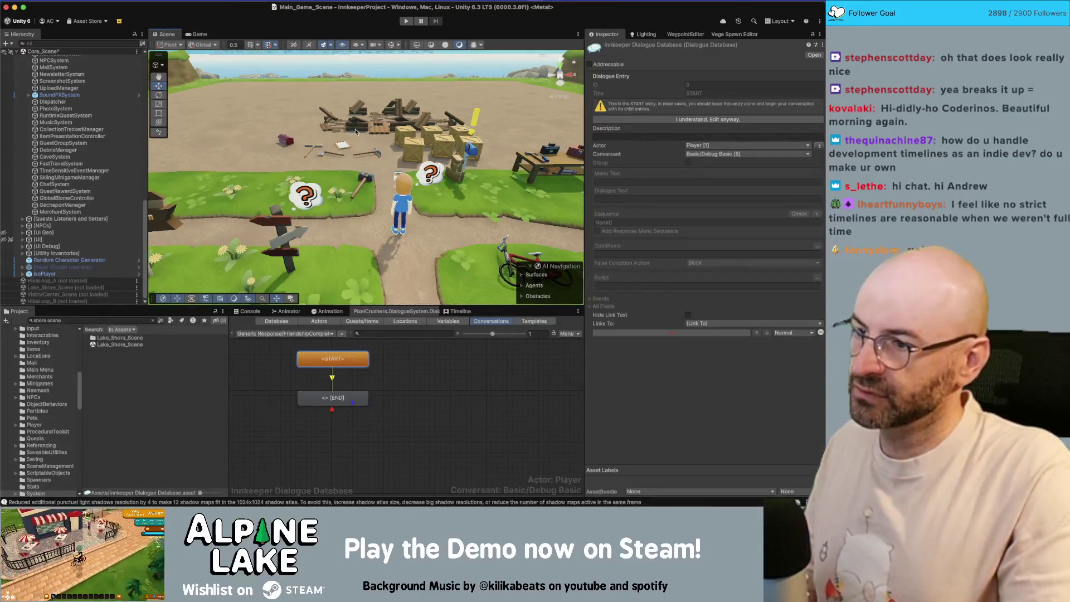
pyautogui.scroll(-3, 356, 131)
pyautogui.moveTo(356, 131); pyautogui.dragTo(368, 169)
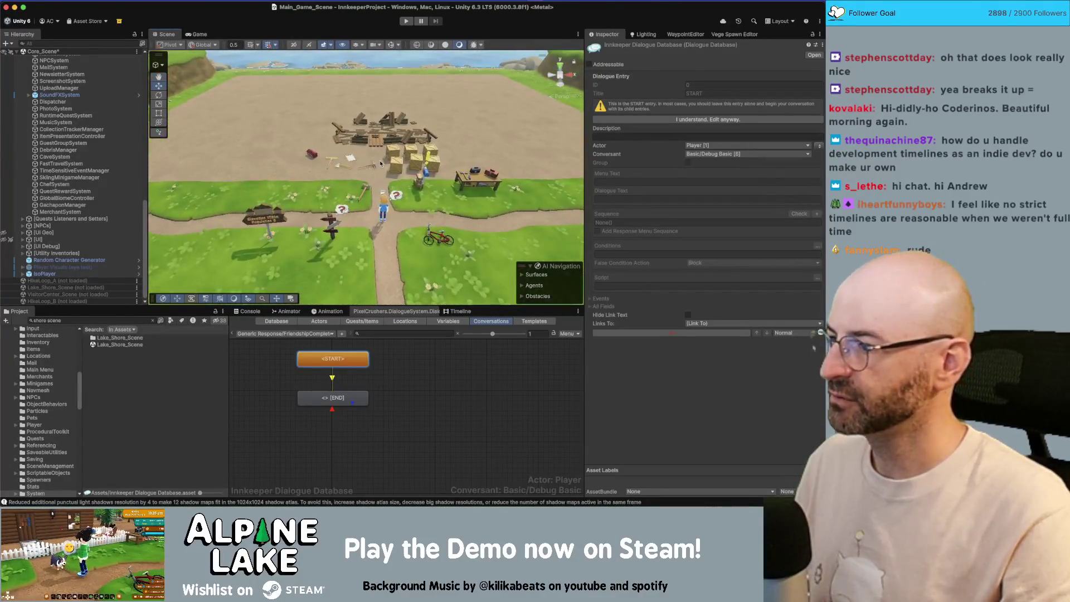
# Step: Load the Basic/Carlos/Start conversation from the Conversations dropdown
pyautogui.click(299, 334)
pyautogui.moveTo(287, 262)
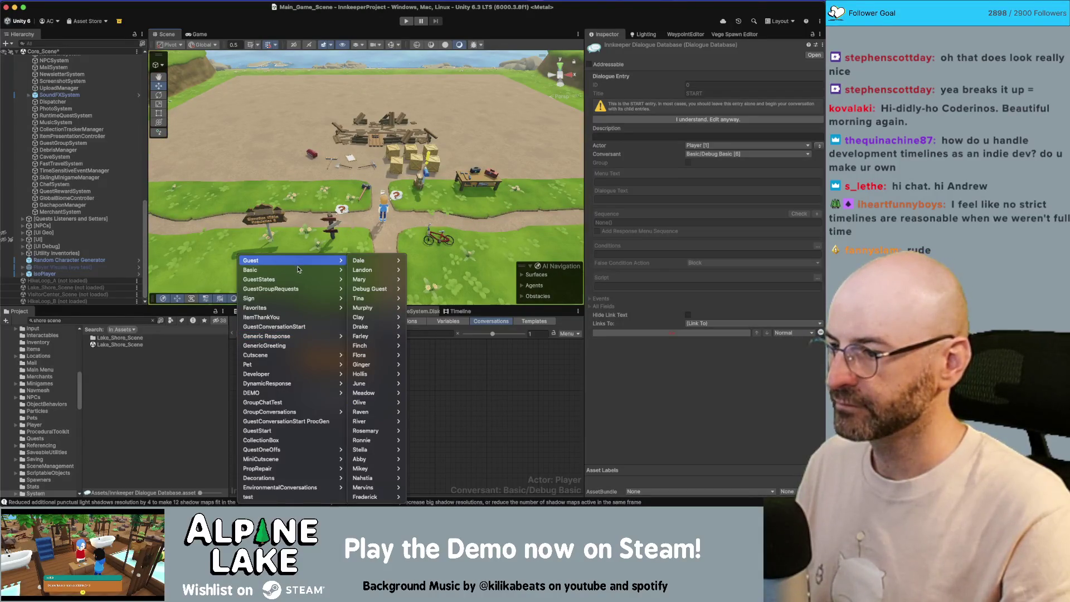
pyautogui.moveTo(373, 279)
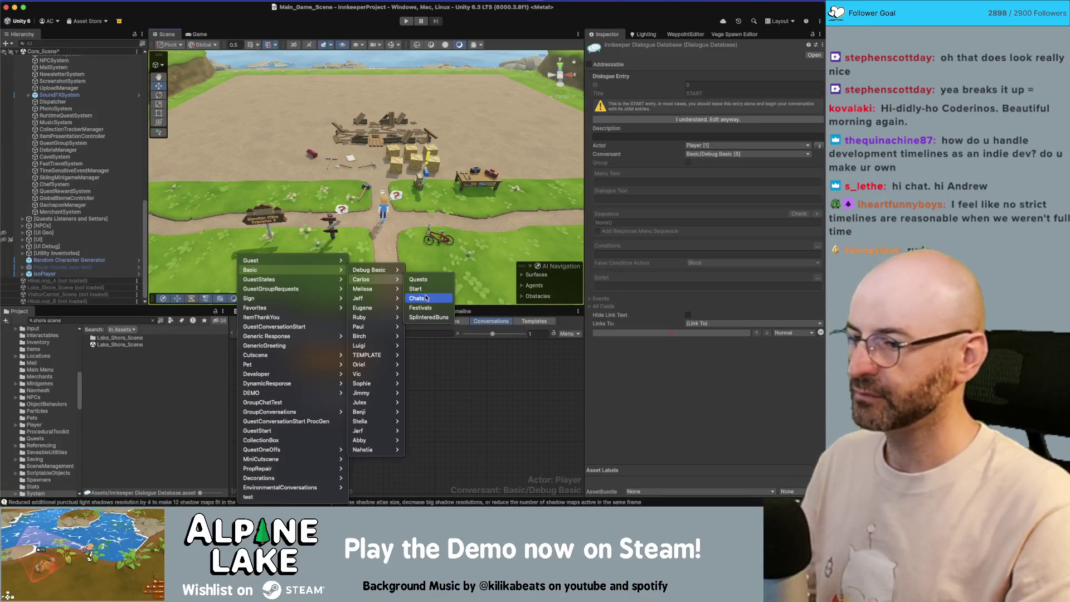
pyautogui.click(417, 289)
# Step: Set the second chat node's link priority to Normal and start Play mode
pyautogui.click(304, 420)
pyautogui.click(757, 314)
pyautogui.click(757, 313)
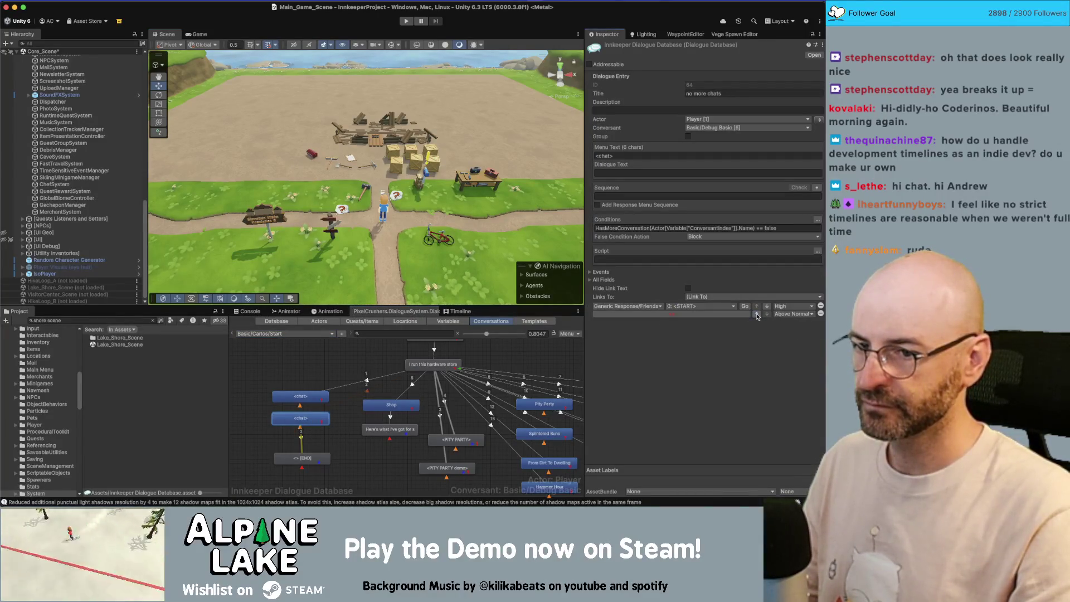
pyautogui.click(791, 314)
pyautogui.click(789, 345)
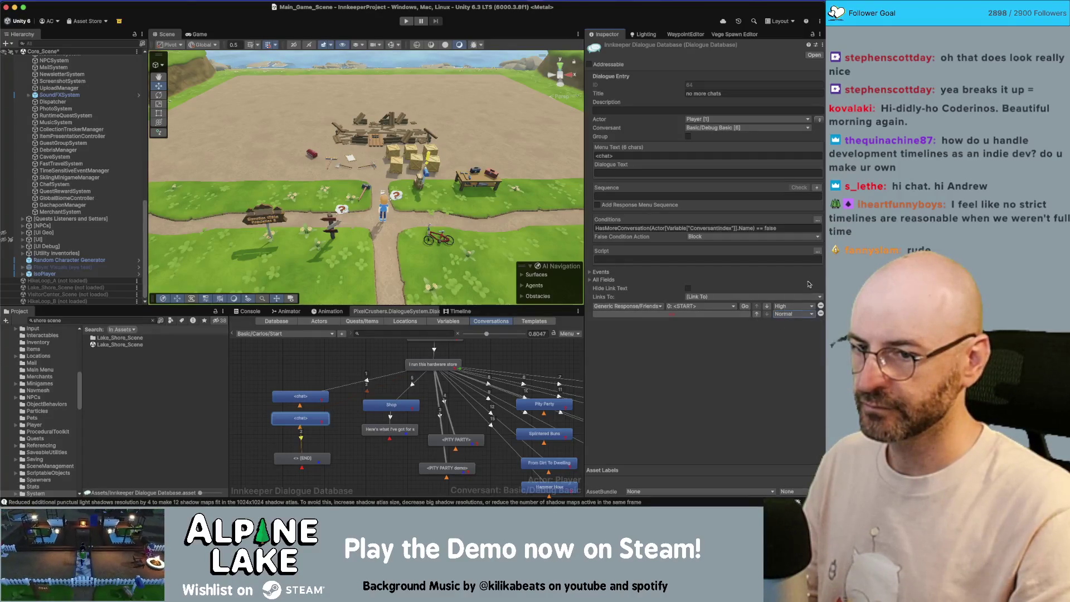
pyautogui.click(409, 21)
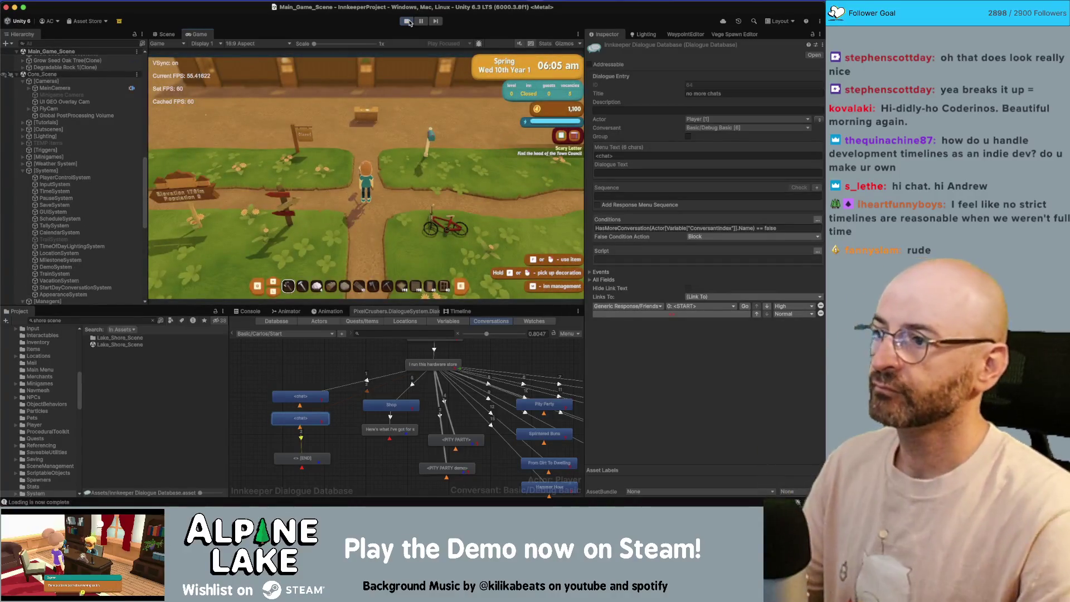
# Step: Walk to the bicycle, mount it, and ride left along the path toward town
pyautogui.press('s')
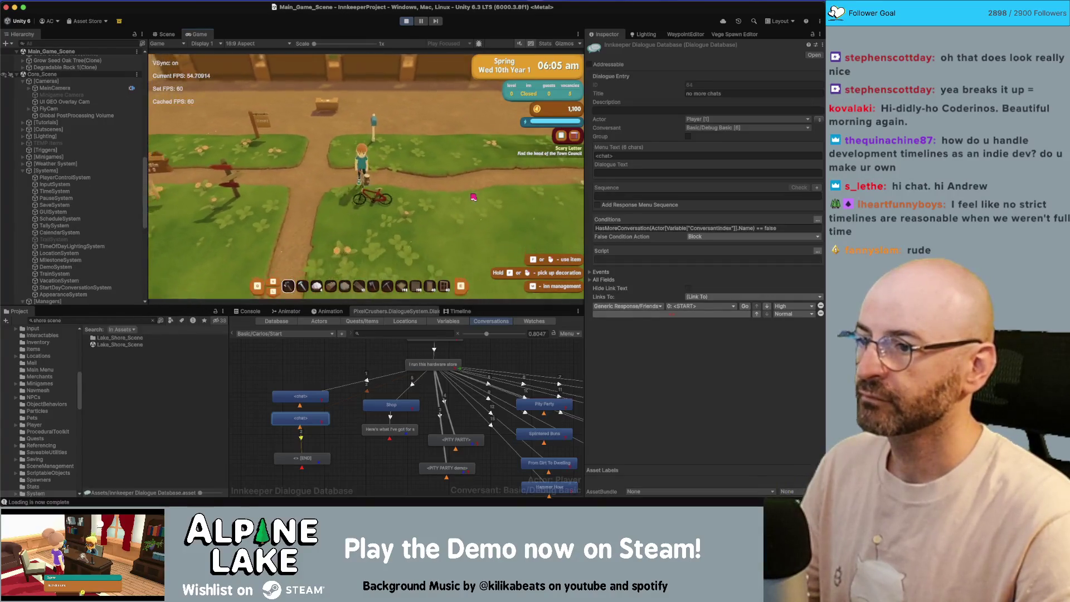
pyautogui.press('e')
pyautogui.press('a')
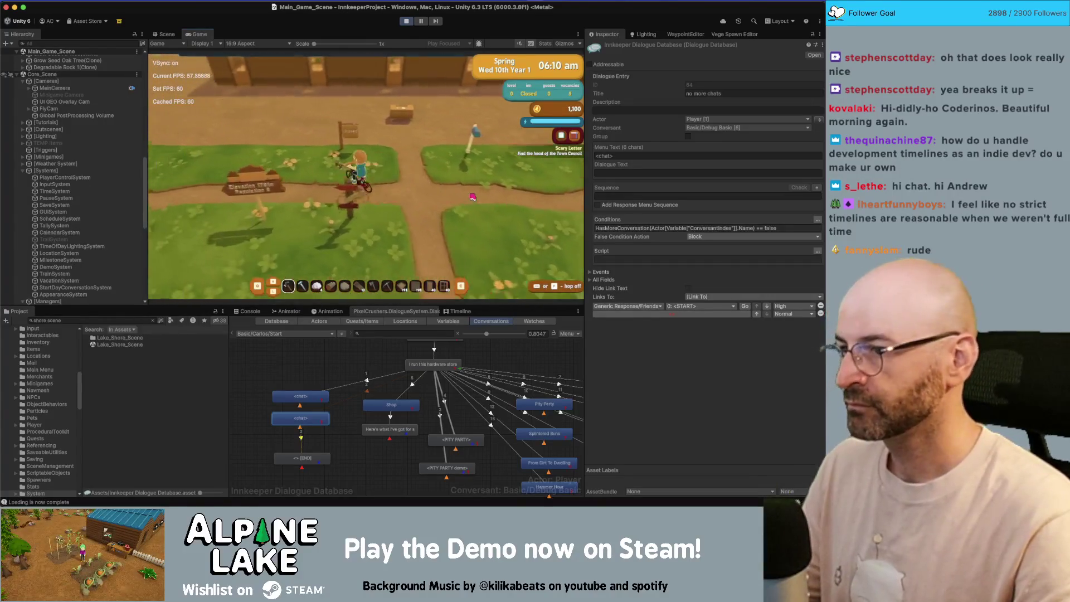
pyautogui.press('a')
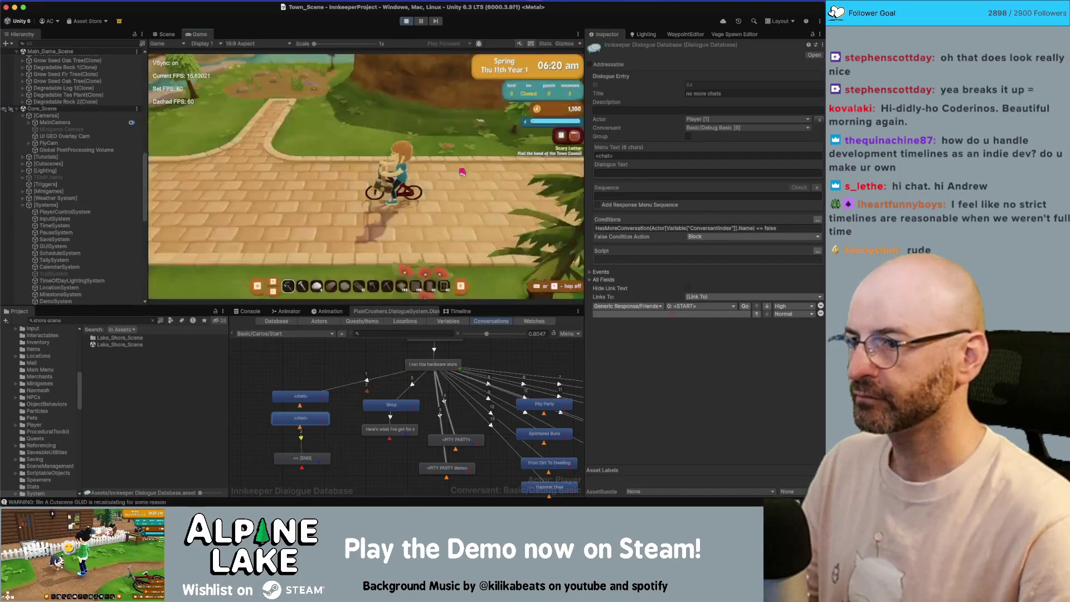
# Step: Ride to the shop front and talk through Carlos's dialogue to the response choices
pyautogui.press('a')
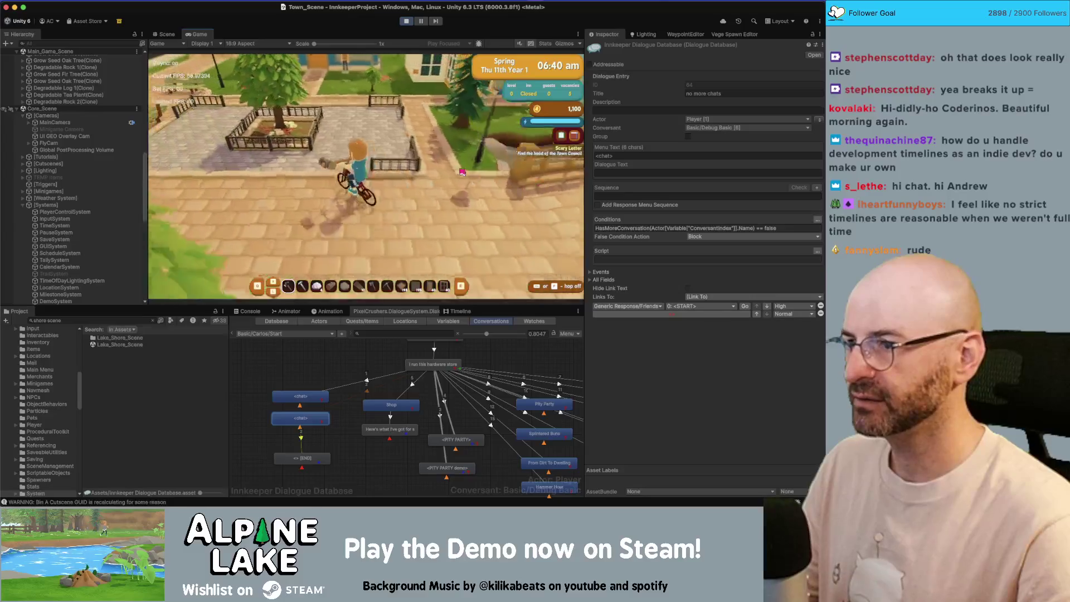
pyautogui.press('w')
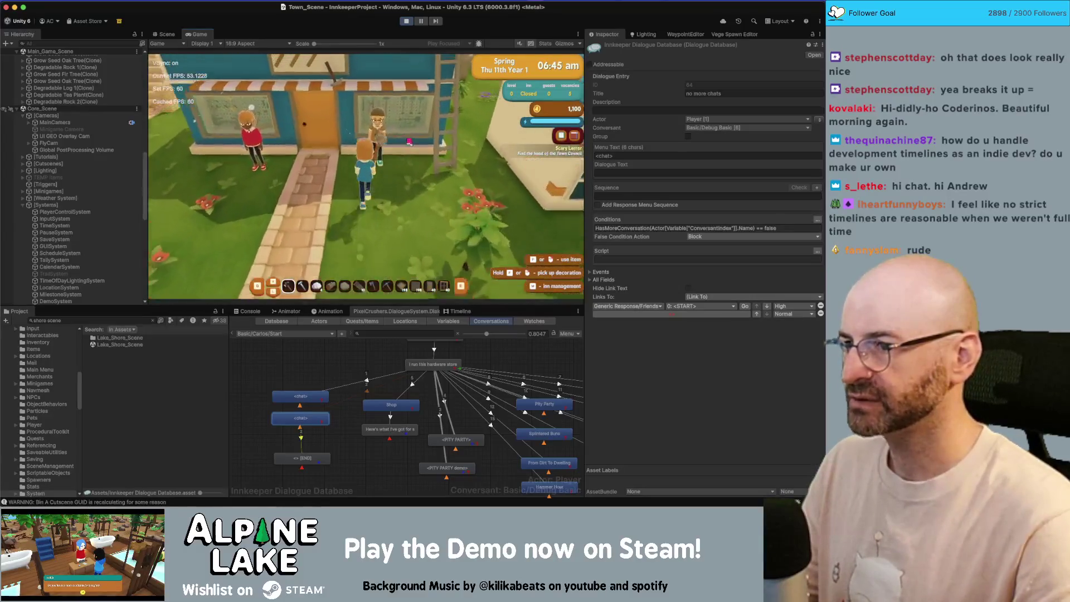
pyautogui.click(409, 141)
pyautogui.click(282, 229)
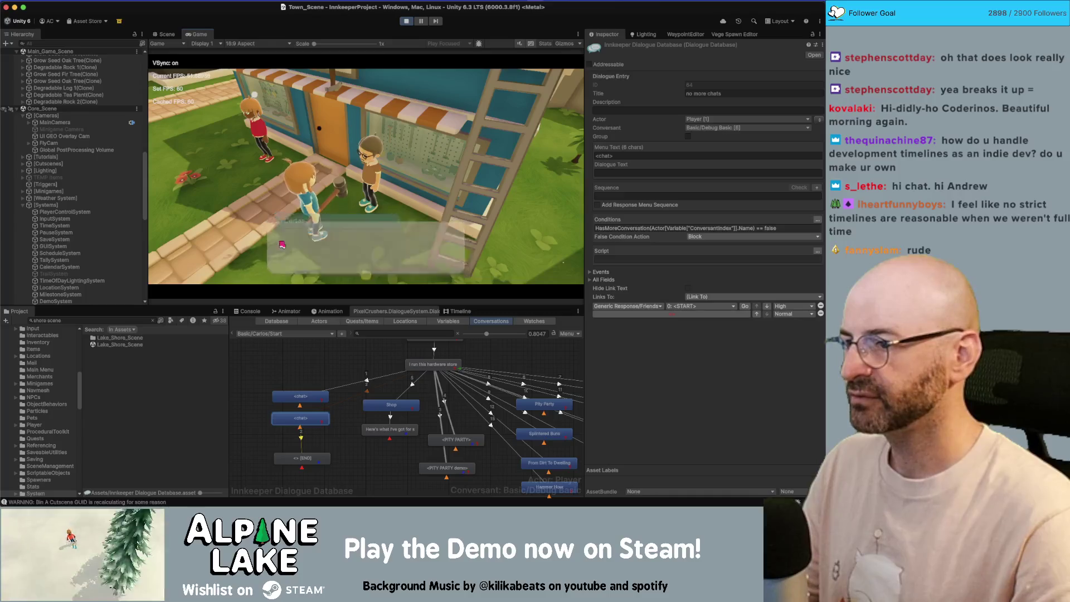
pyautogui.click(282, 244)
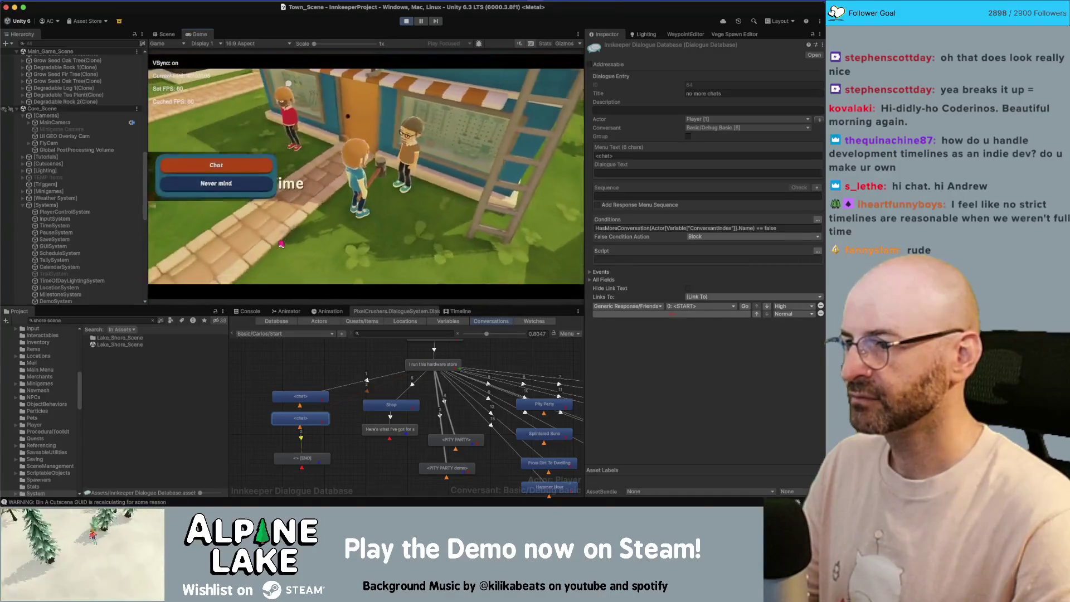
pyautogui.click(243, 185)
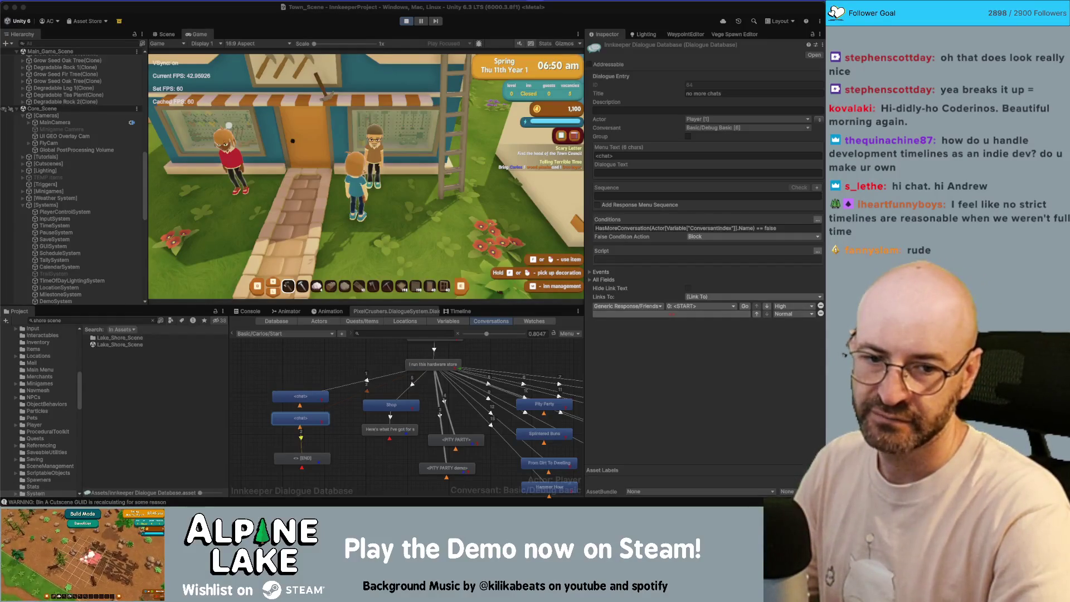
# Step: Talk to Carlos a second time, dismiss the response choices, and stop the game
pyautogui.click(408, 205)
pyautogui.press('w')
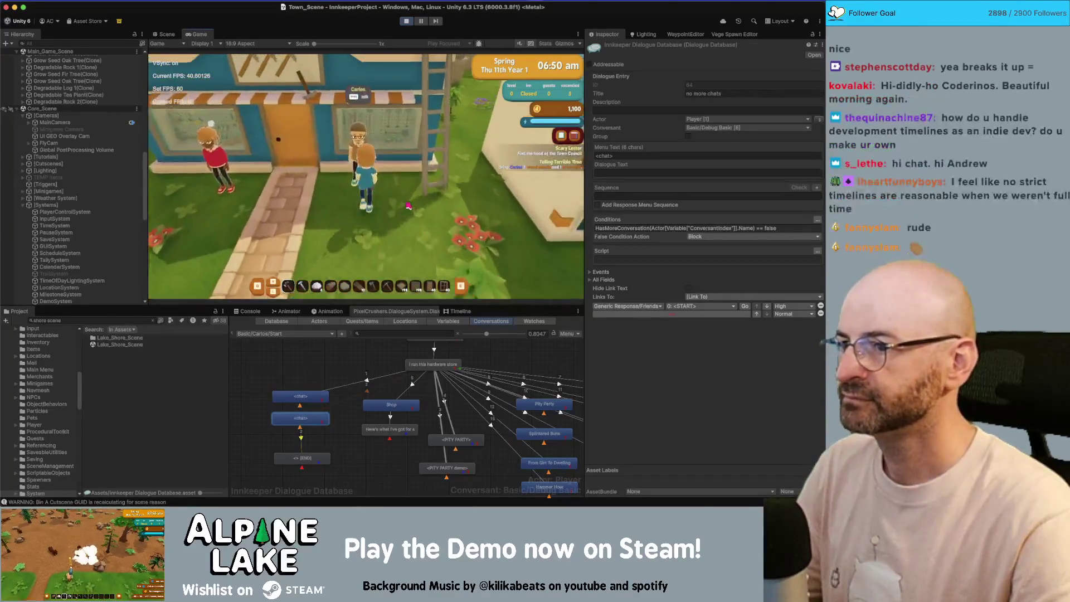
pyautogui.press('e')
pyautogui.click(249, 172)
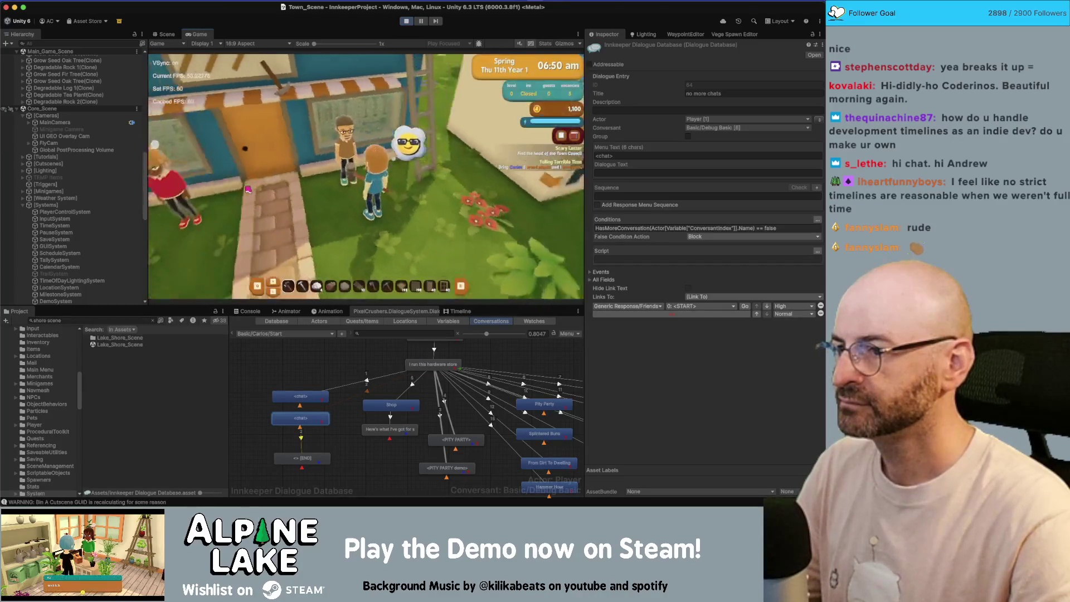
pyautogui.click(406, 21)
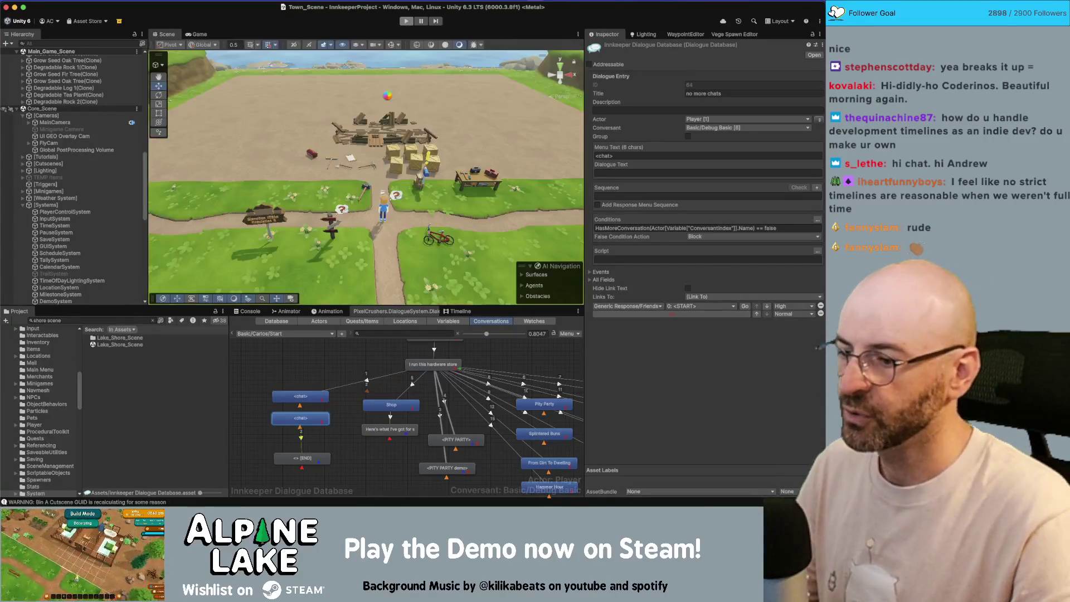
# Step: Delete the [END] node from Carlos's Start graph and start Play mode again
pyautogui.click(311, 458)
pyautogui.press('Delete')
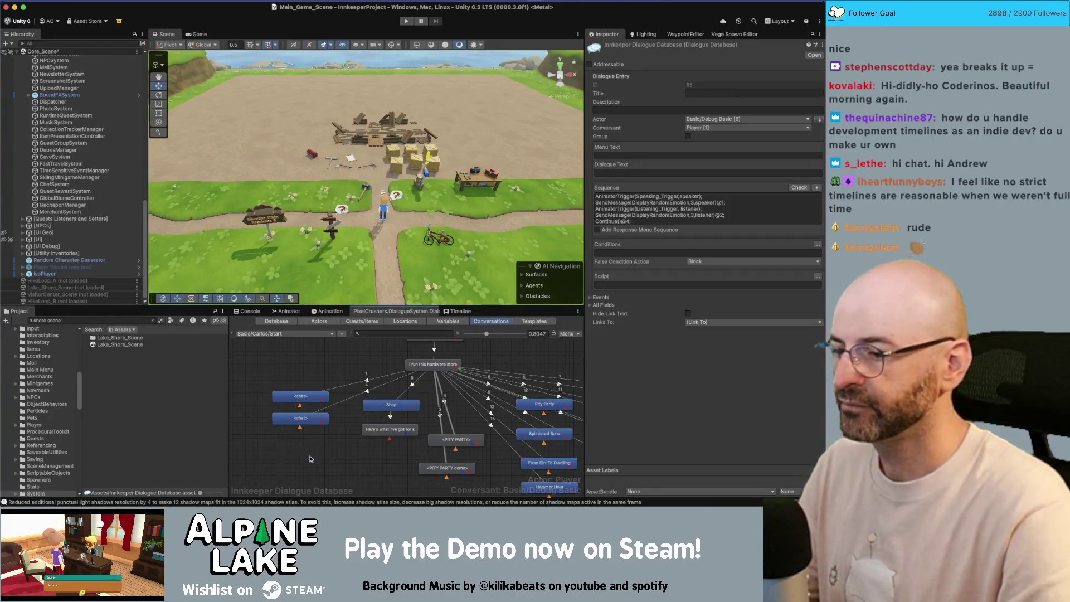
pyautogui.click(310, 359)
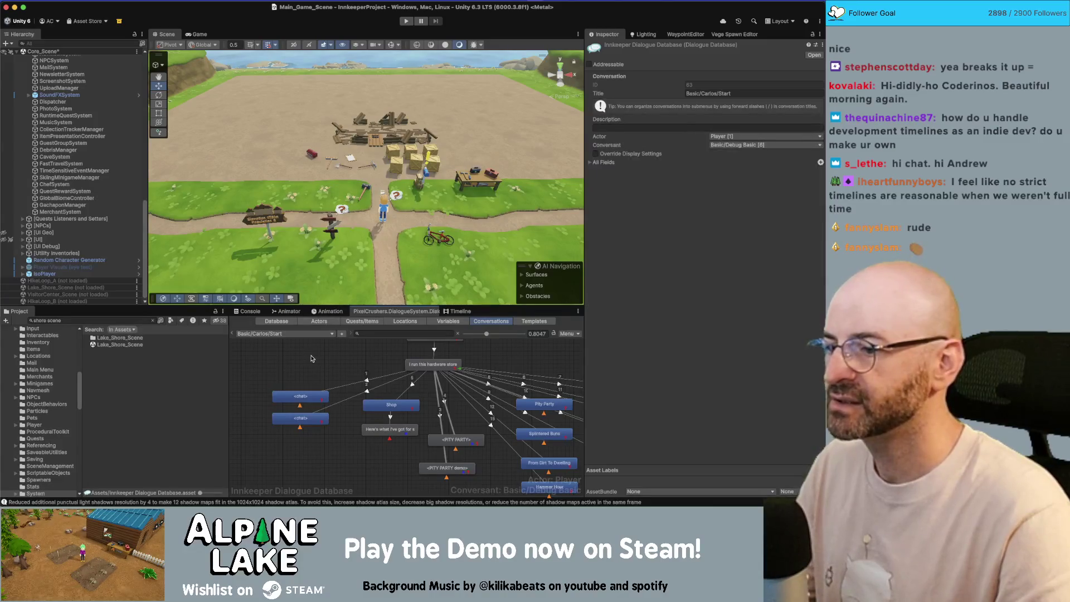
pyautogui.click(411, 23)
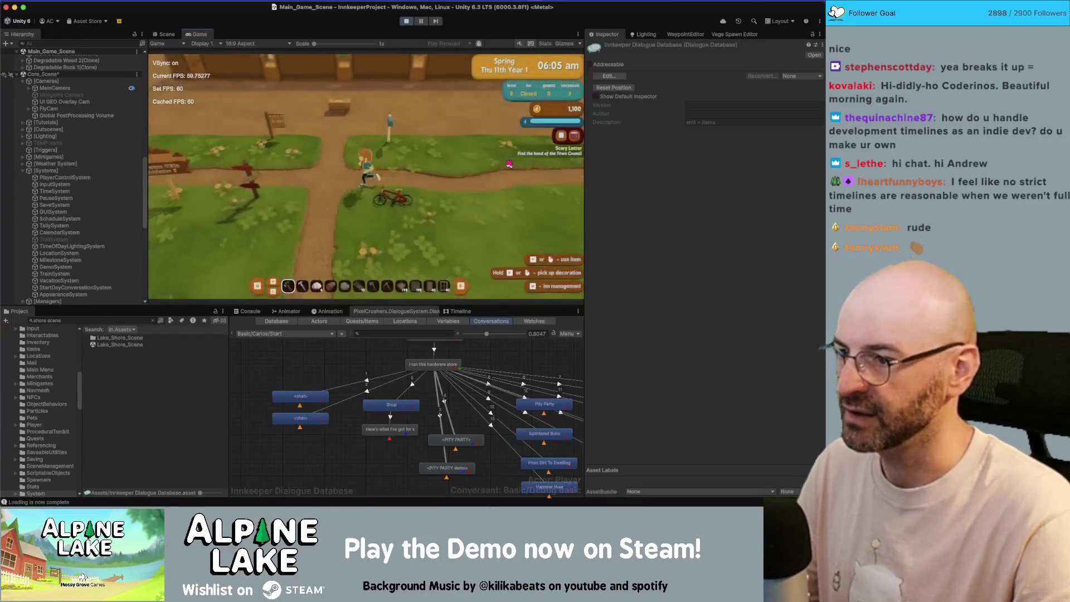
# Step: Walk left along the path and across the bridge toward the hardware store
pyautogui.press('a')
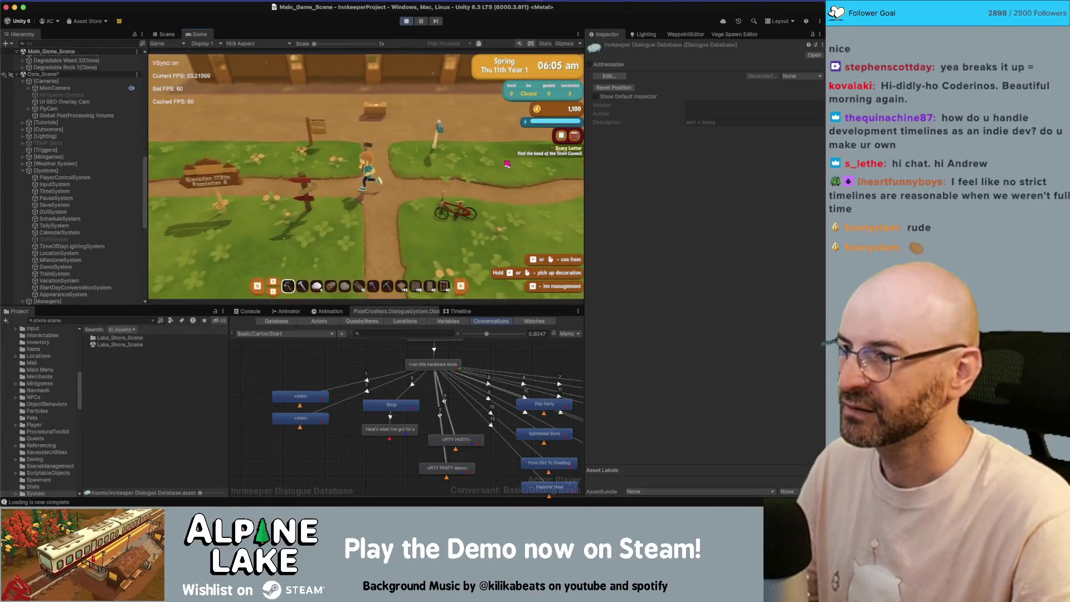
pyautogui.press('w')
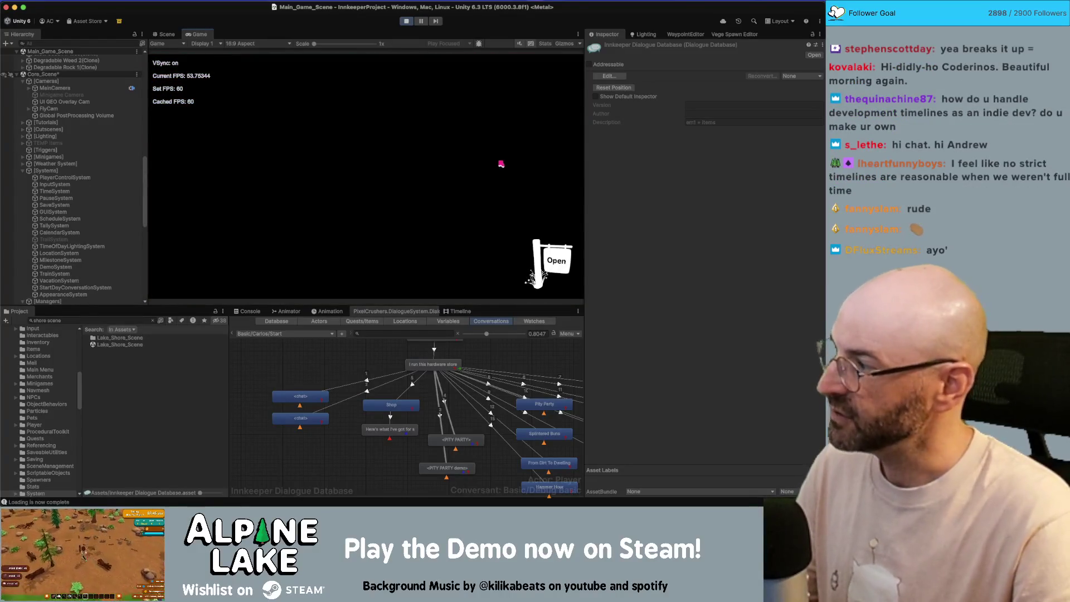
pyautogui.press('a')
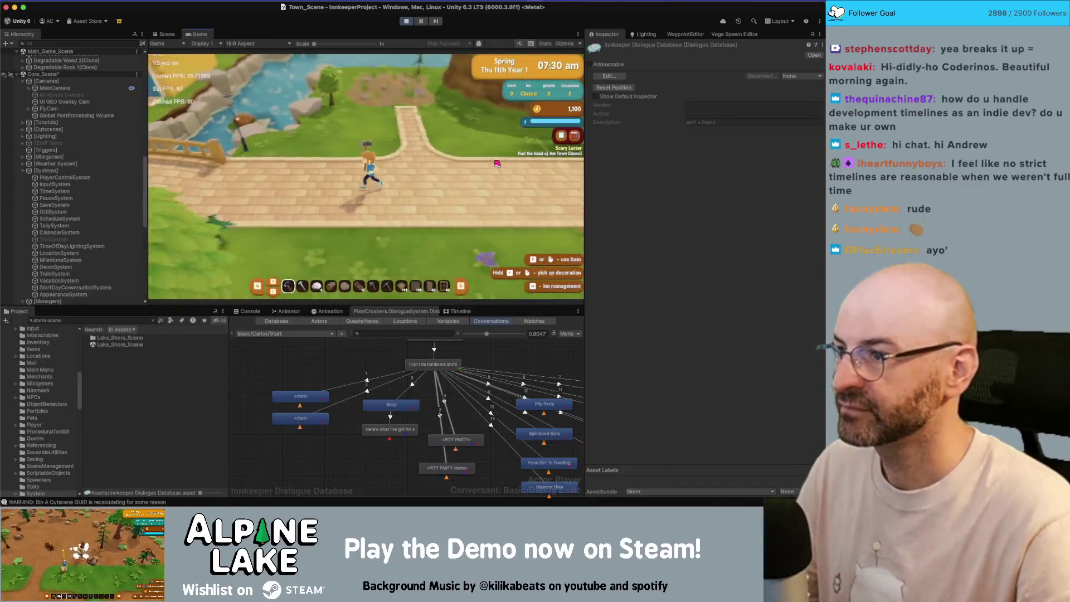
pyautogui.press('a')
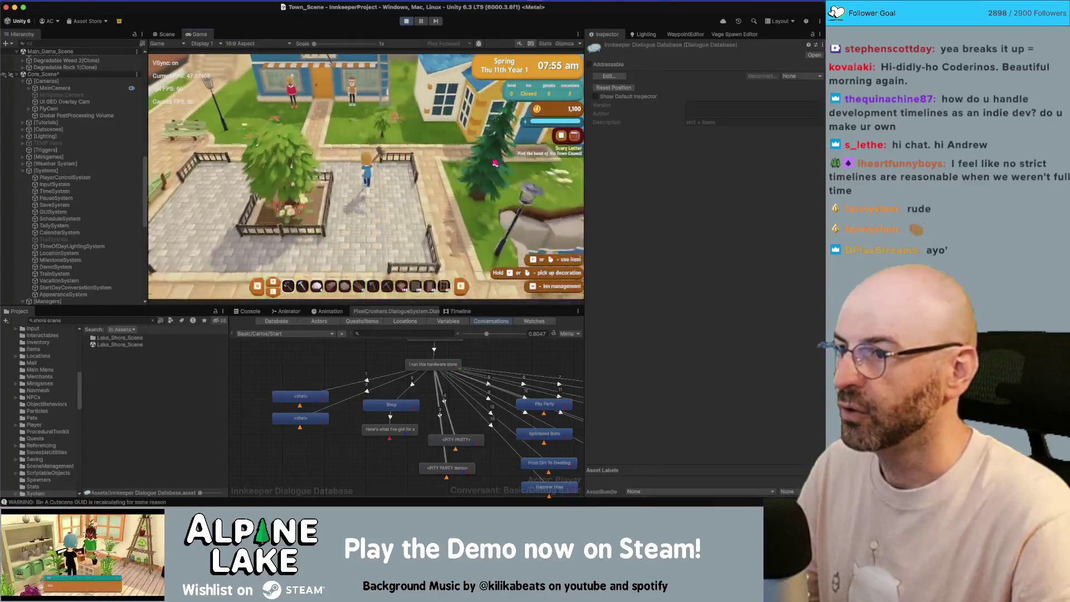
pyautogui.press('w')
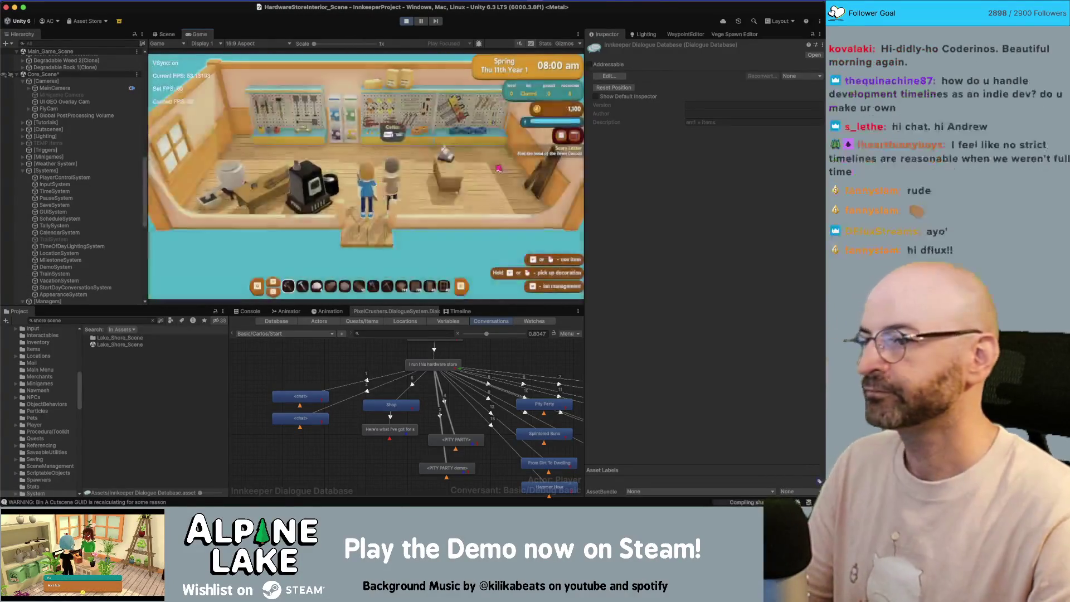
# Step: Enter the store, chat with Carlos through his dialogue, dismiss the choices, and stop playing
pyautogui.click(451, 191)
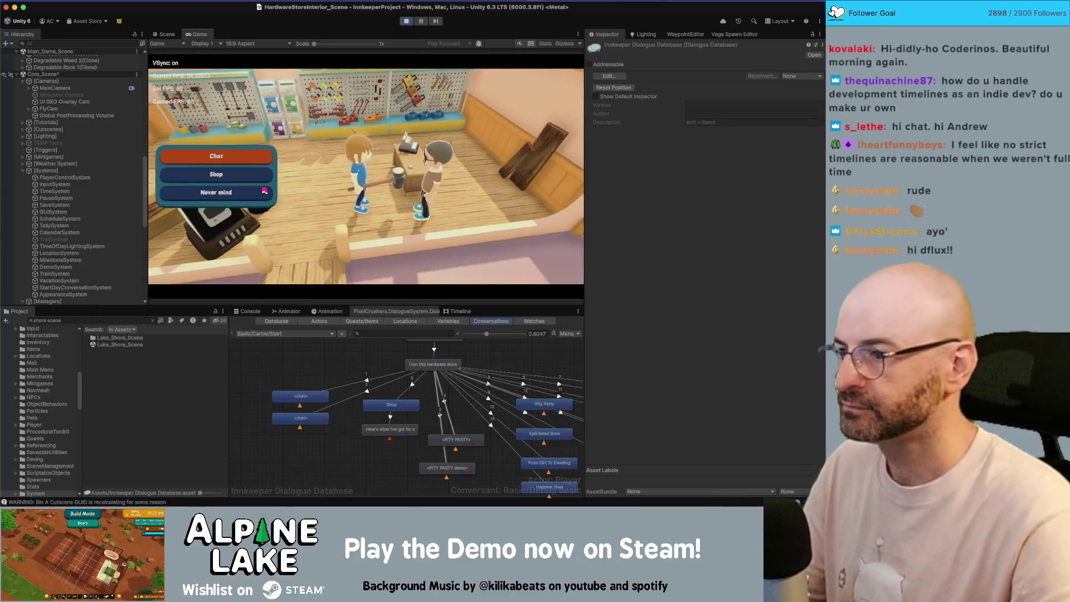
pyautogui.press('Return')
pyautogui.click(324, 244)
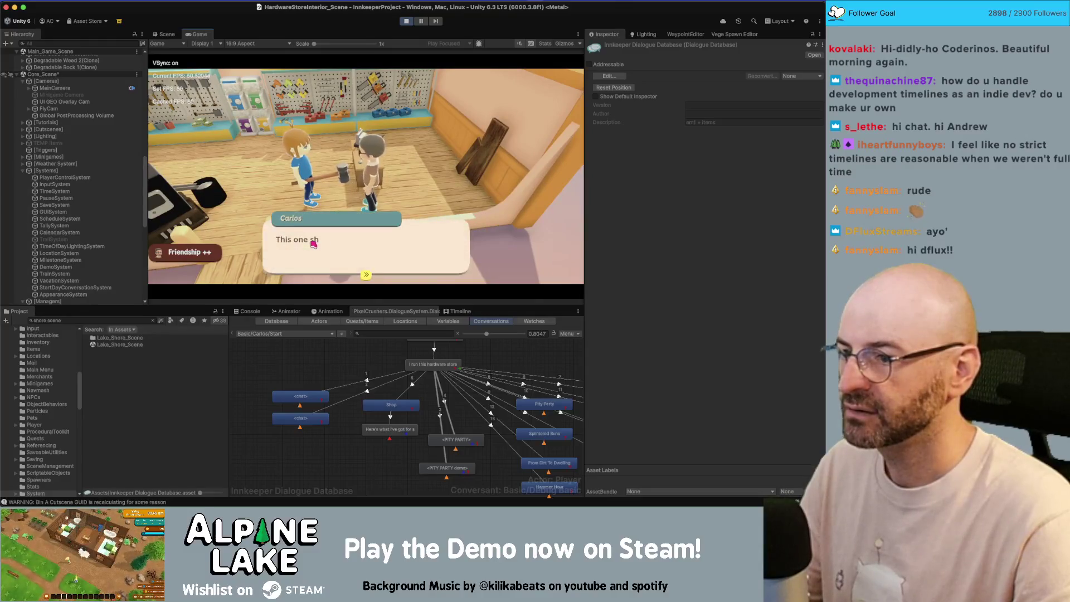
pyautogui.click(313, 244)
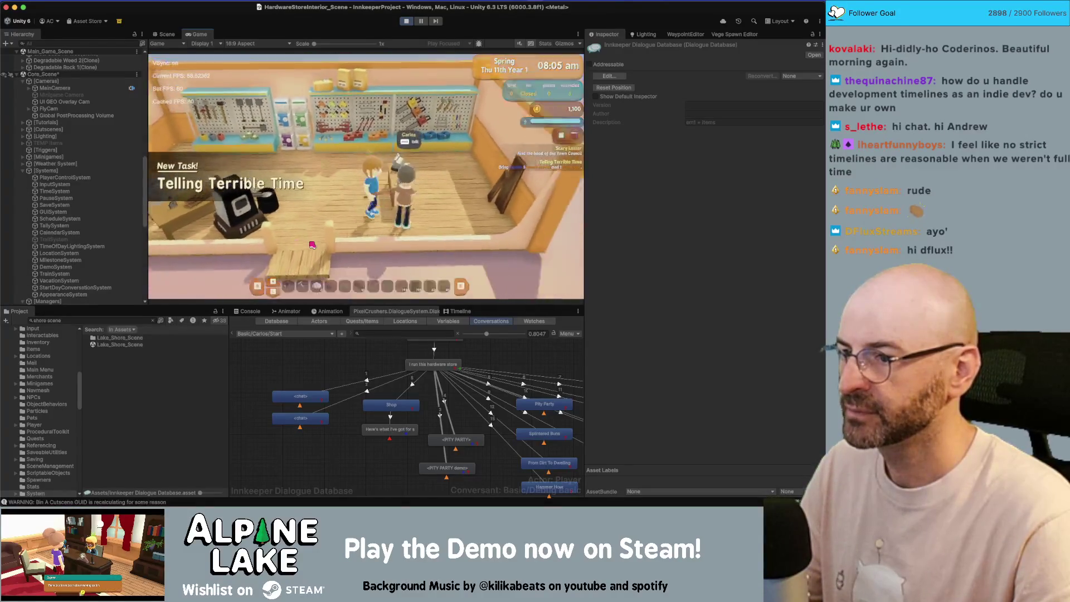
pyautogui.click(211, 193)
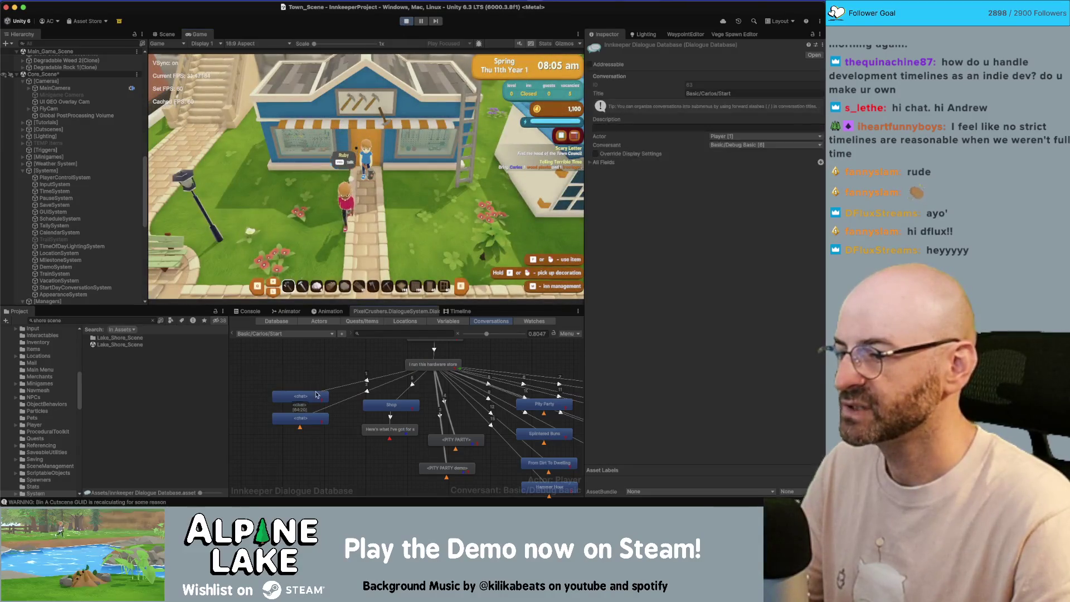
pyautogui.click(408, 22)
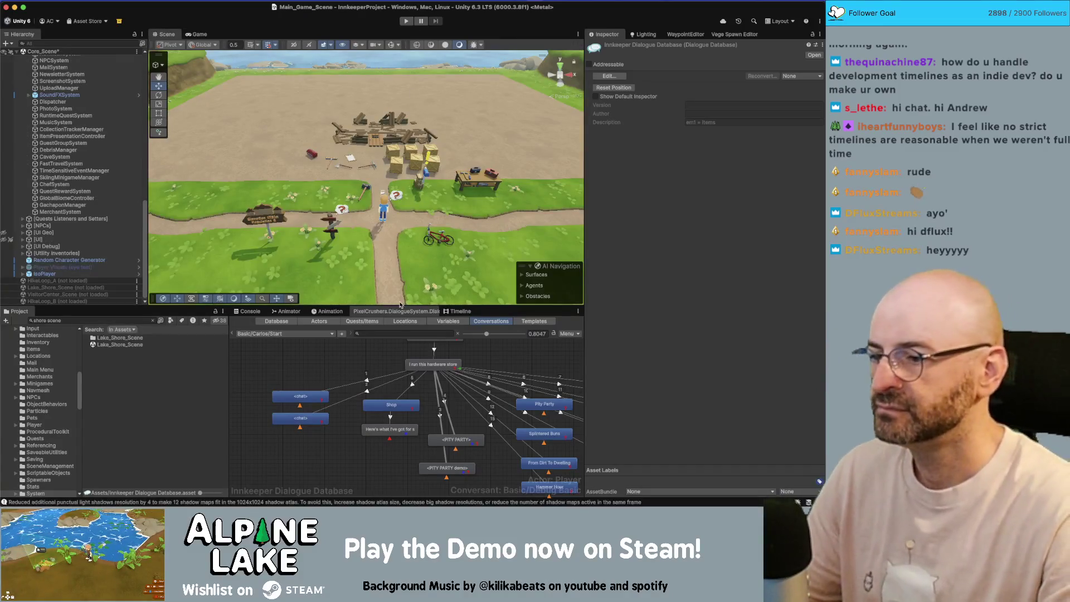
# Step: Check both <chat> nodes' conditions, ending on the 'no more chats' HasMoreConversation == false entry
pyautogui.click(306, 366)
pyautogui.hscroll(2, 301, 362)
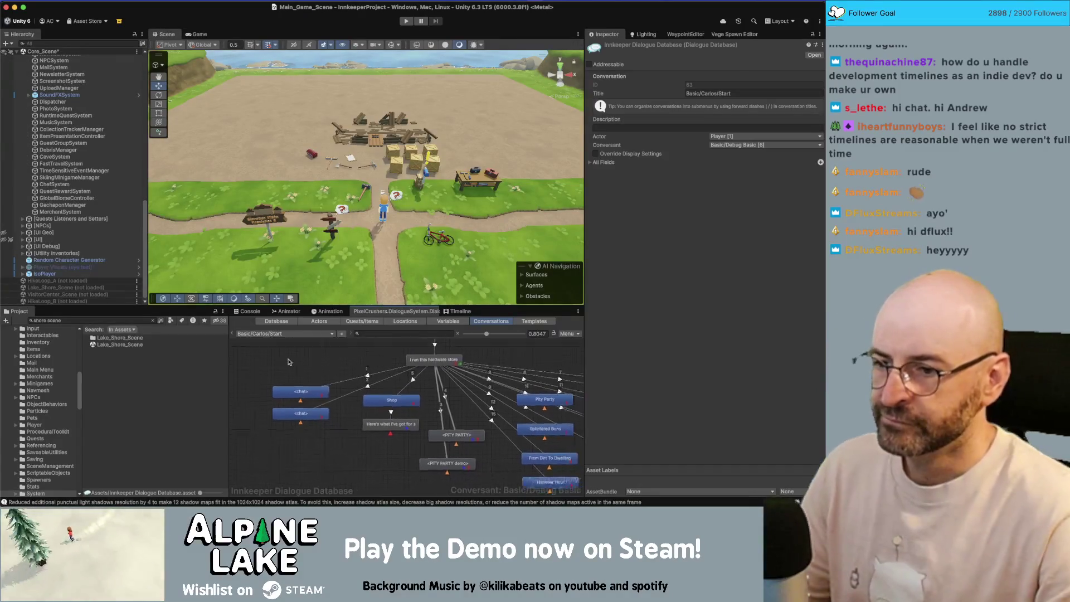
pyautogui.hscroll(2, 313, 367)
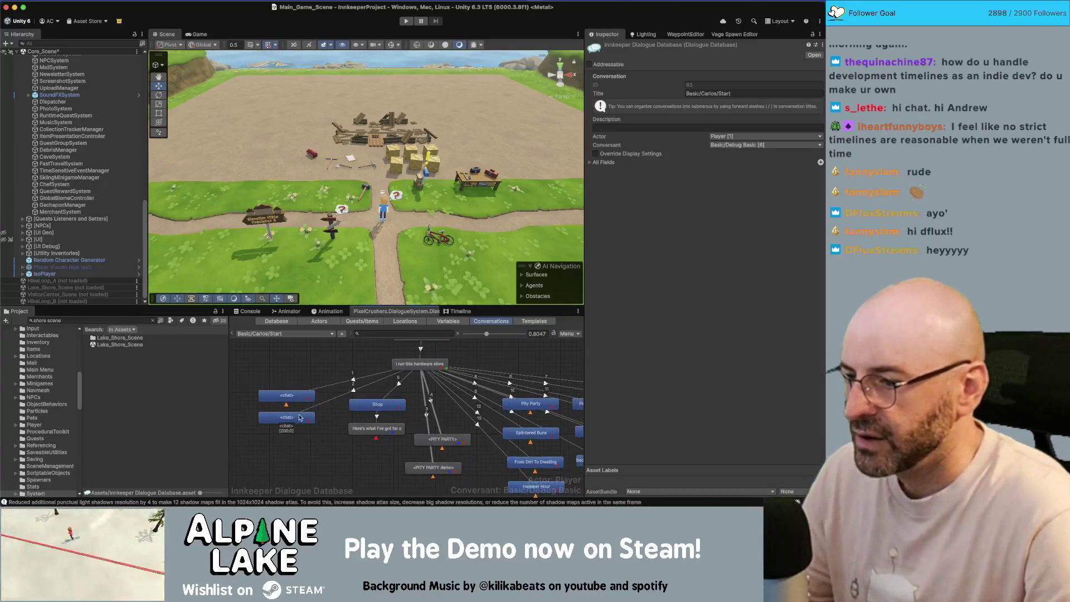
pyautogui.click(301, 418)
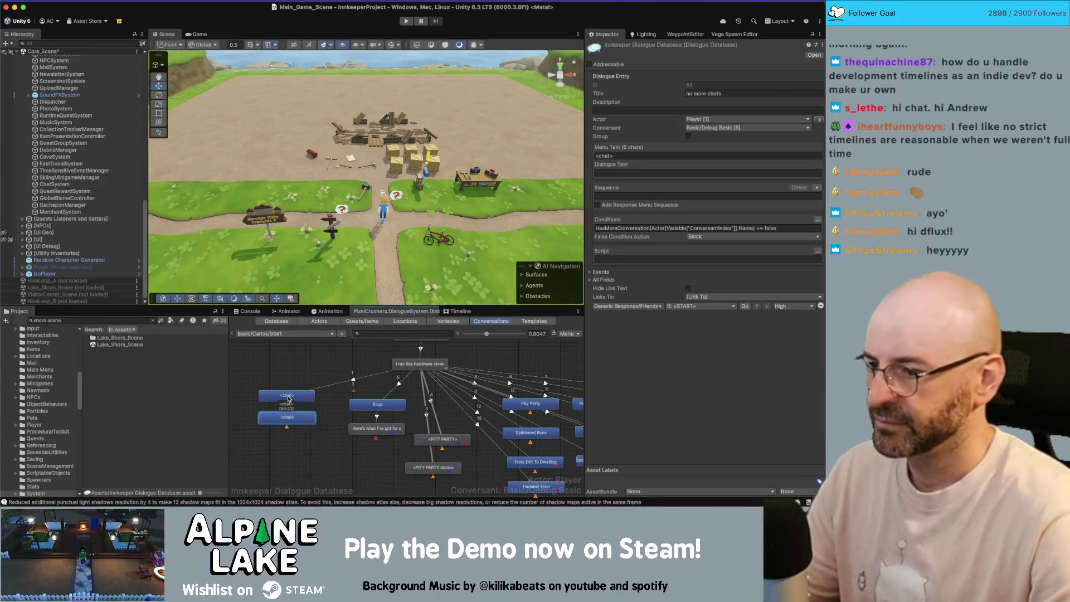
pyautogui.click(289, 397)
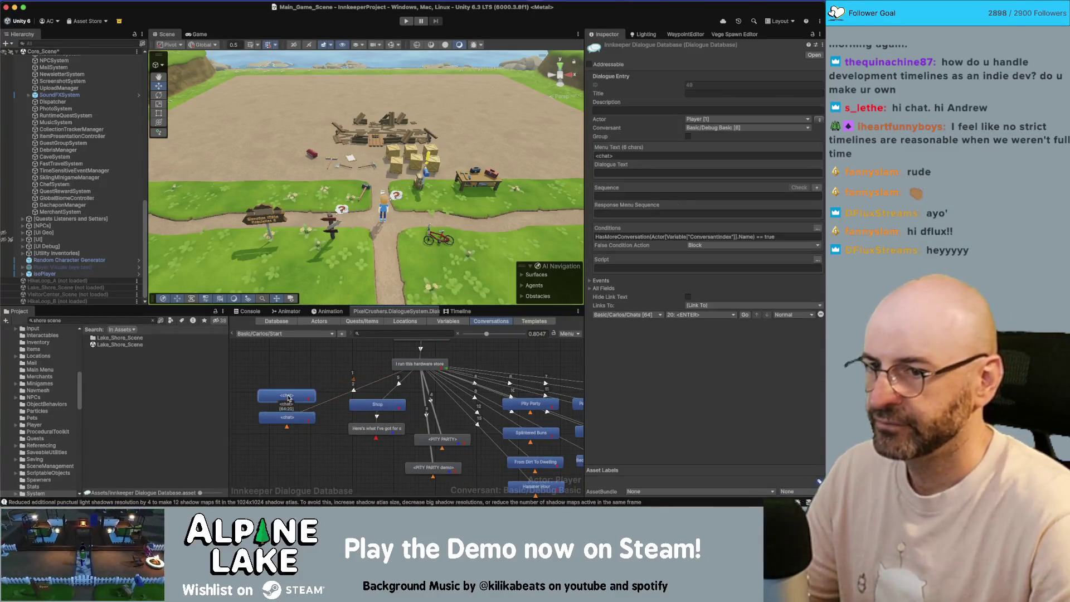
pyautogui.click(291, 424)
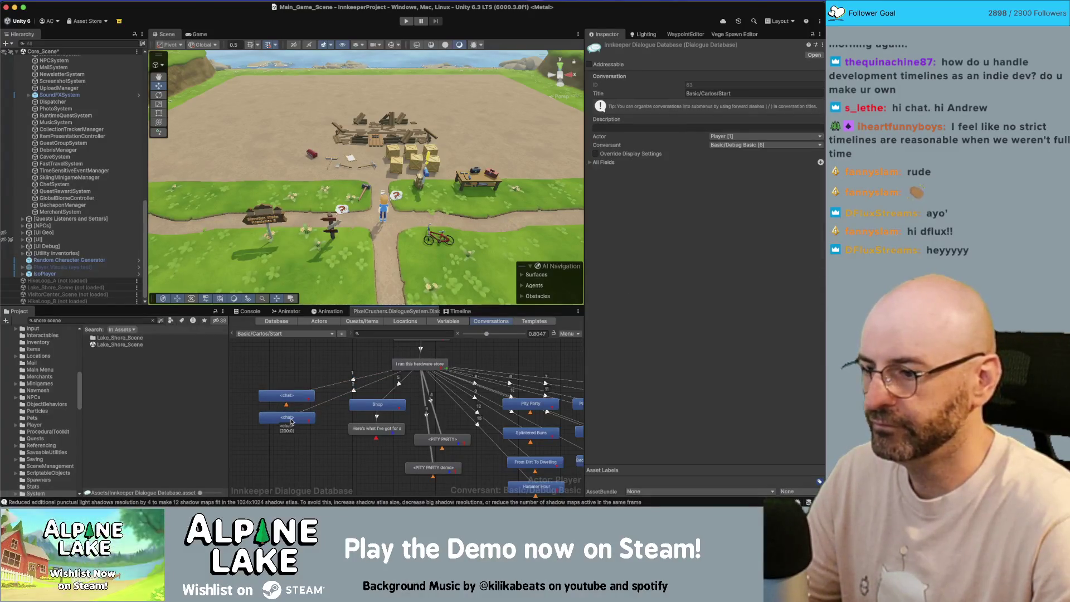
pyautogui.click(291, 422)
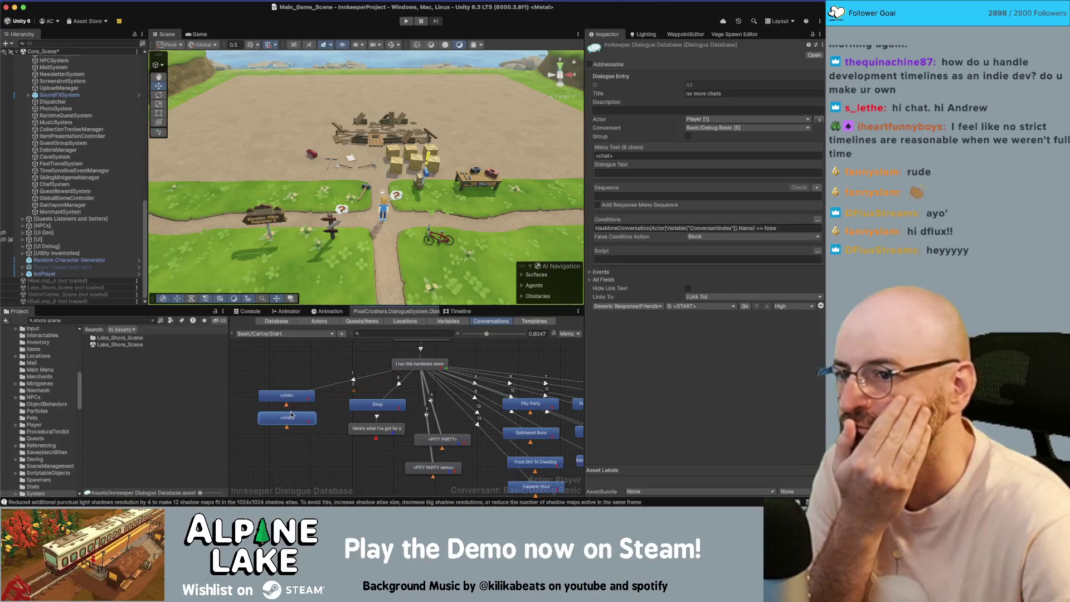
# Step: Find Basic Carlos via a 'carlos' search and set its Max Conversation Progress to 19
pyautogui.click(132, 321)
pyautogui.write('carlos')
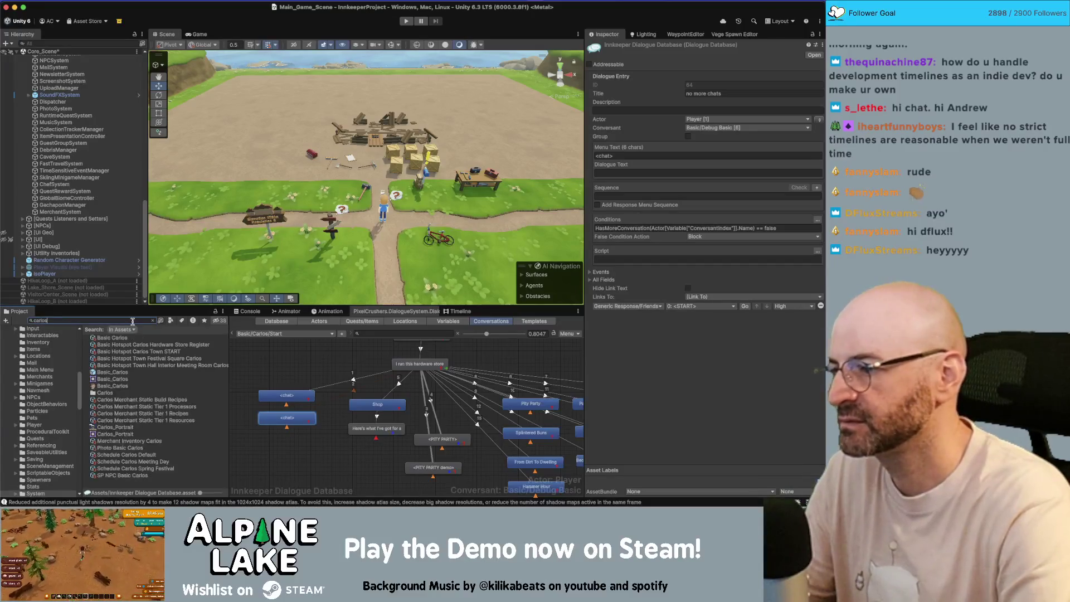
pyautogui.click(137, 338)
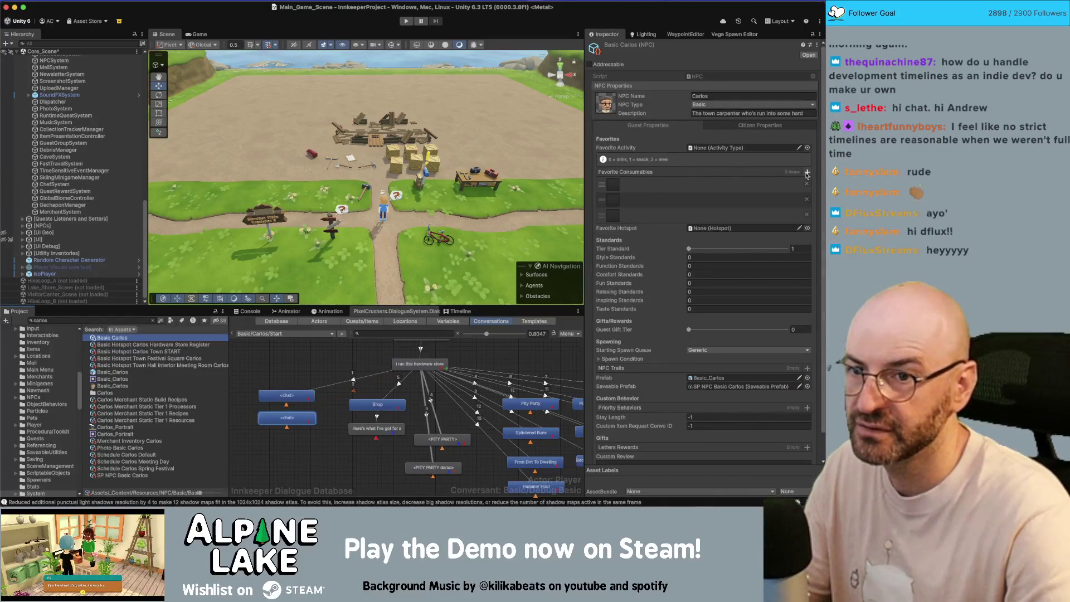
pyautogui.click(740, 125)
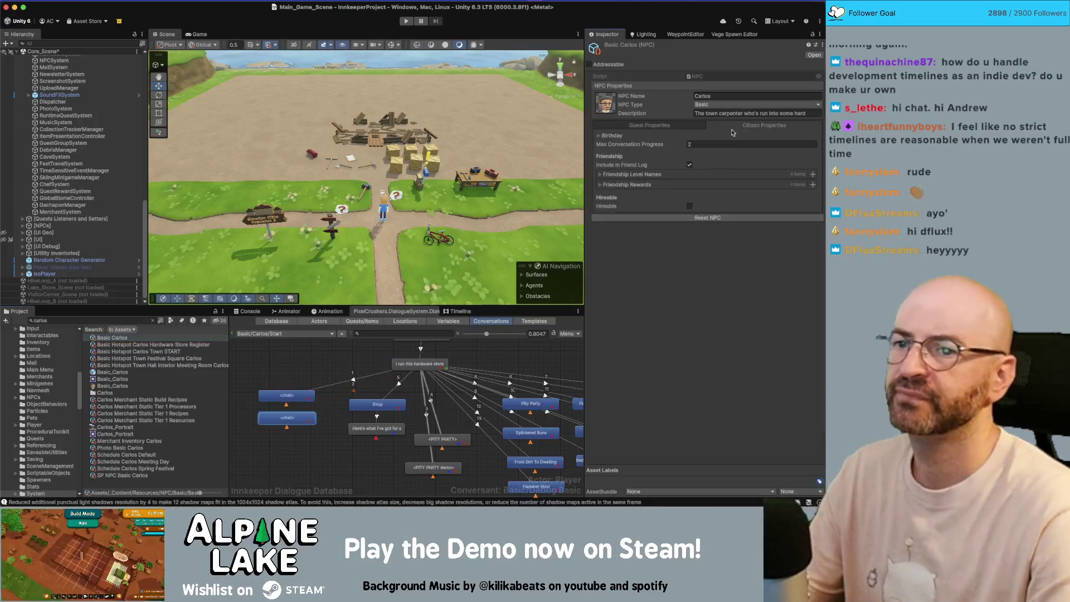
pyautogui.click(712, 144)
pyautogui.write('20')
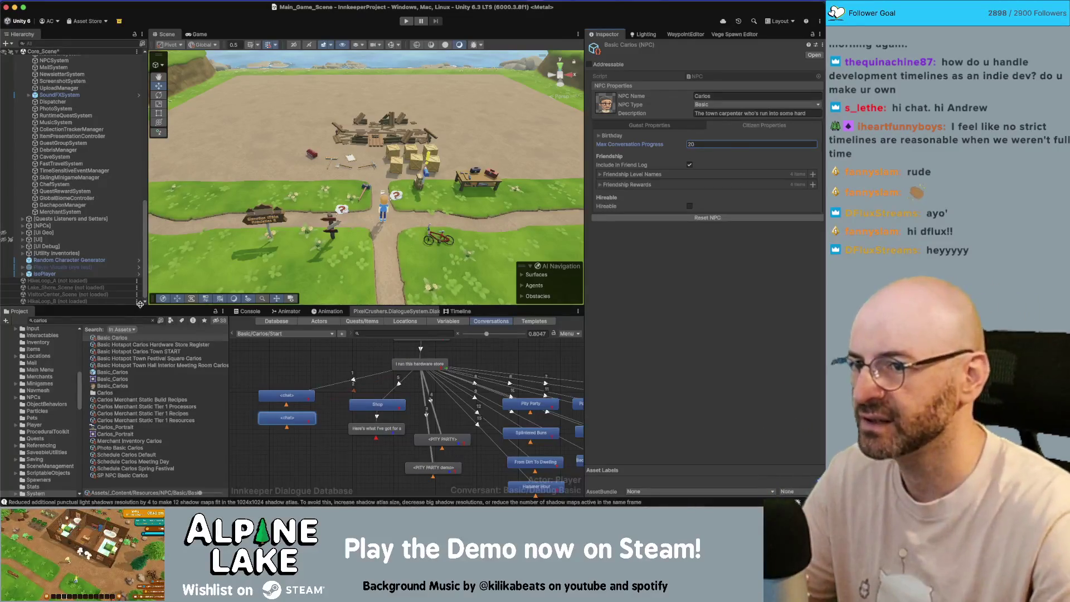
pyautogui.click(734, 141)
pyautogui.write('19')
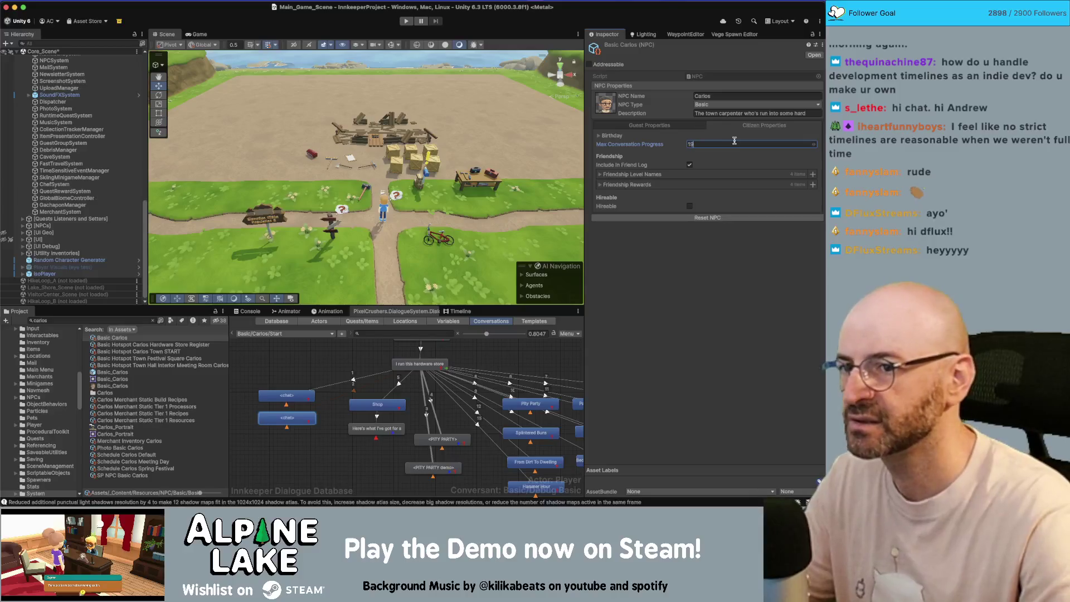
pyautogui.click(44, 320)
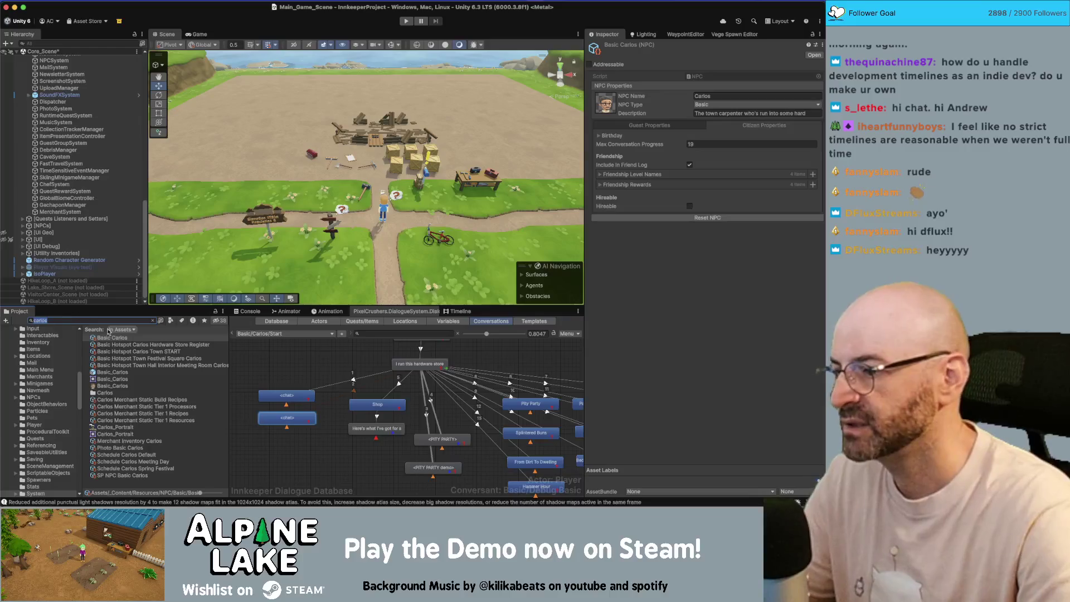
# Step: Set Max Conversation Progress to 19 on all sixteen Basic NPCs and spot-check the values
pyautogui.click(156, 321)
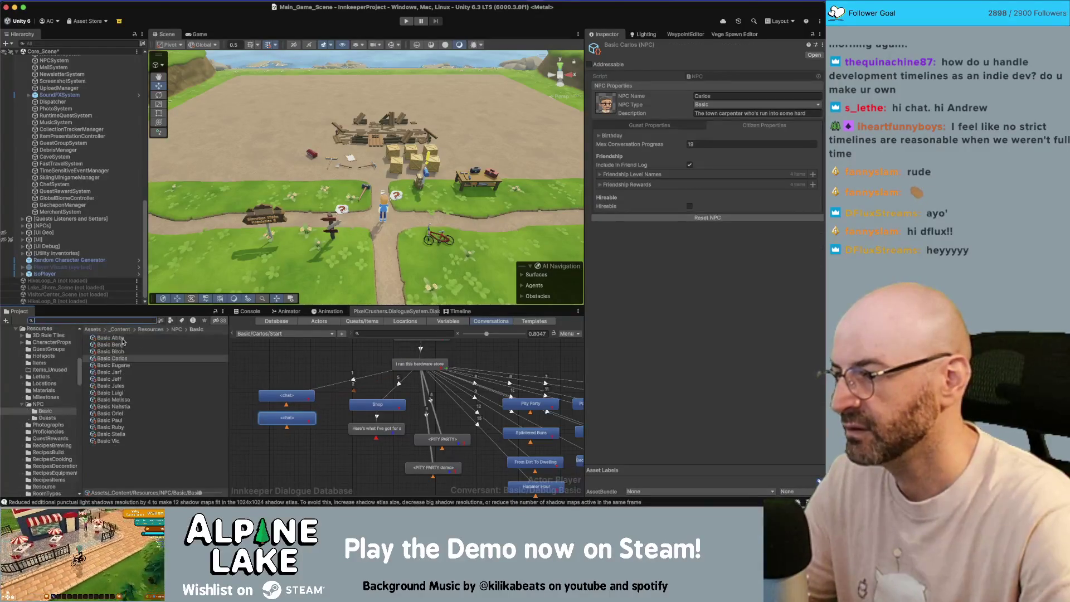
pyautogui.press('super+a')
pyautogui.click(725, 144)
pyautogui.write('19')
pyautogui.click(164, 465)
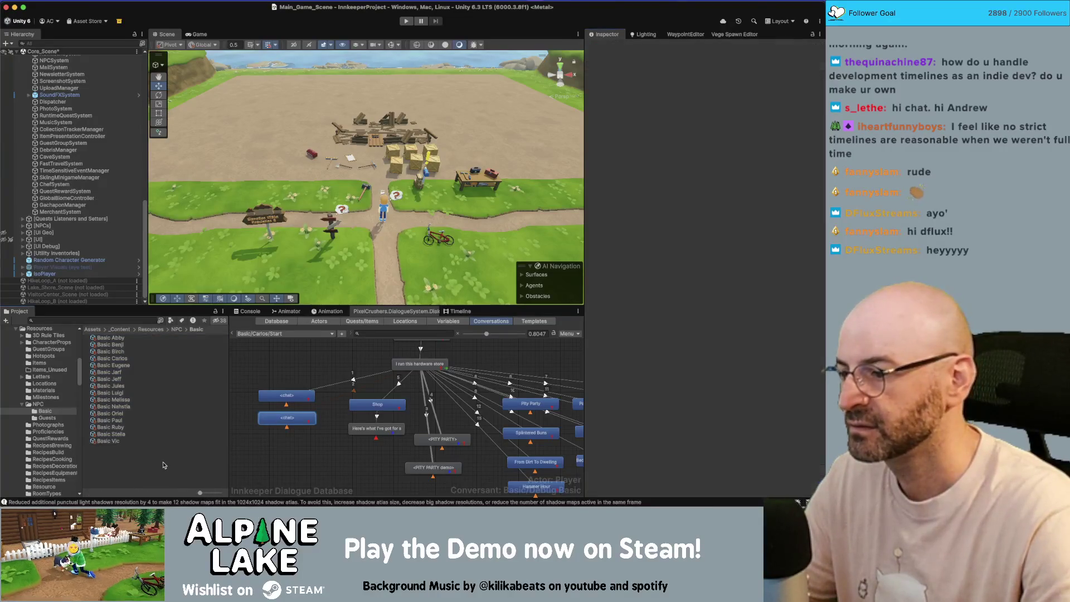
pyautogui.click(119, 398)
pyautogui.press('Up')
pyautogui.press('Up')
pyautogui.press('Up')
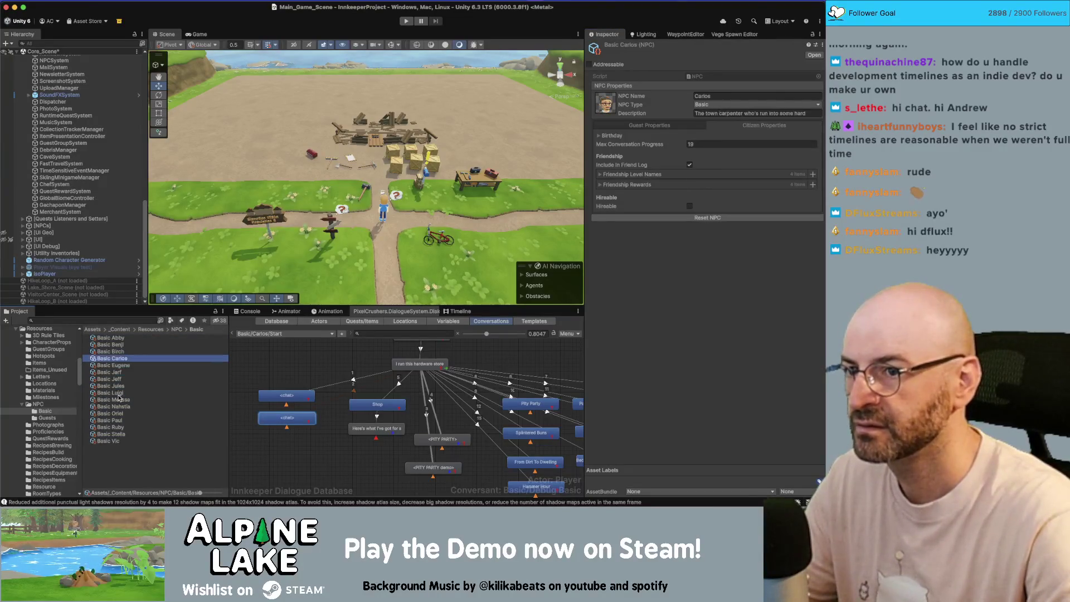
pyautogui.press('Down')
pyautogui.press('Down')
pyautogui.press('Down')
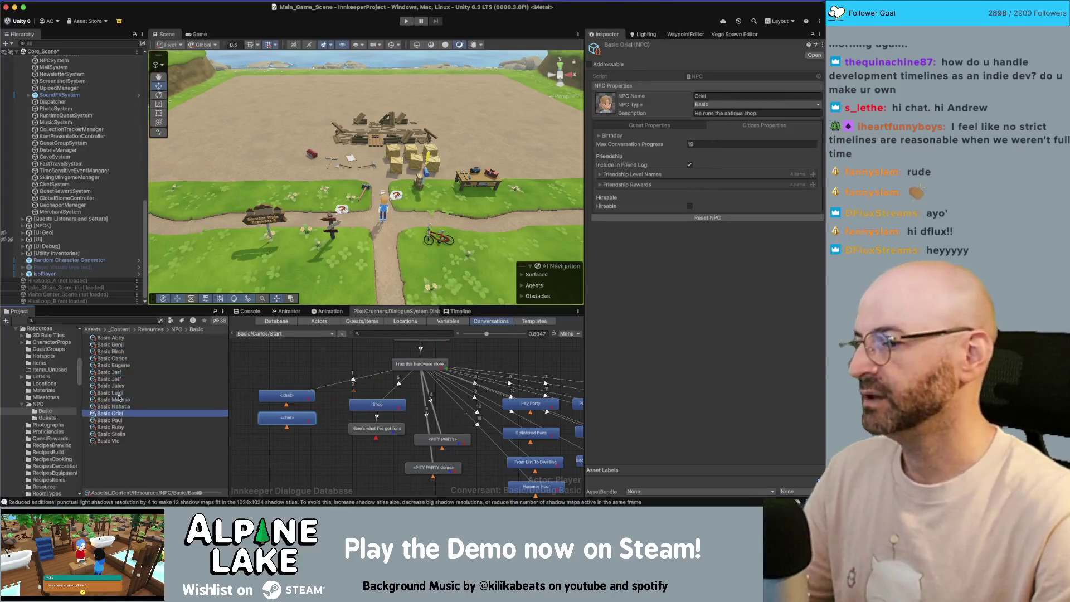
pyautogui.click(139, 469)
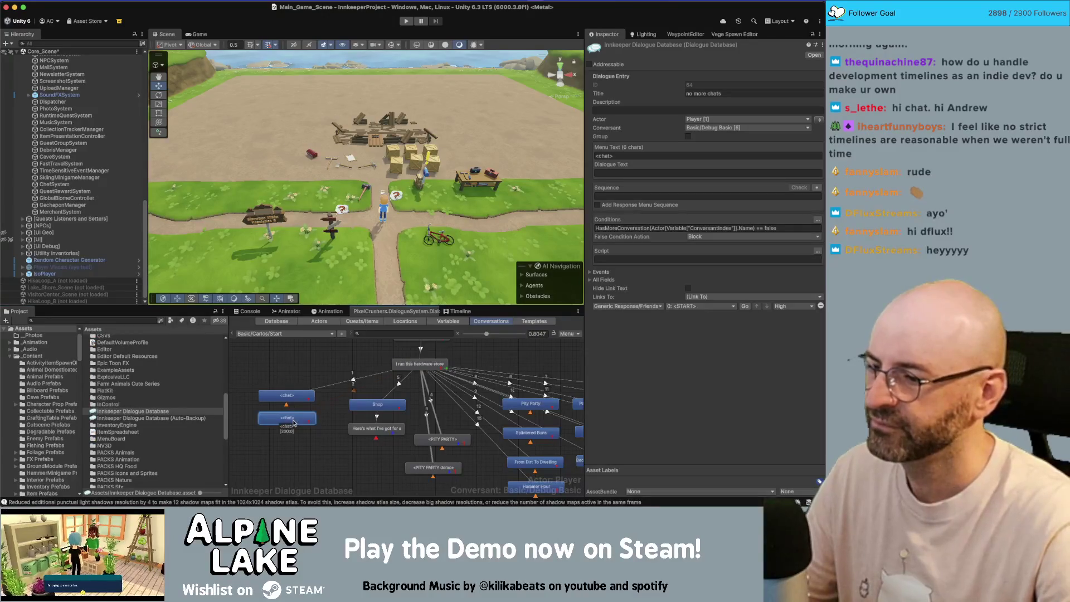
# Step: Copy the lower chat node from Carlos's Start conversation
pyautogui.click(294, 394)
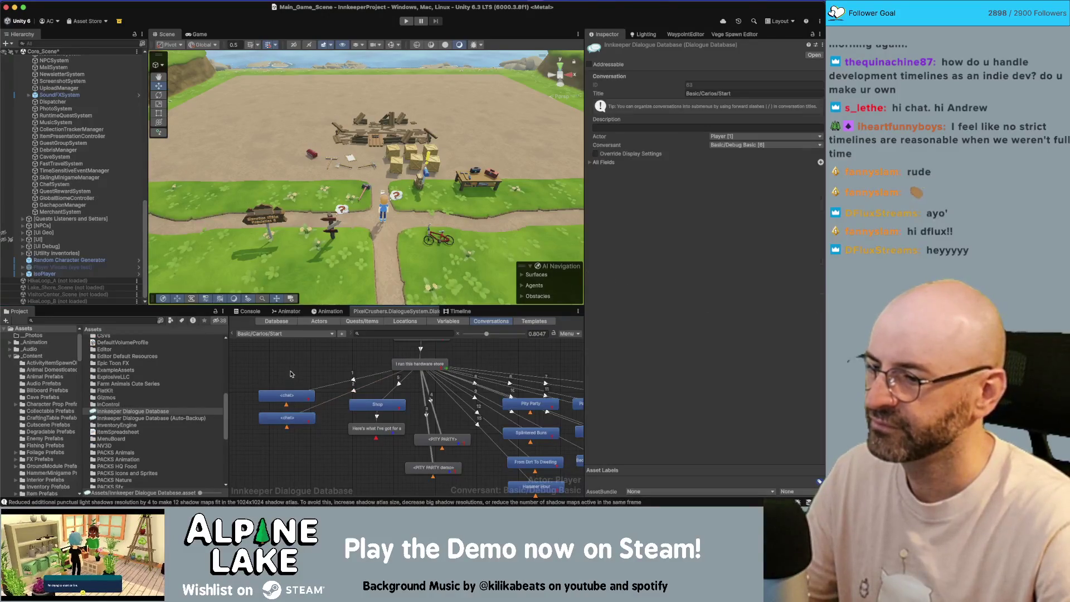
pyautogui.click(292, 422)
pyautogui.rightClick(292, 421)
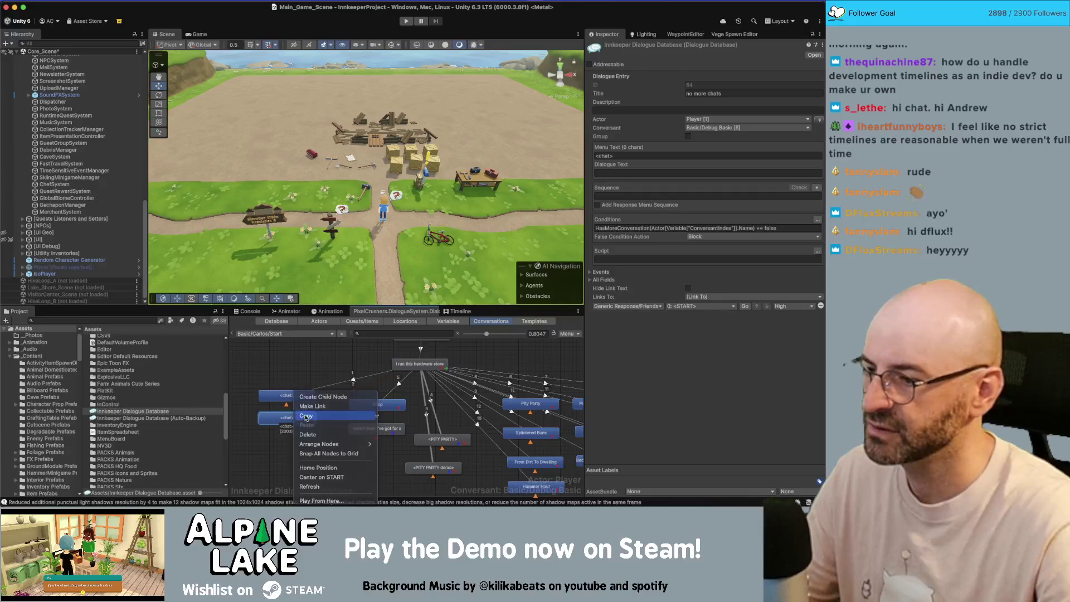
pyautogui.click(280, 340)
# Step: Switch to Basic/Melissa/Start and set the conversant to Debug Basic
pyautogui.click(285, 333)
pyautogui.click(384, 297)
pyautogui.click(763, 145)
pyautogui.moveTo(747, 196)
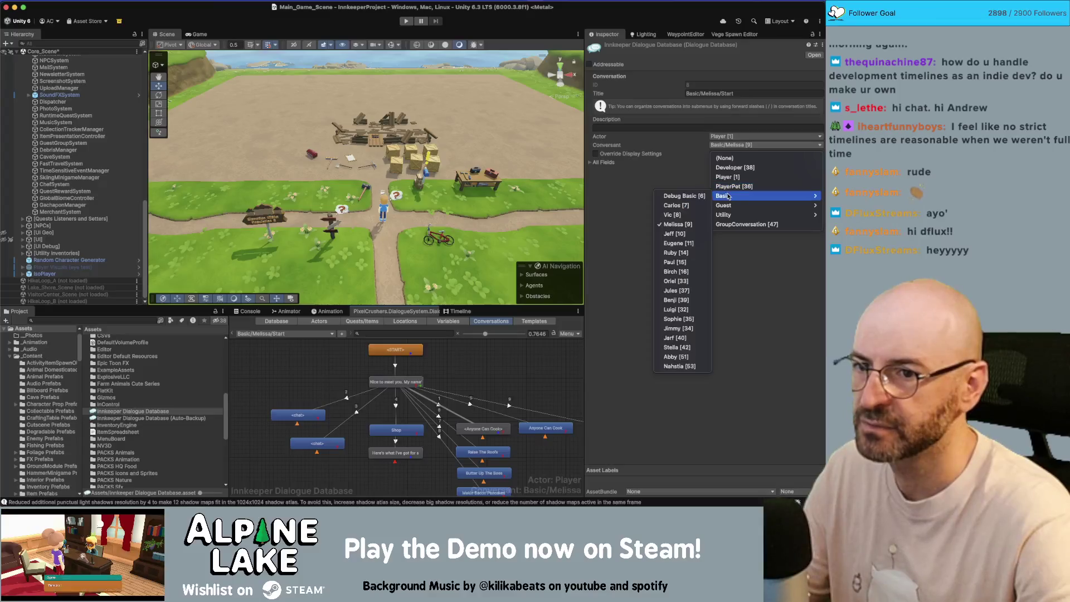
pyautogui.click(684, 196)
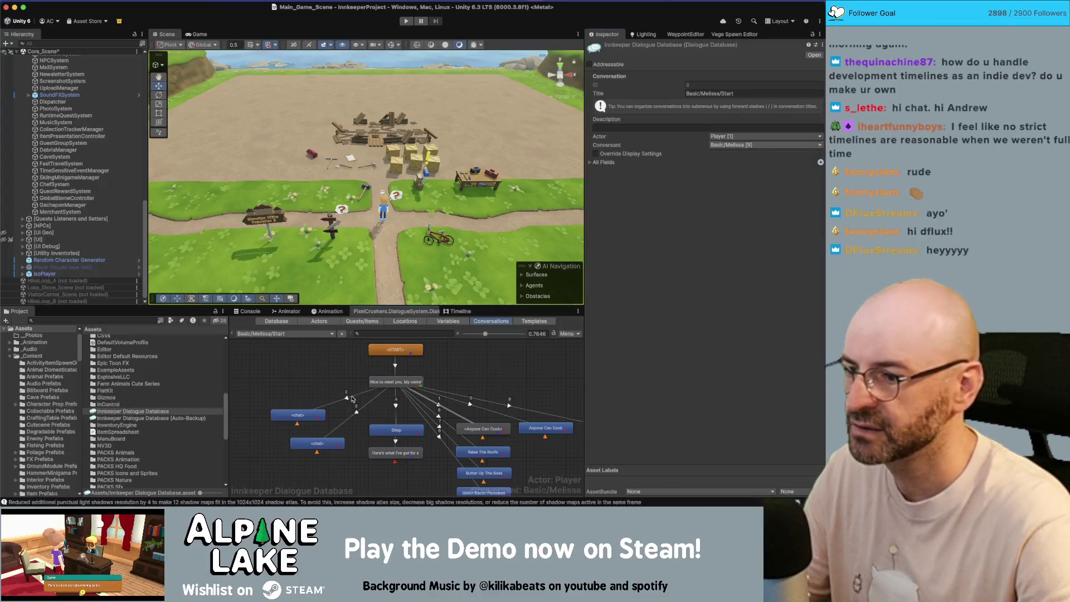
# Step: Rearrange the chat nodes in Melissa's graph and paste in the copied chat node
pyautogui.click(298, 420)
pyautogui.moveTo(318, 445); pyautogui.dragTo(308, 449)
pyautogui.click(297, 418)
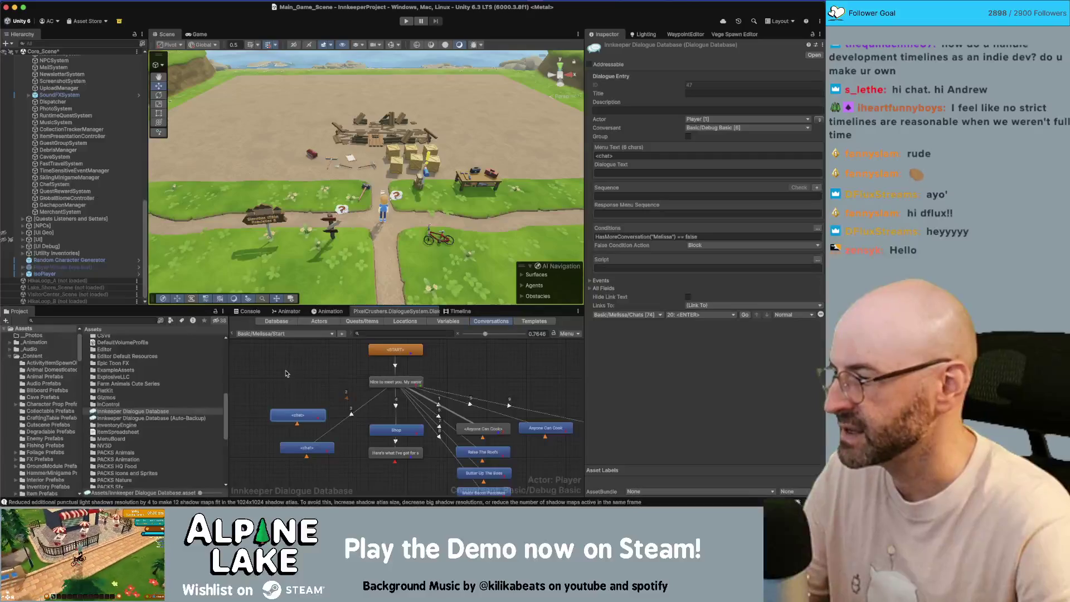
pyautogui.click(289, 390)
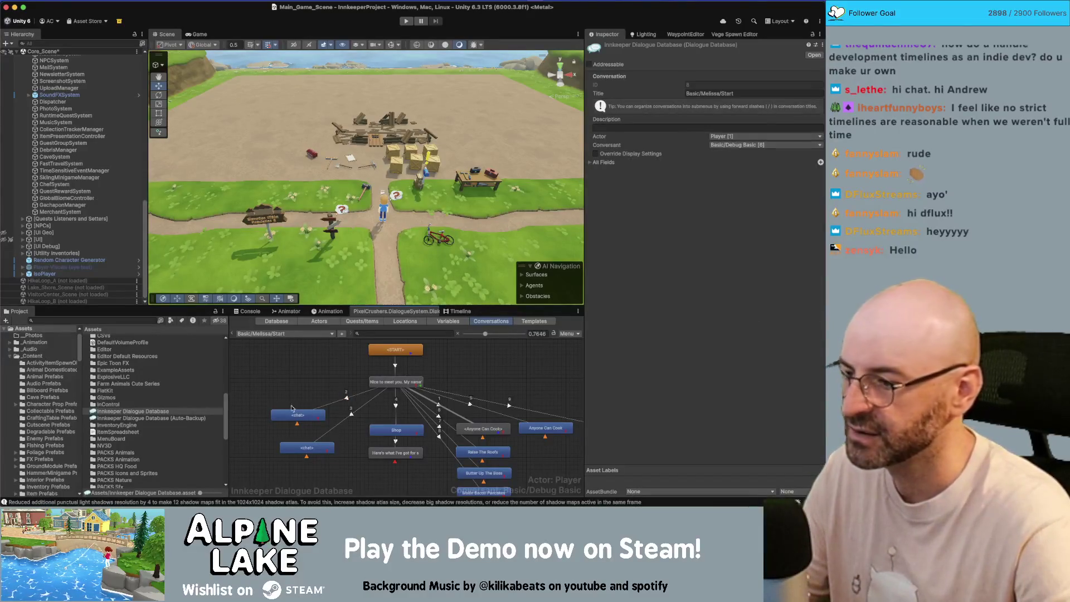
pyautogui.moveTo(291, 416); pyautogui.dragTo(283, 402)
pyautogui.click(279, 417)
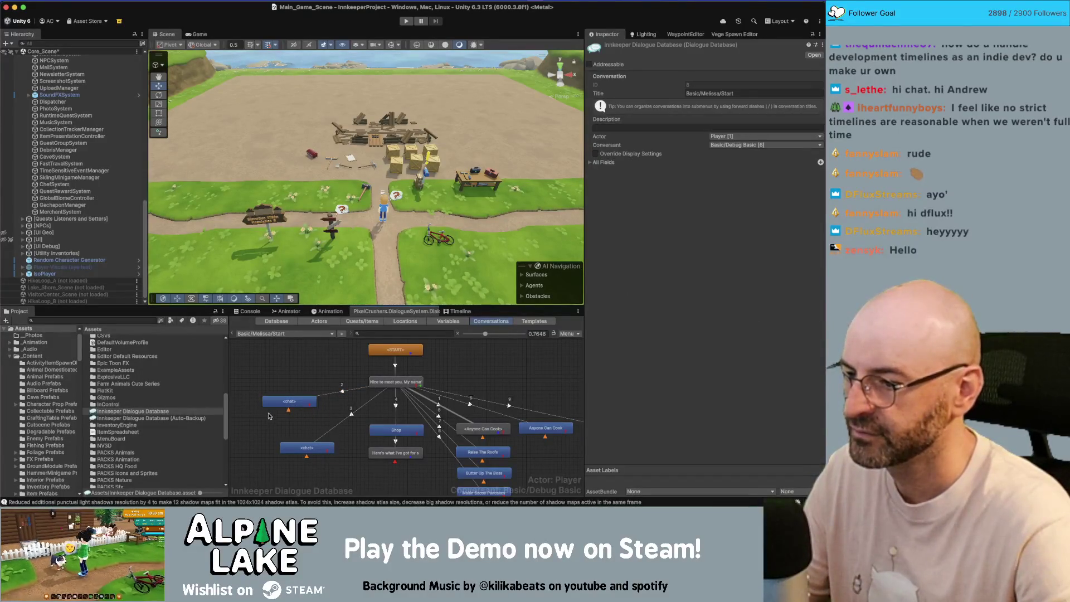
pyautogui.rightClick(268, 415)
pyautogui.click(306, 383)
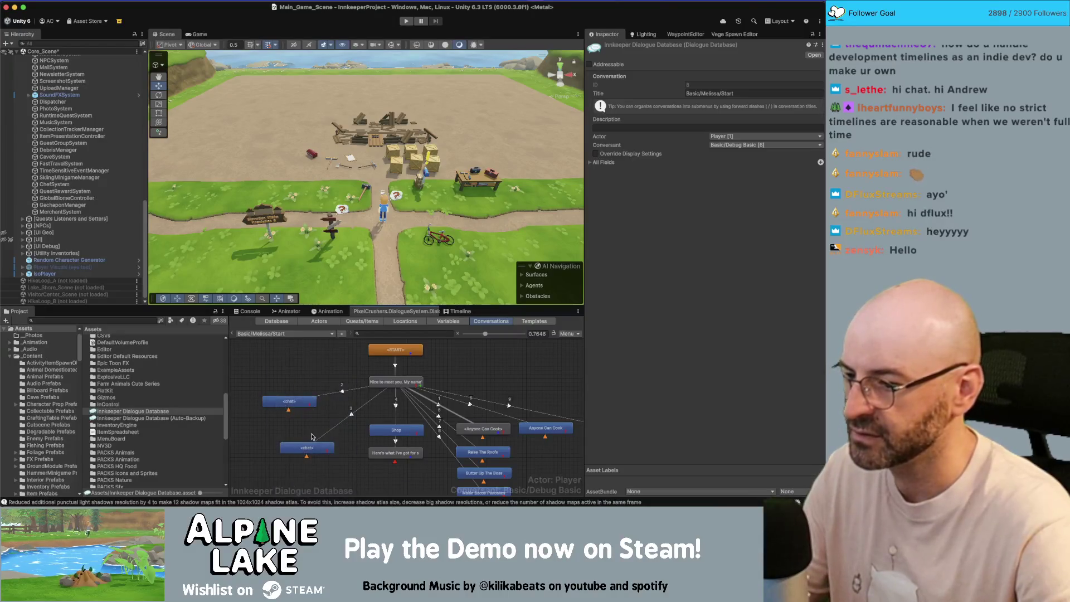
pyautogui.click(313, 446)
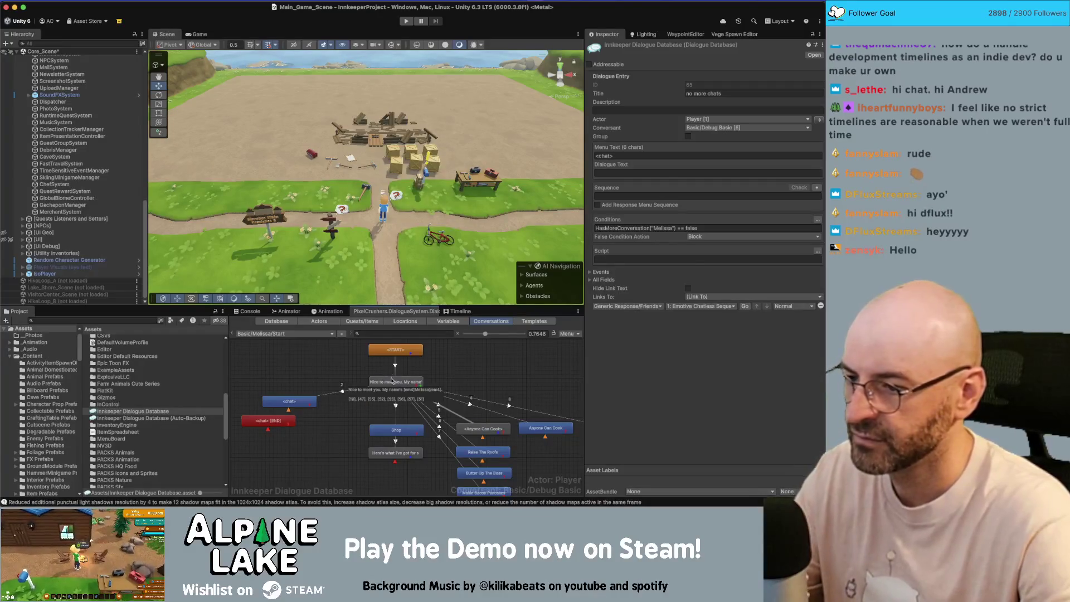
# Step: Link the 'Nice to meet you' greeting node to the <chat> [END] node
pyautogui.rightClick(396, 385)
pyautogui.click(412, 401)
pyautogui.click(268, 421)
pyautogui.moveTo(269, 421); pyautogui.dragTo(292, 425)
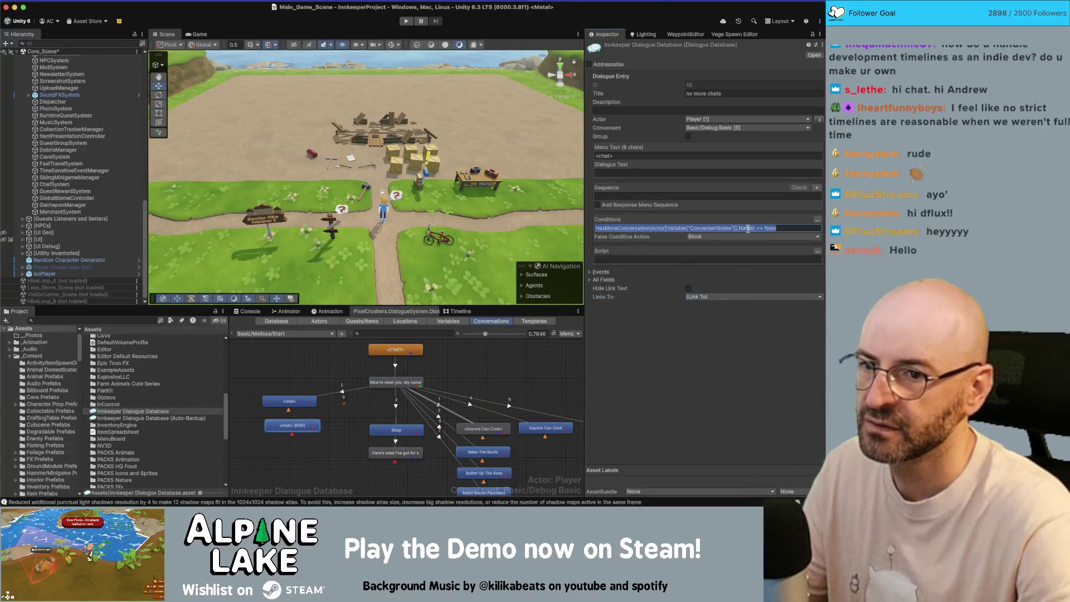
pyautogui.click(338, 356)
# Step: Change the chat node's condition to HasMoreConversation(Actor[Variable["ConversantIndex"]].Name) == true
pyautogui.click(295, 400)
pyautogui.click(724, 236)
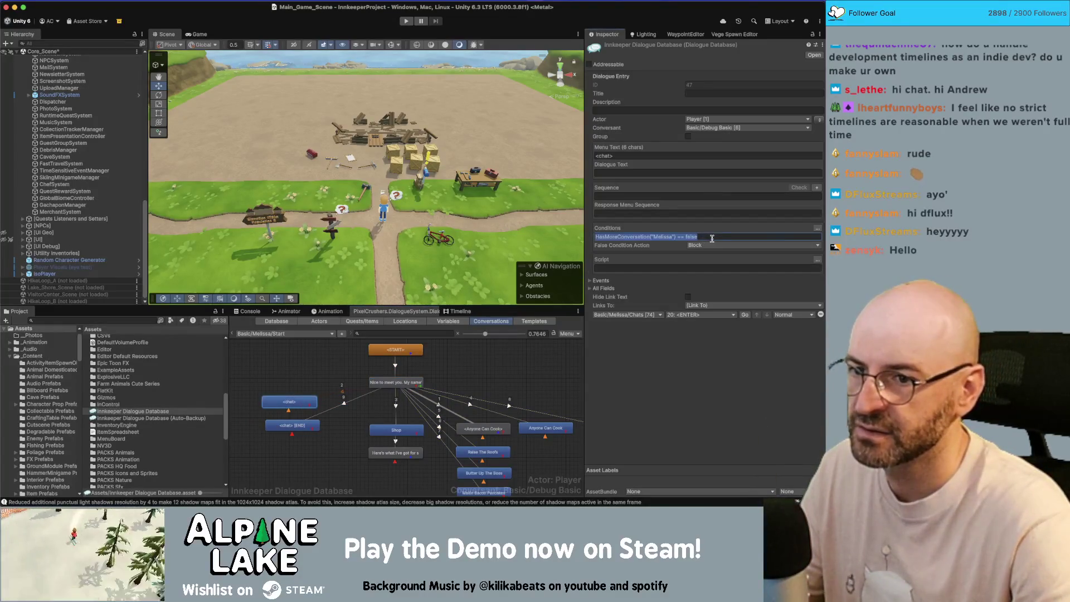
pyautogui.moveTo(764, 237); pyautogui.dragTo(792, 231)
pyautogui.write('tr')
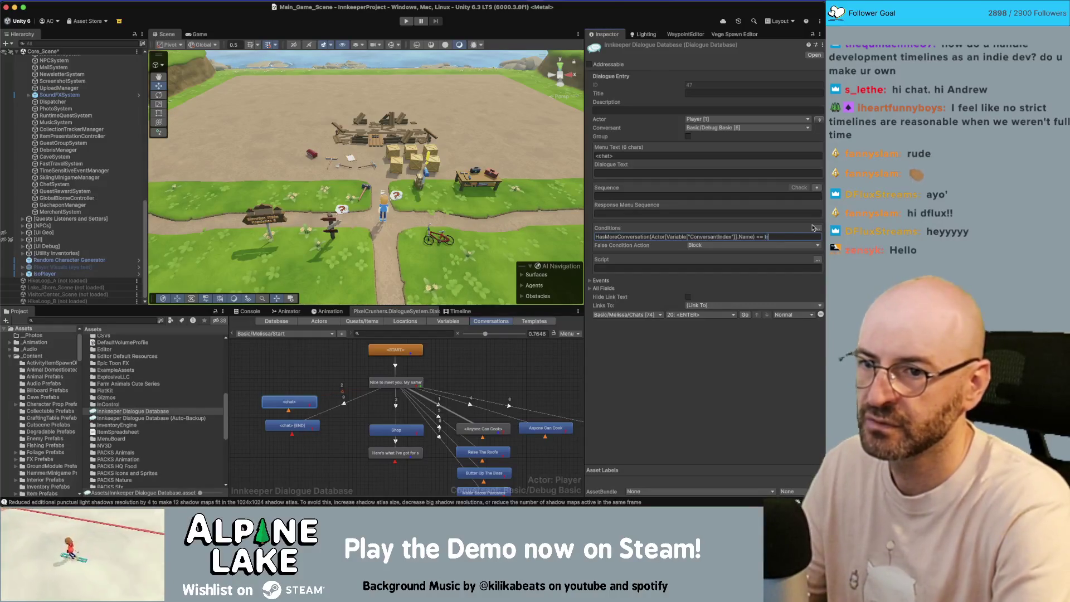
pyautogui.write('ue')
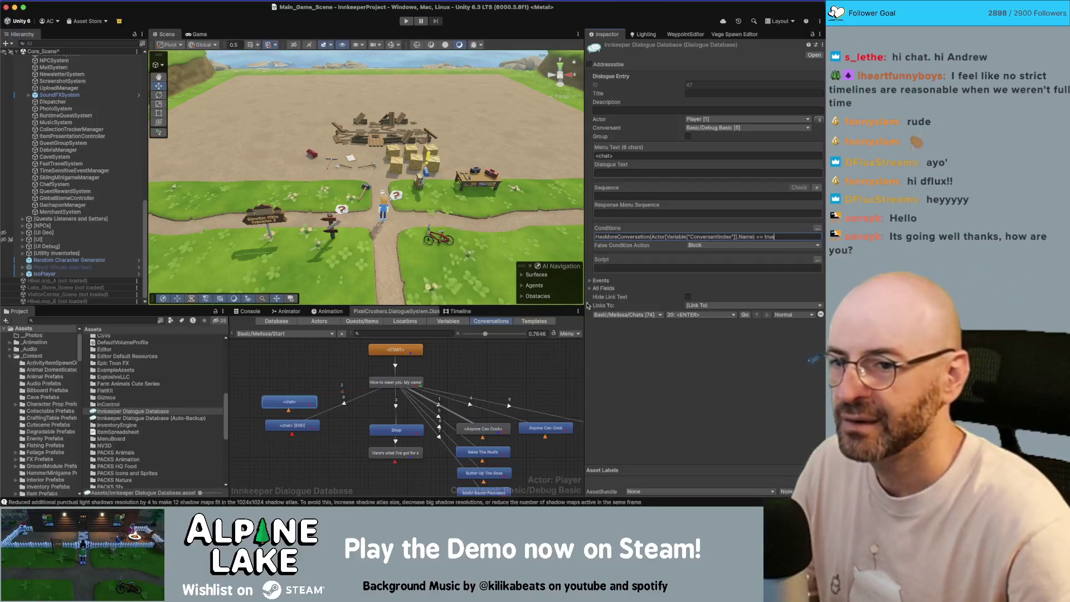
pyautogui.click(321, 440)
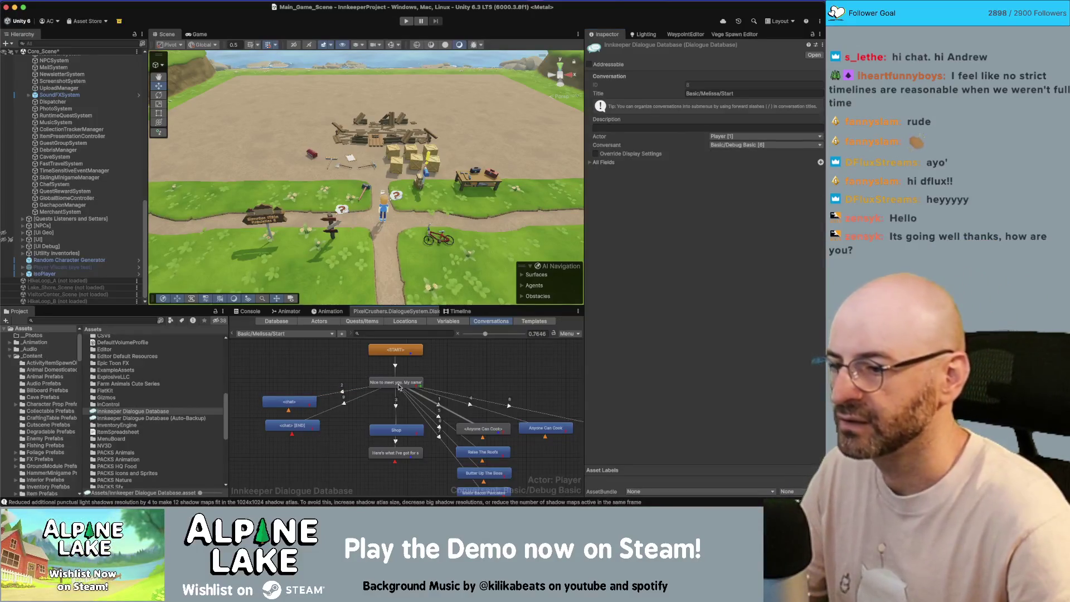
# Step: Raise the greeting's <chat> link above Raise The Roofs and Anyone Can Cook
pyautogui.click(398, 385)
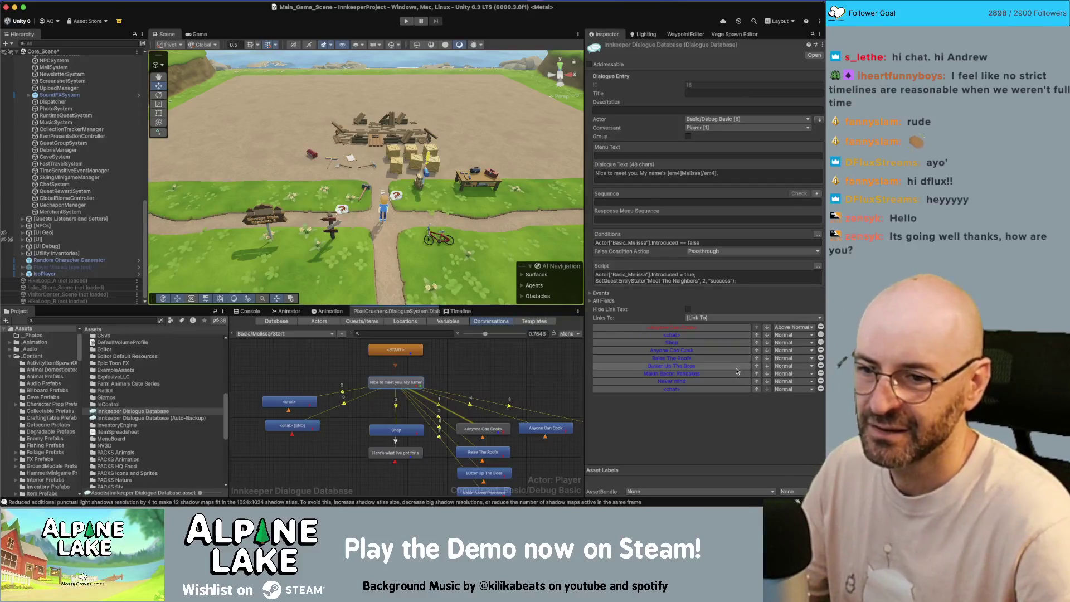
pyautogui.click(756, 389)
pyautogui.click(757, 381)
pyautogui.click(756, 374)
pyautogui.click(757, 366)
pyautogui.click(756, 358)
# Step: Point the no-more-chats node's link to another conversation, Generic Response/FriendshipComplete
pyautogui.click(298, 424)
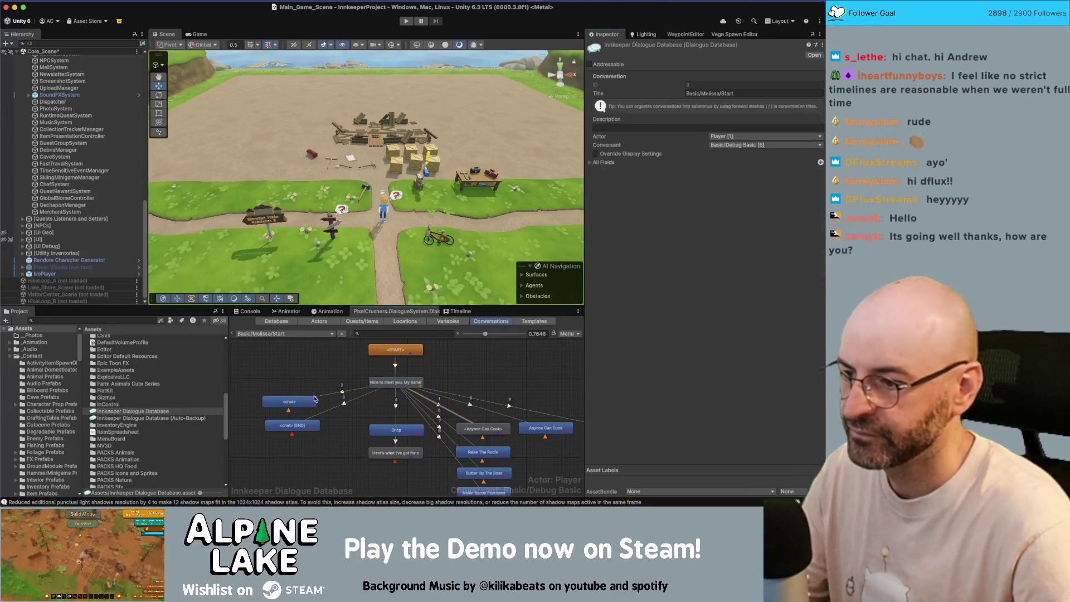
pyautogui.click(299, 425)
pyautogui.click(716, 300)
pyautogui.click(724, 317)
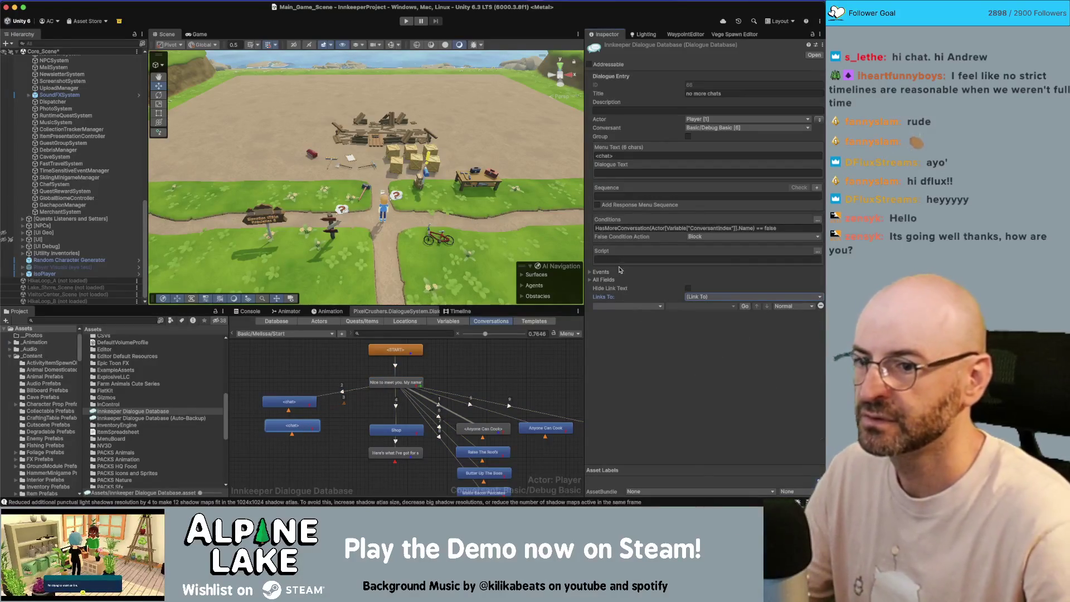
pyautogui.click(627, 305)
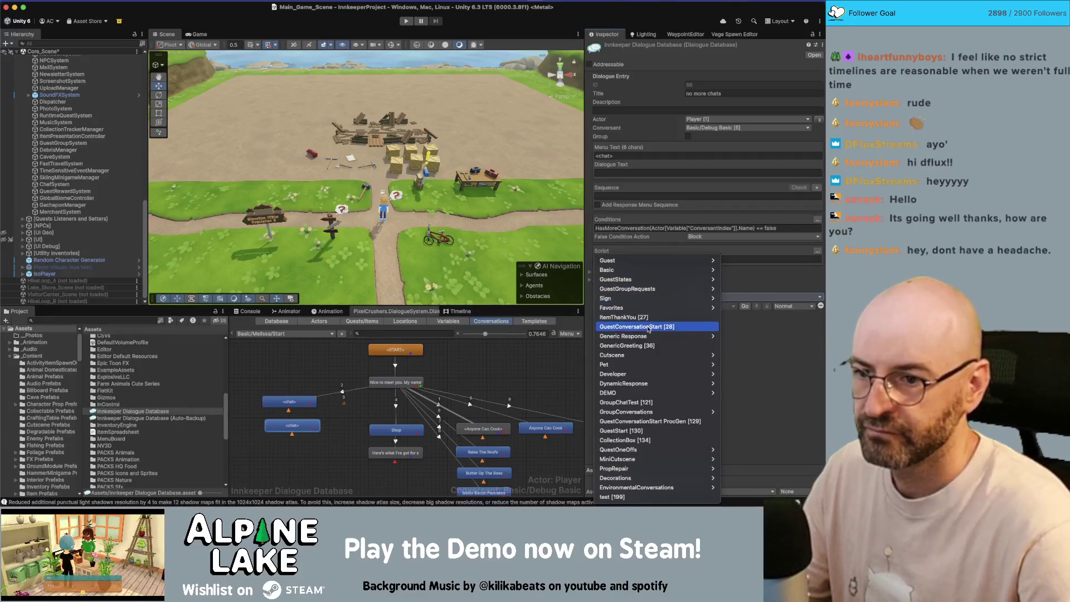
pyautogui.moveTo(653, 340)
pyautogui.click(756, 458)
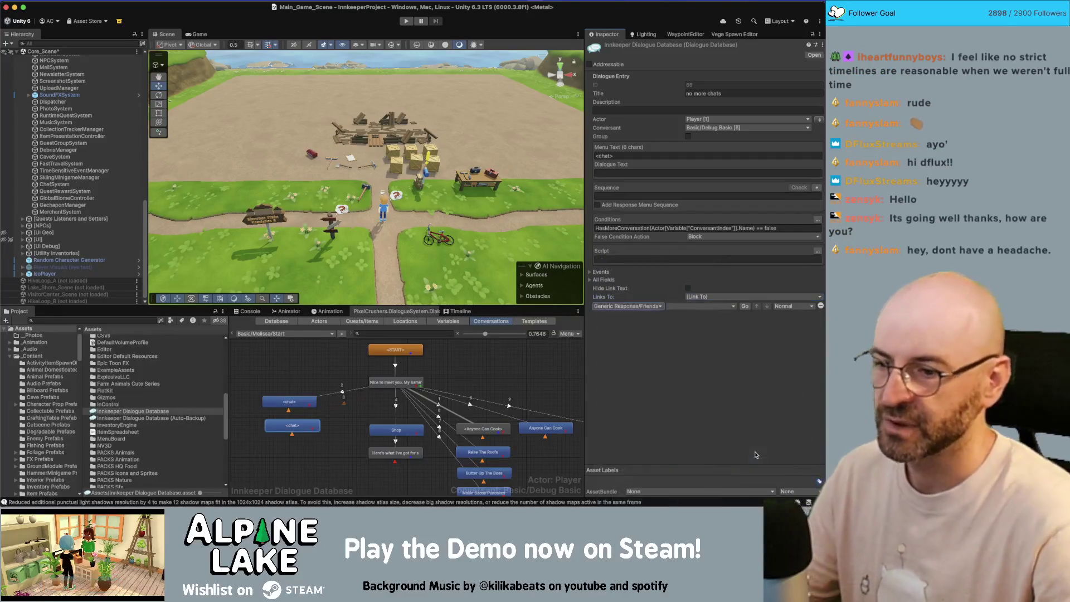
pyautogui.click(726, 308)
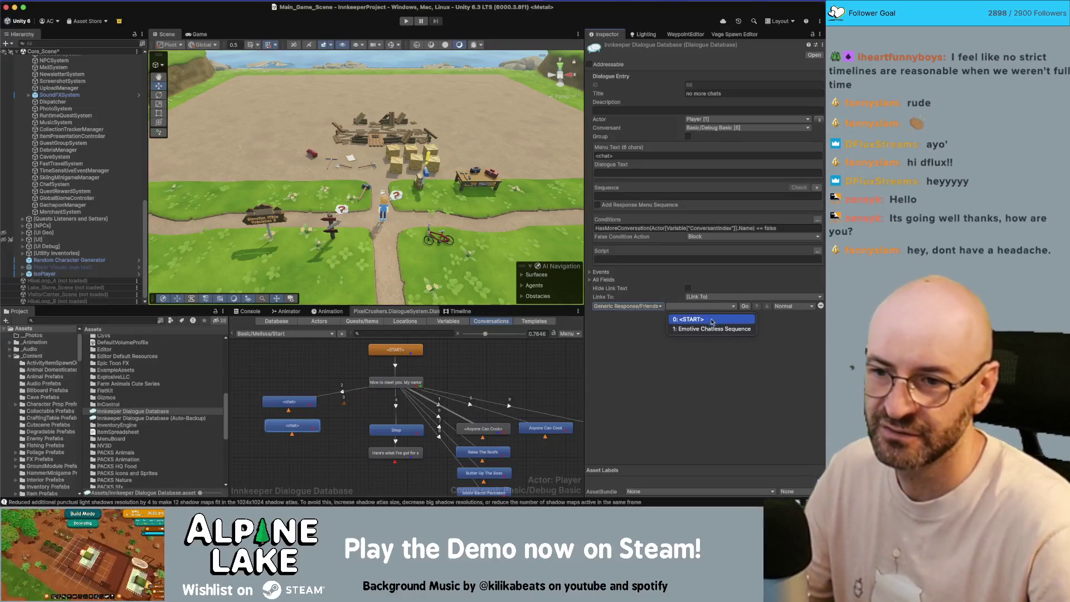
pyautogui.click(708, 325)
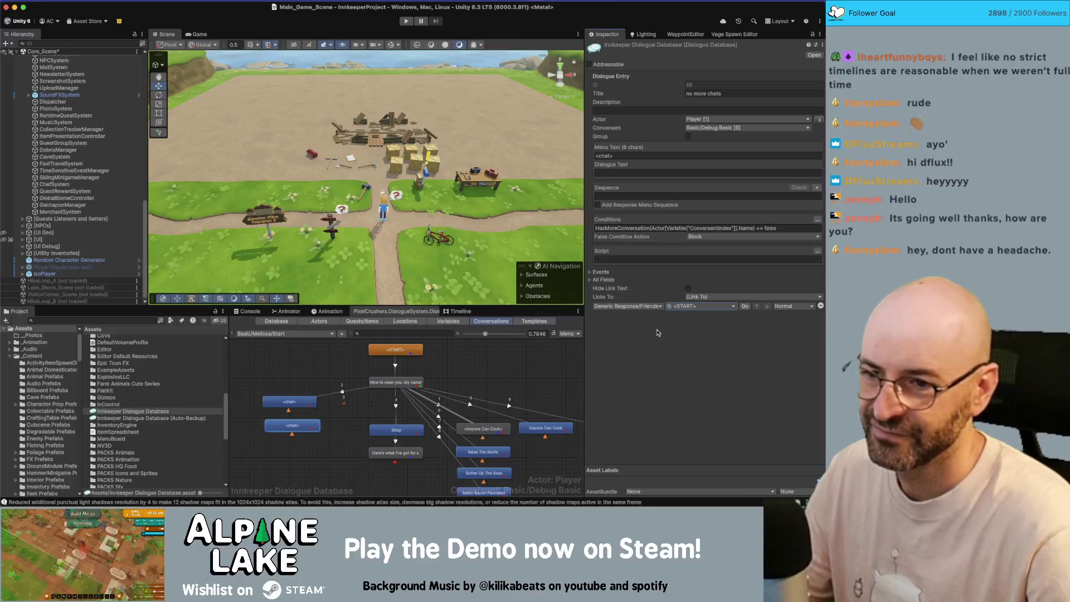
# Step: Set the no-more-chats link's target entry to Emotive Chatless Sequence
pyautogui.click(282, 383)
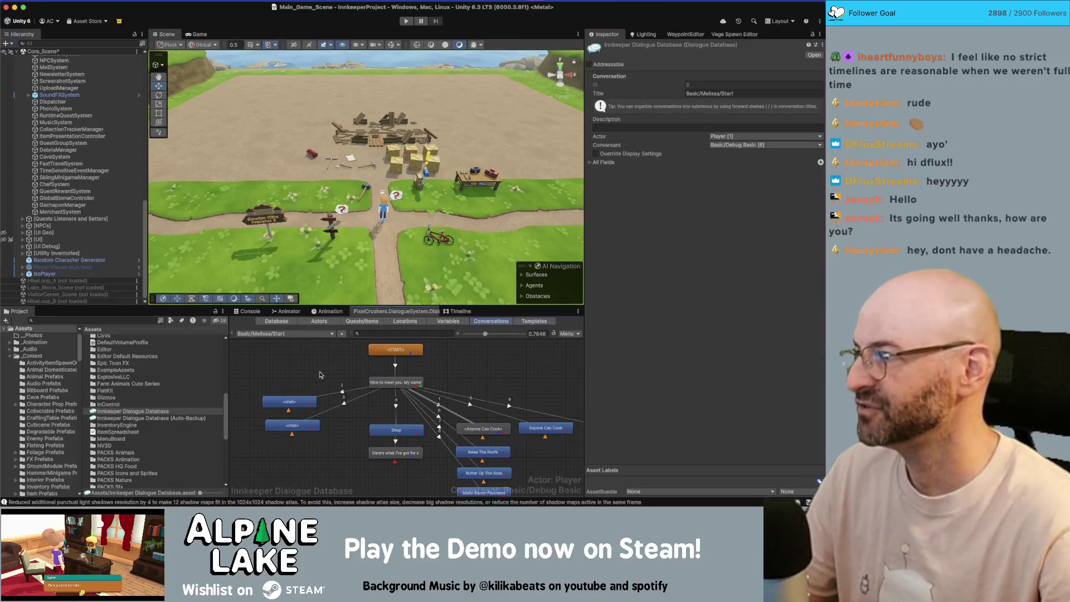
pyautogui.click(311, 424)
pyautogui.click(686, 306)
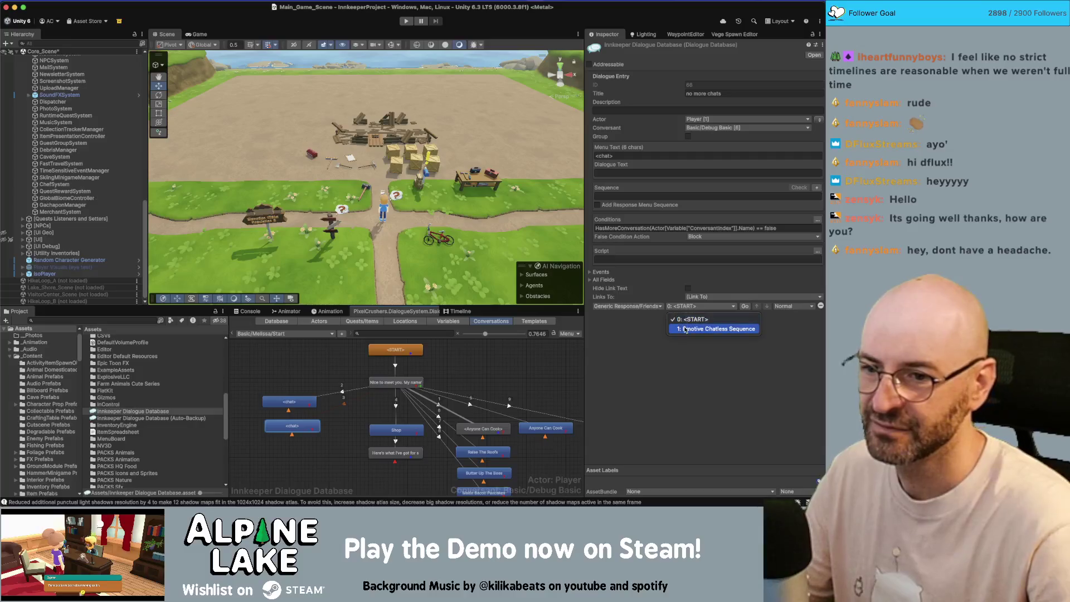
pyautogui.click(686, 329)
pyautogui.click(292, 368)
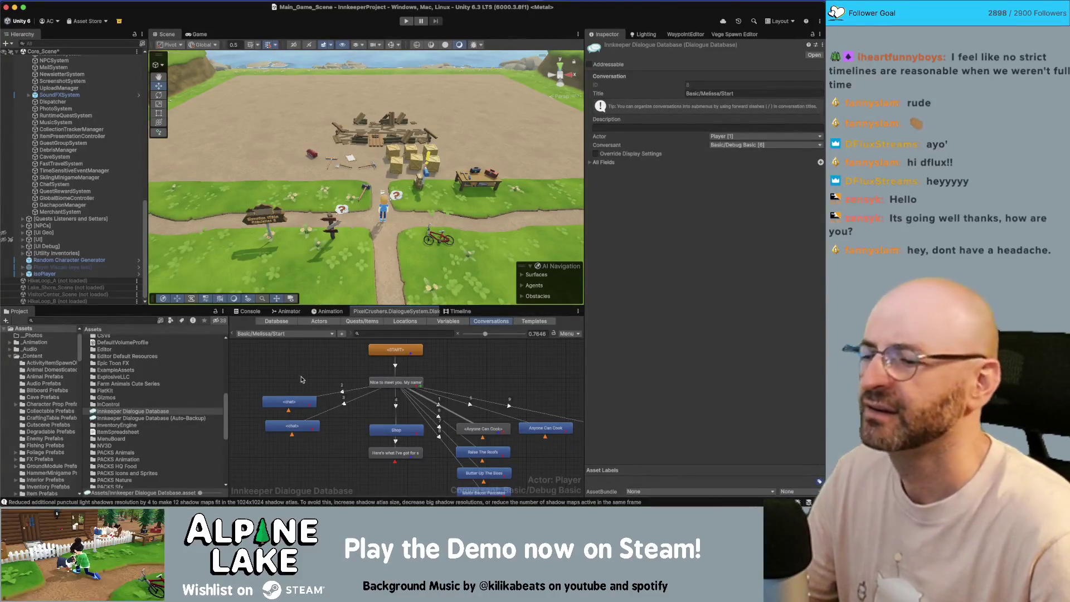
# Step: Nudge the lower chat node up slightly in the graph
pyautogui.click(306, 403)
pyautogui.click(298, 382)
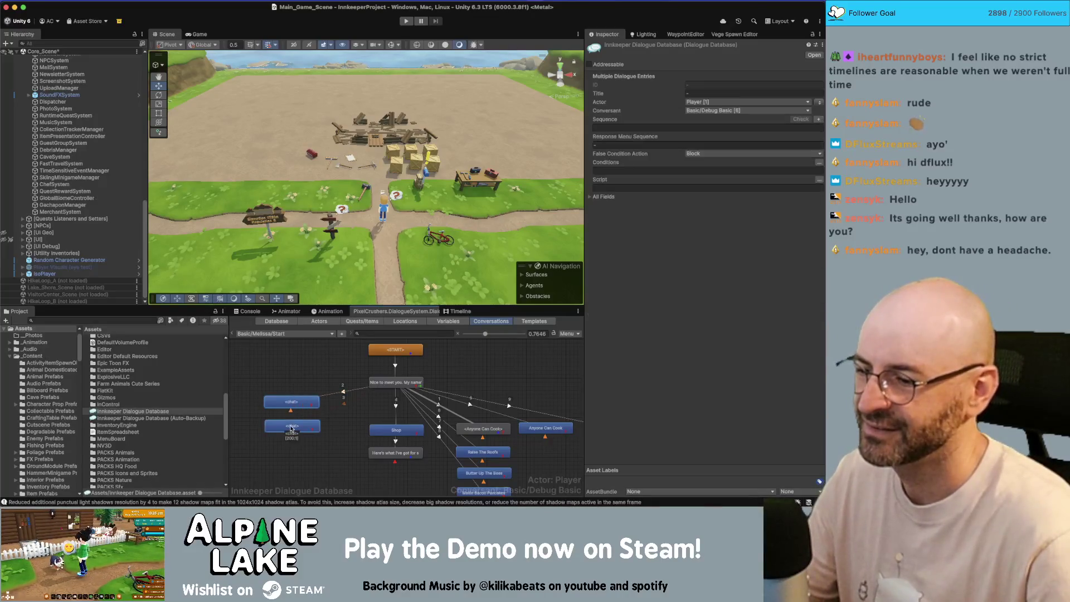
pyautogui.moveTo(307, 427); pyautogui.dragTo(306, 422)
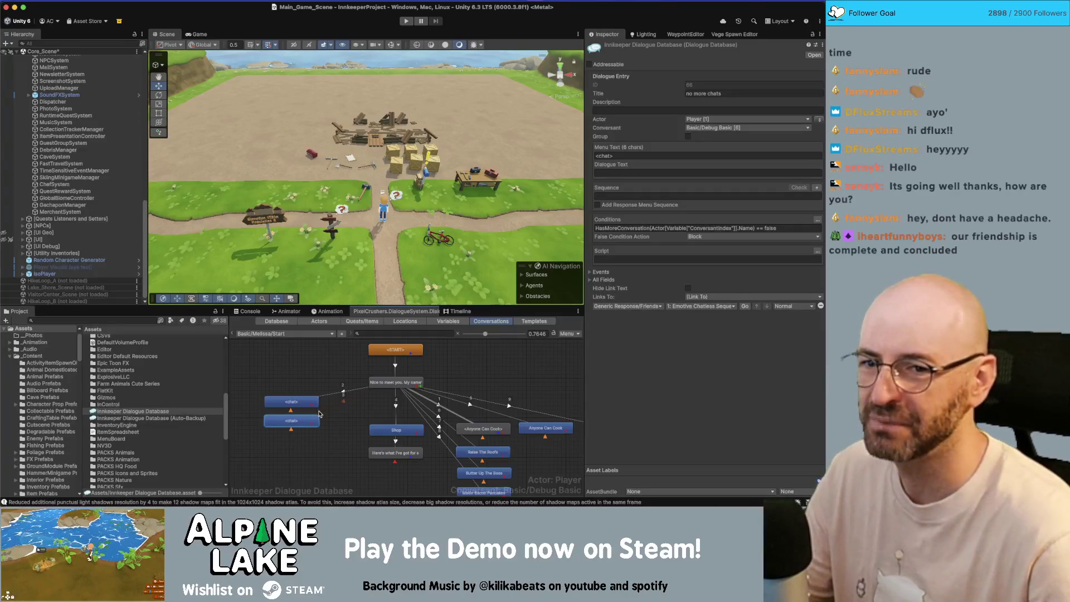
pyautogui.click(293, 386)
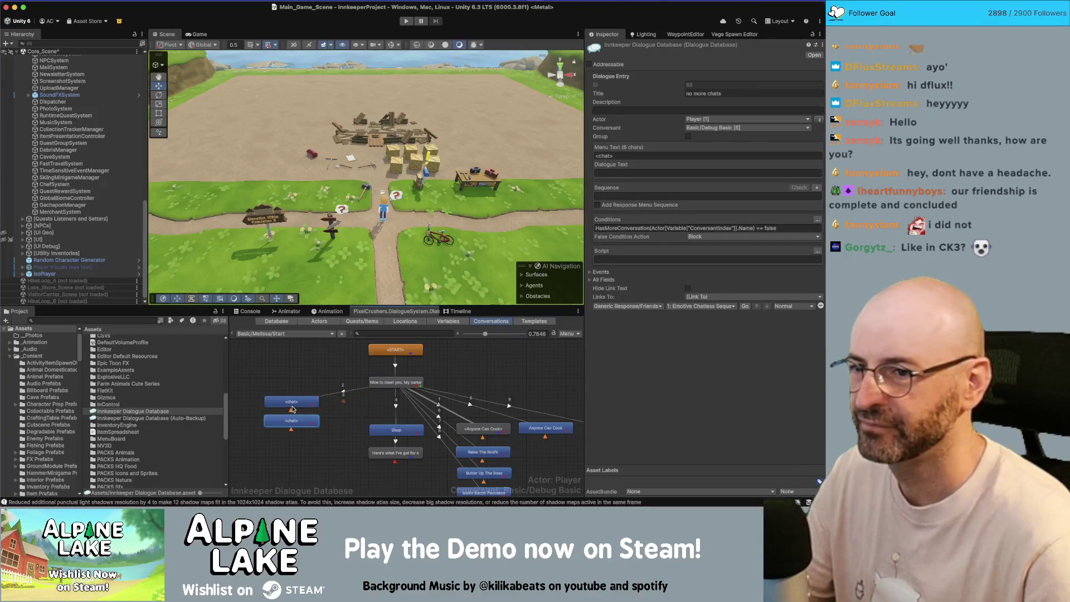
# Step: Review both chat nodes' entries, then bring up the conversation dropdown
pyautogui.click(290, 405)
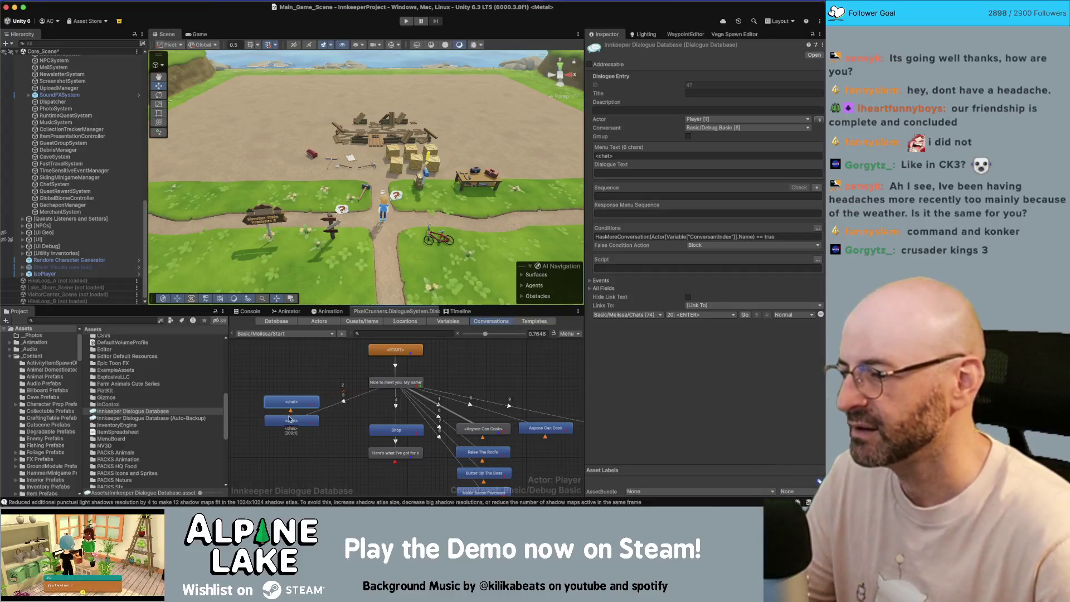
pyautogui.click(290, 421)
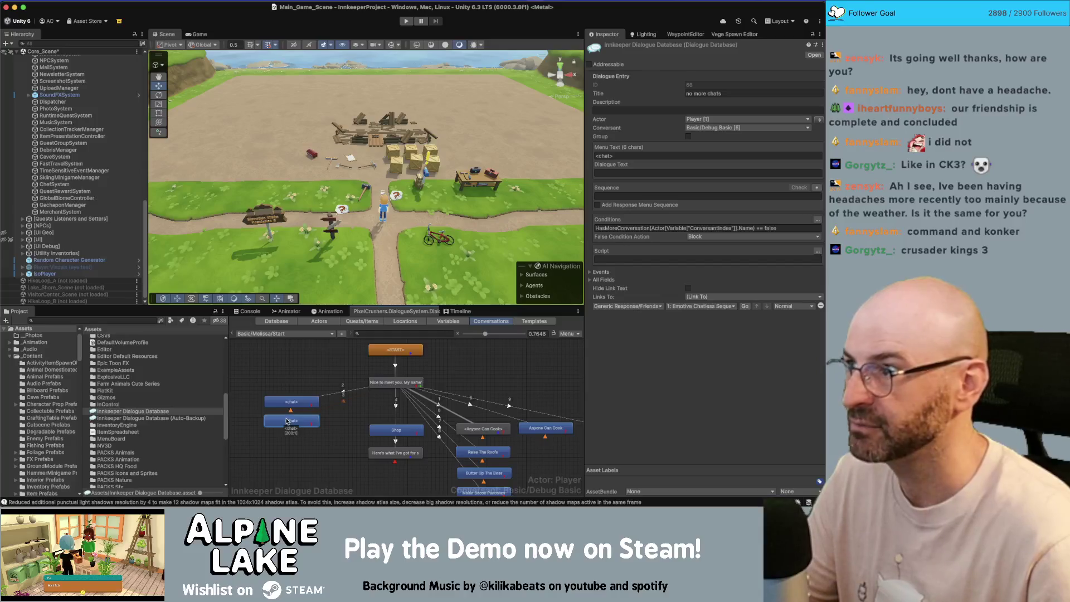
pyautogui.rightClick(286, 421)
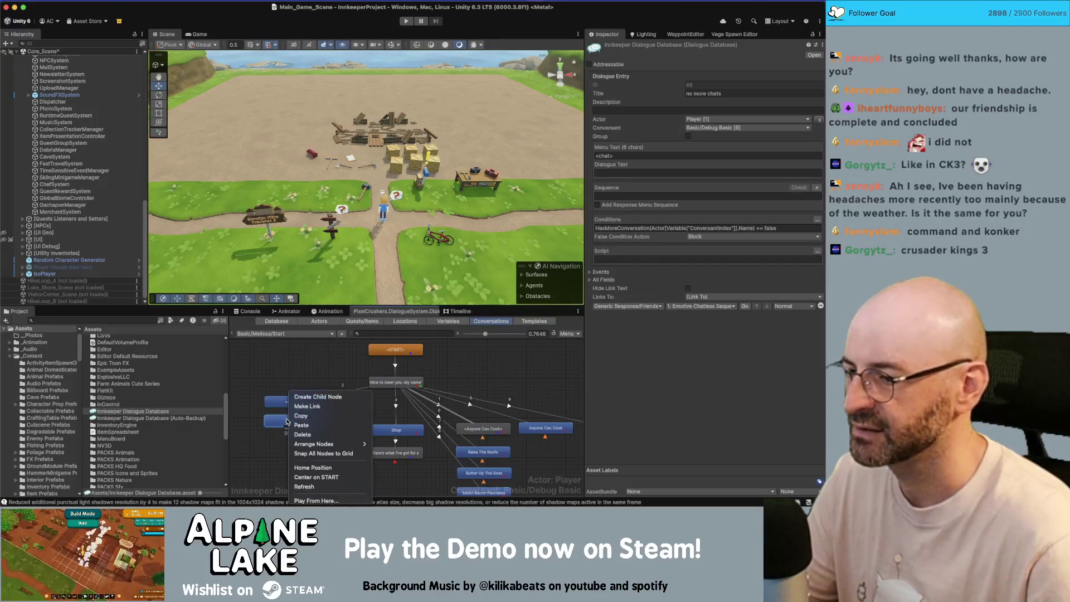
pyautogui.click(319, 411)
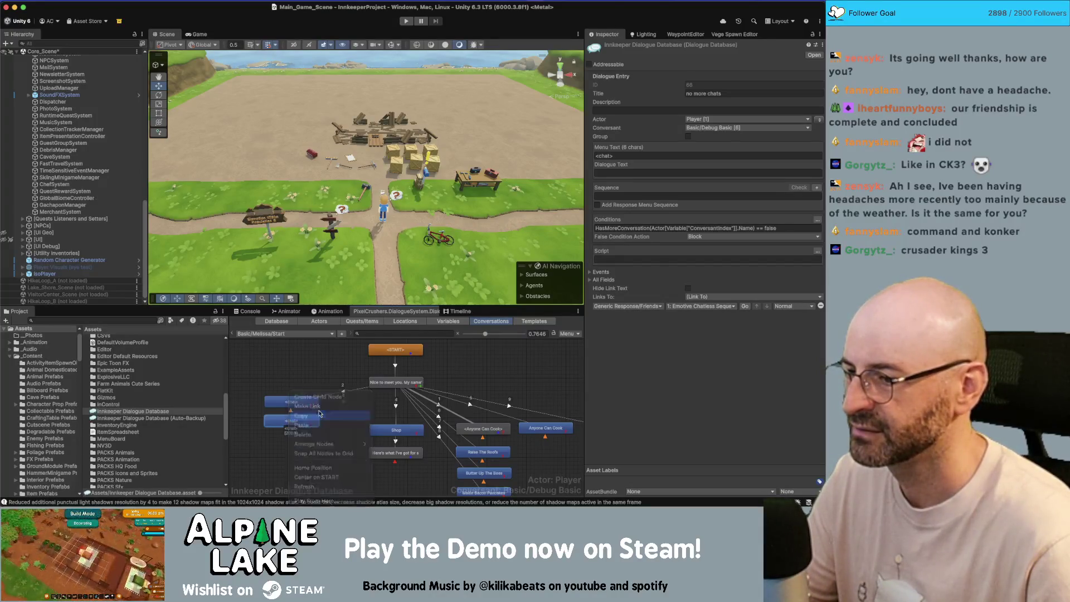
pyautogui.click(291, 334)
# Step: Choose Basic > Jeff > Start from the conversation dropdown
pyautogui.moveTo(312, 270)
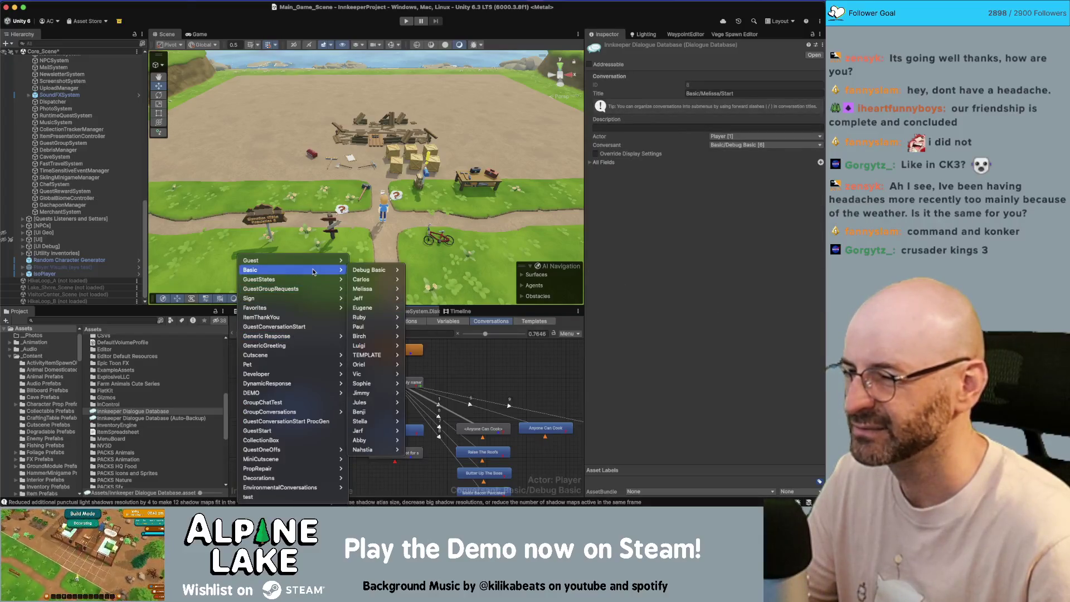
pyautogui.moveTo(384, 300)
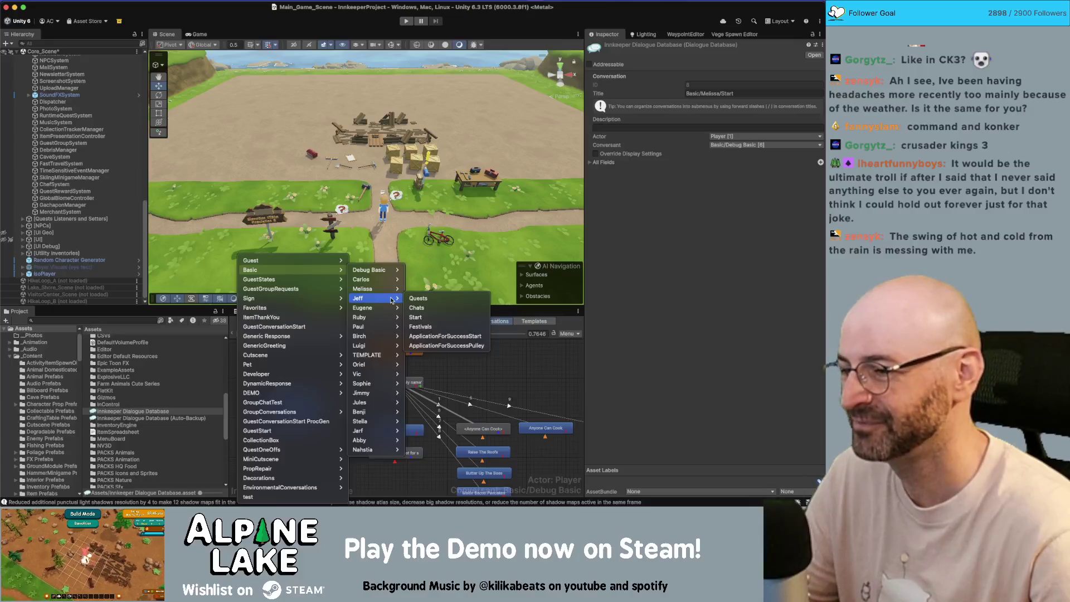
pyautogui.click(425, 317)
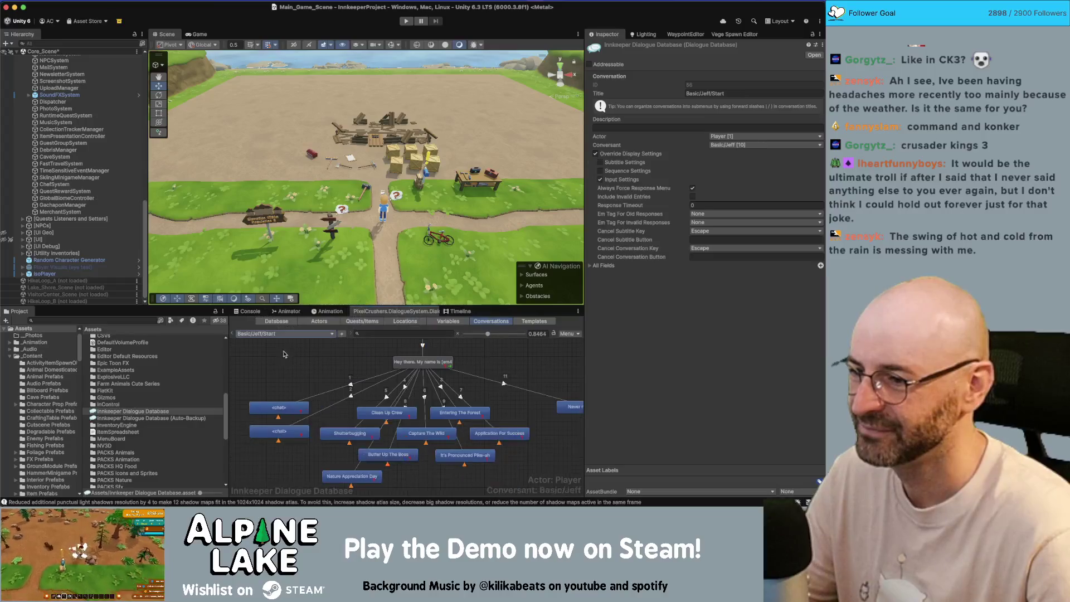
# Step: Nudge the first chat node up slightly in Jeff's Start graph
pyautogui.click(284, 426)
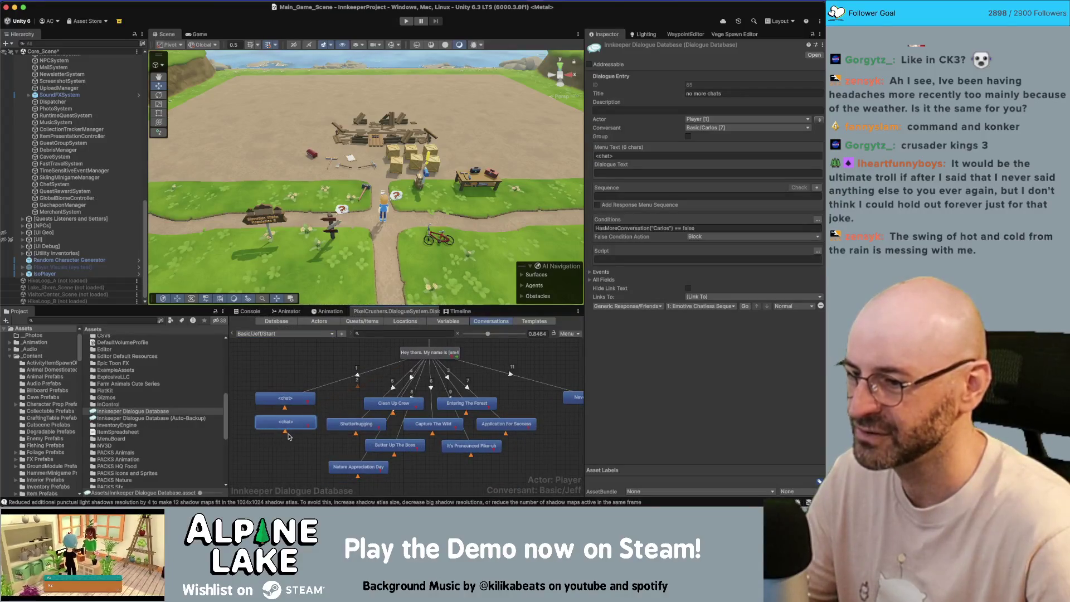
pyautogui.click(272, 366)
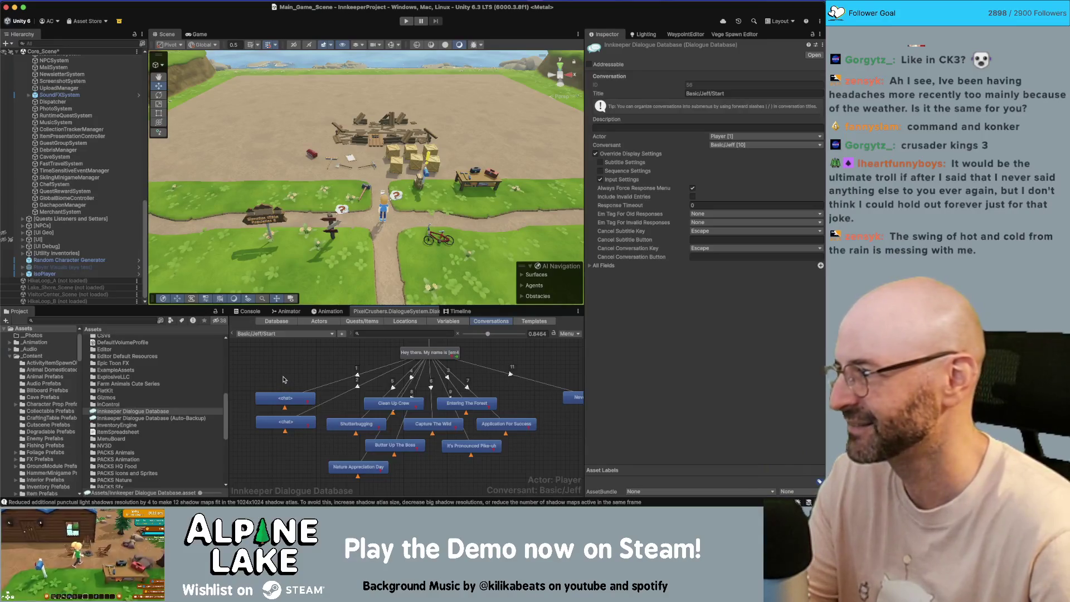
pyautogui.moveTo(284, 398); pyautogui.dragTo(286, 391)
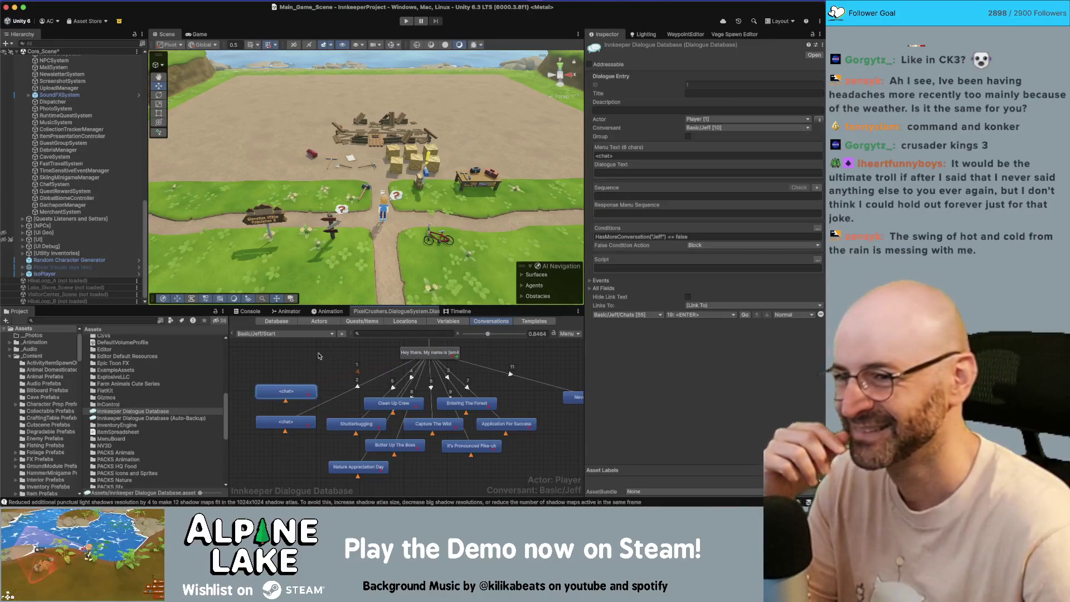
pyautogui.click(281, 365)
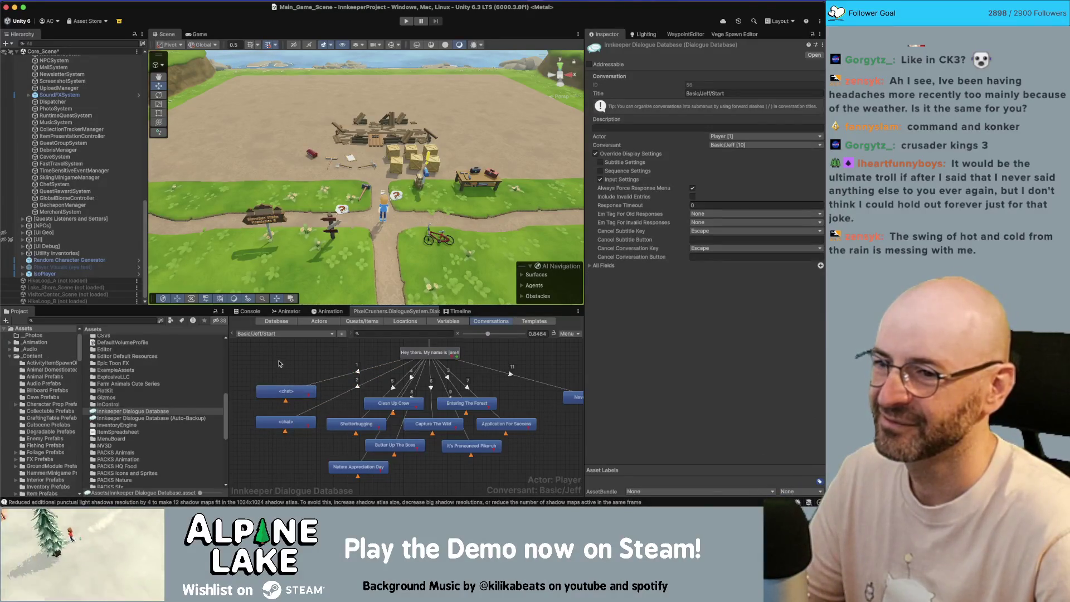
# Step: Set the conversation's Conversant to Debug Basic
pyautogui.click(718, 145)
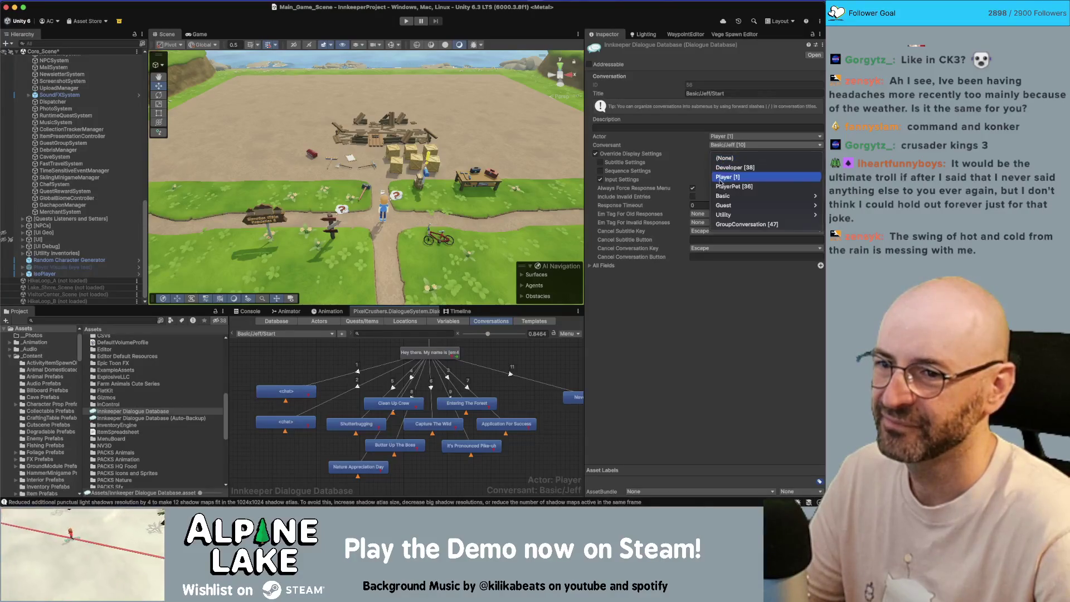
pyautogui.moveTo(722, 198)
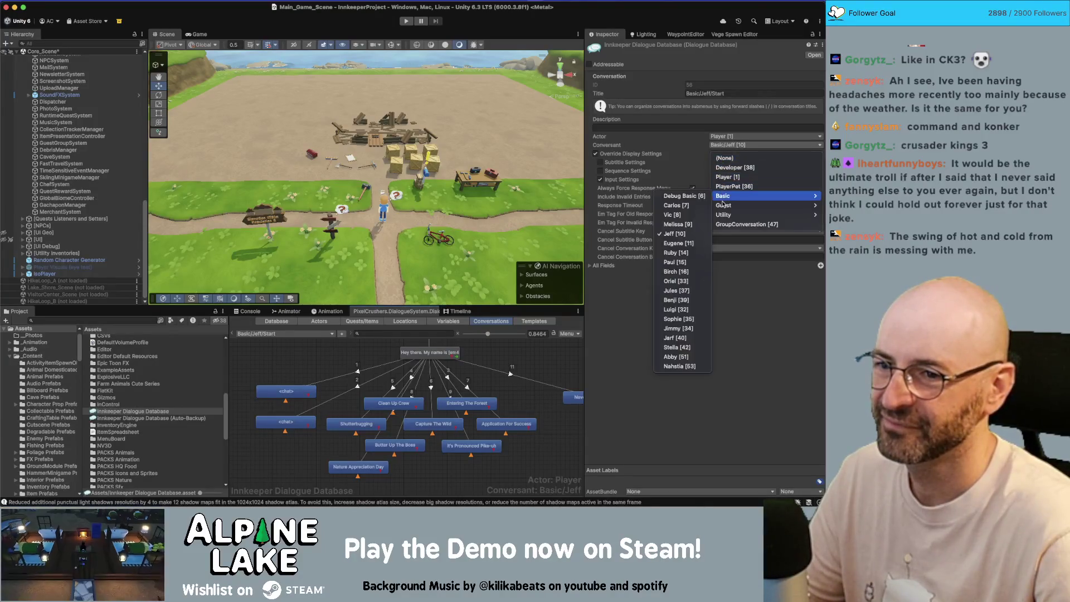
pyautogui.click(683, 197)
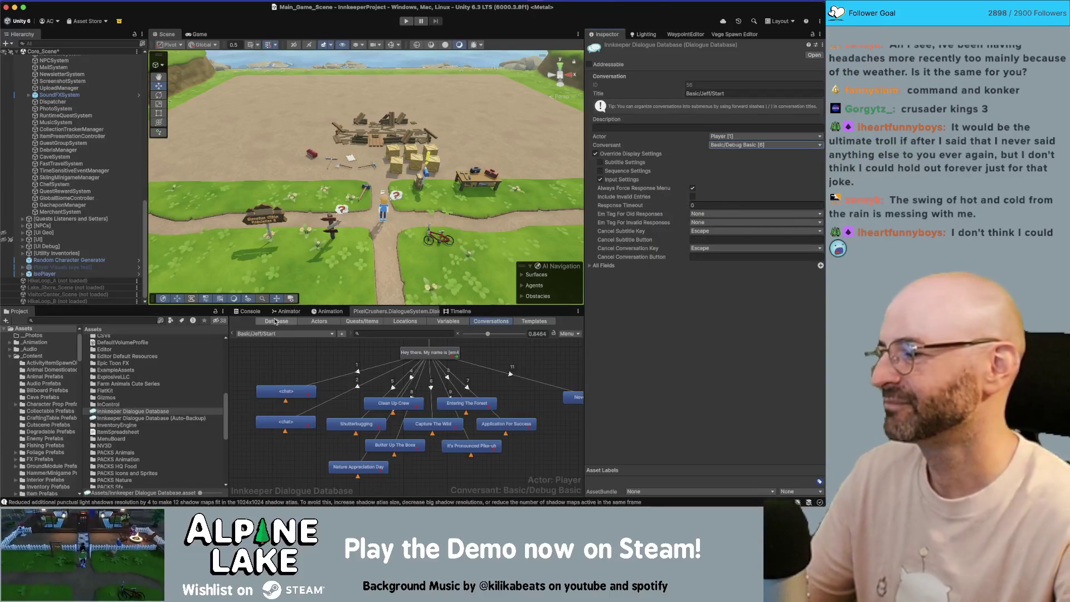
# Step: Rearrange the chat nodes, placing the no-more-chats end node below the other chat node
pyautogui.click(286, 388)
pyautogui.moveTo(285, 422); pyautogui.dragTo(285, 390)
pyautogui.click(280, 430)
pyautogui.click(286, 409)
pyautogui.rightClick(282, 415)
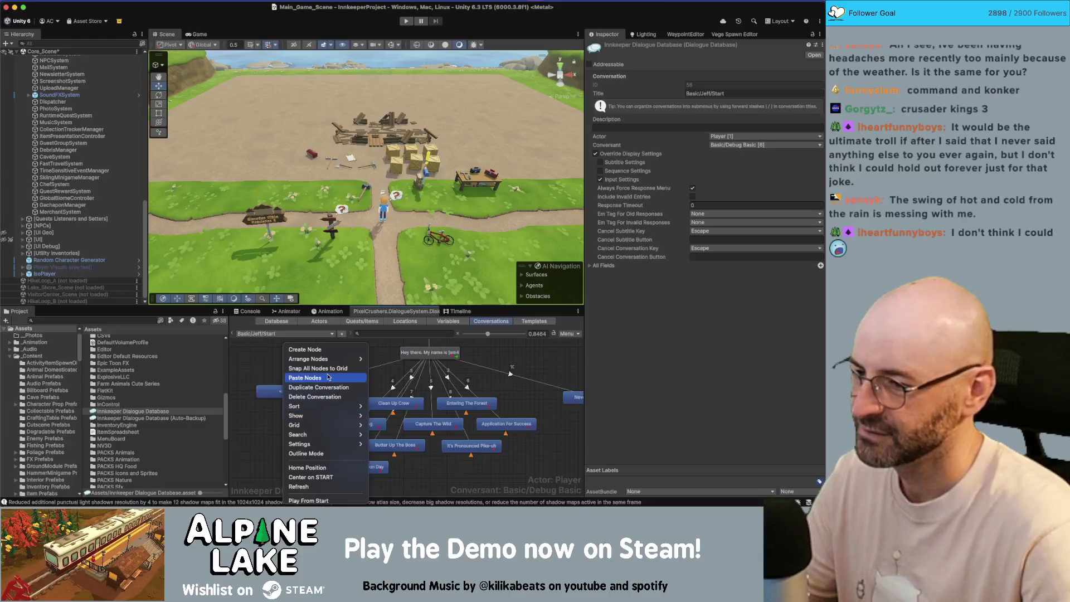
pyautogui.click(279, 391)
pyautogui.moveTo(286, 391); pyautogui.dragTo(297, 417)
# Step: Link the greeting start node to the no-more-chats <chat> [END] node
pyautogui.click(421, 354)
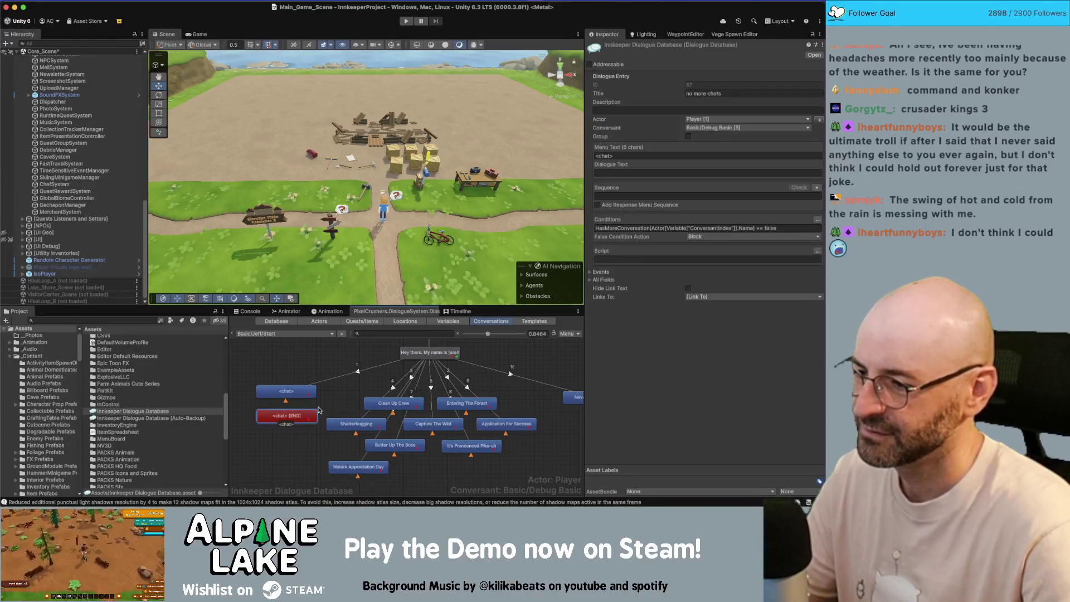
pyautogui.rightClick(421, 359)
pyautogui.click(446, 375)
pyautogui.click(299, 418)
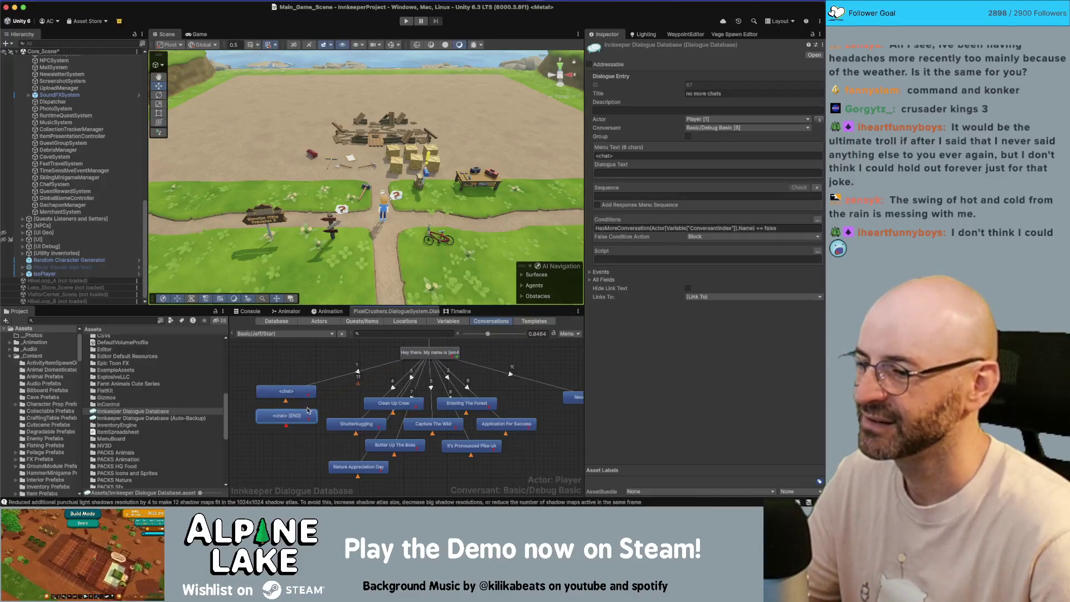
pyautogui.click(423, 352)
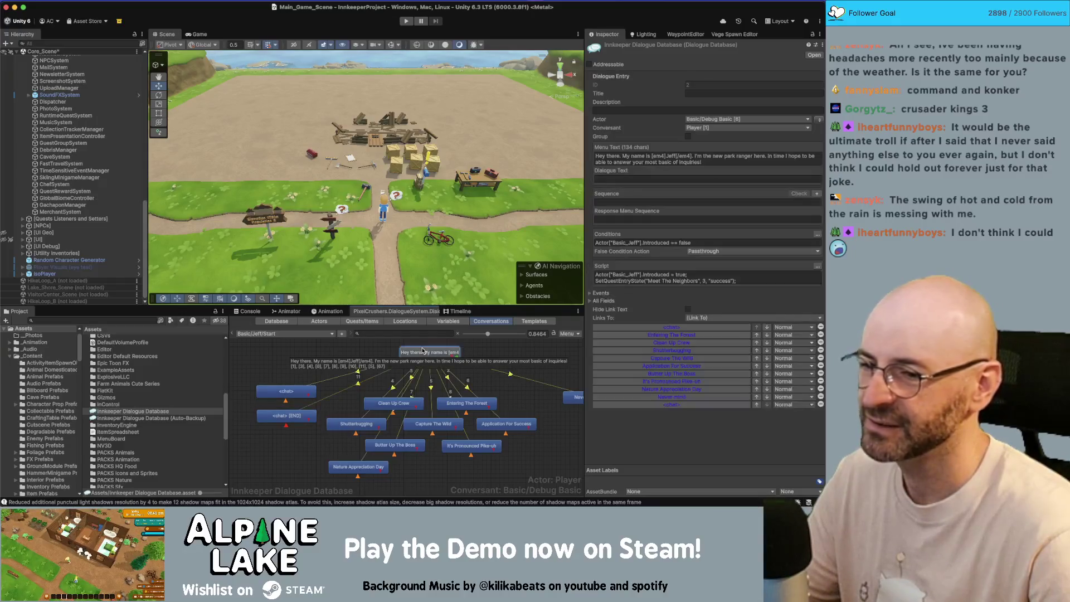
# Step: Move both chat links to the top of the greeting's Links To list, above Capture The Wild
pyautogui.click(756, 404)
pyautogui.click(757, 397)
pyautogui.click(756, 389)
pyautogui.click(756, 382)
pyautogui.click(757, 374)
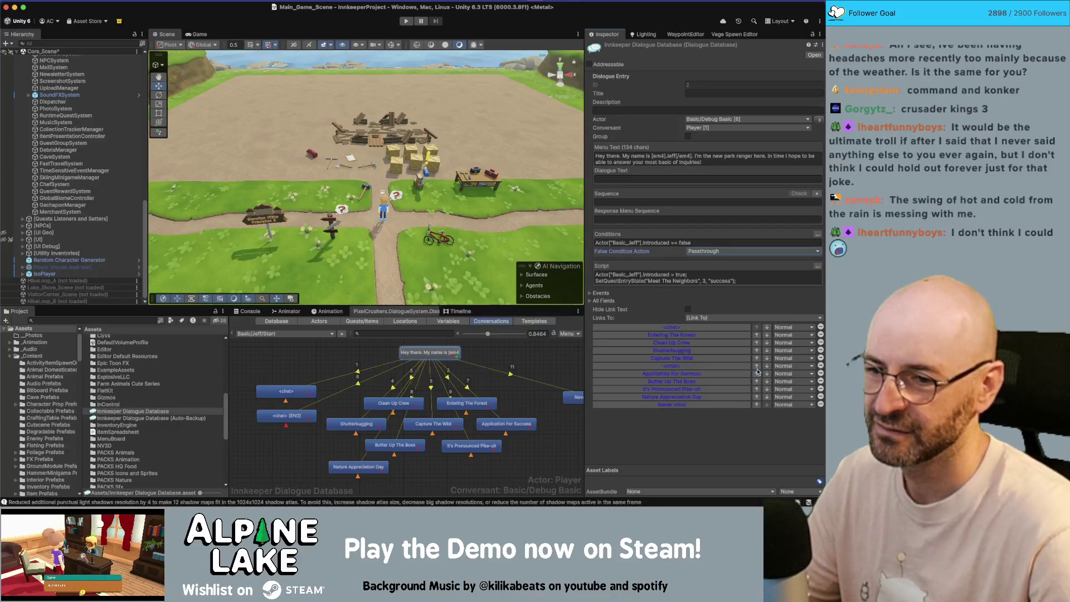
pyautogui.click(757, 367)
pyautogui.click(756, 358)
pyautogui.click(757, 350)
pyautogui.click(757, 342)
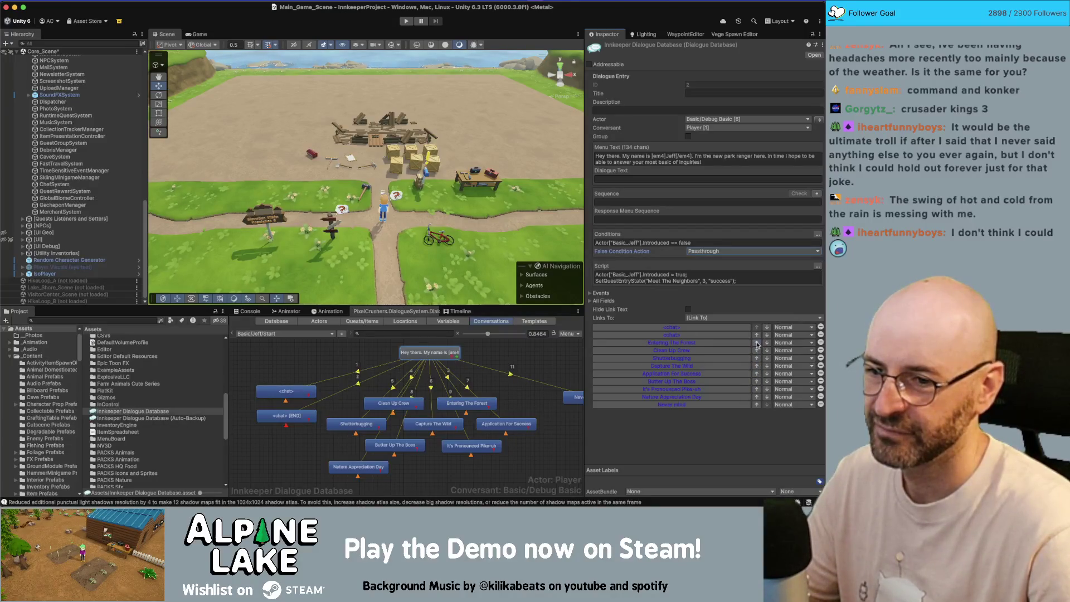
# Step: Change the chat node's condition to the HasMoreConversation ConversantIndex check == true
pyautogui.click(284, 418)
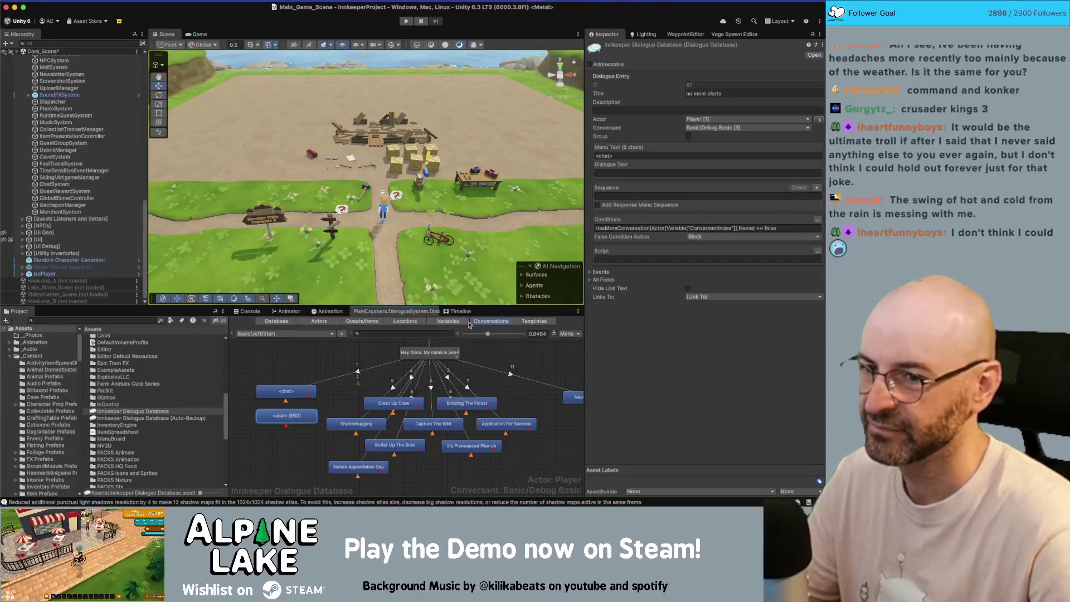
pyautogui.click(686, 229)
pyautogui.click(286, 391)
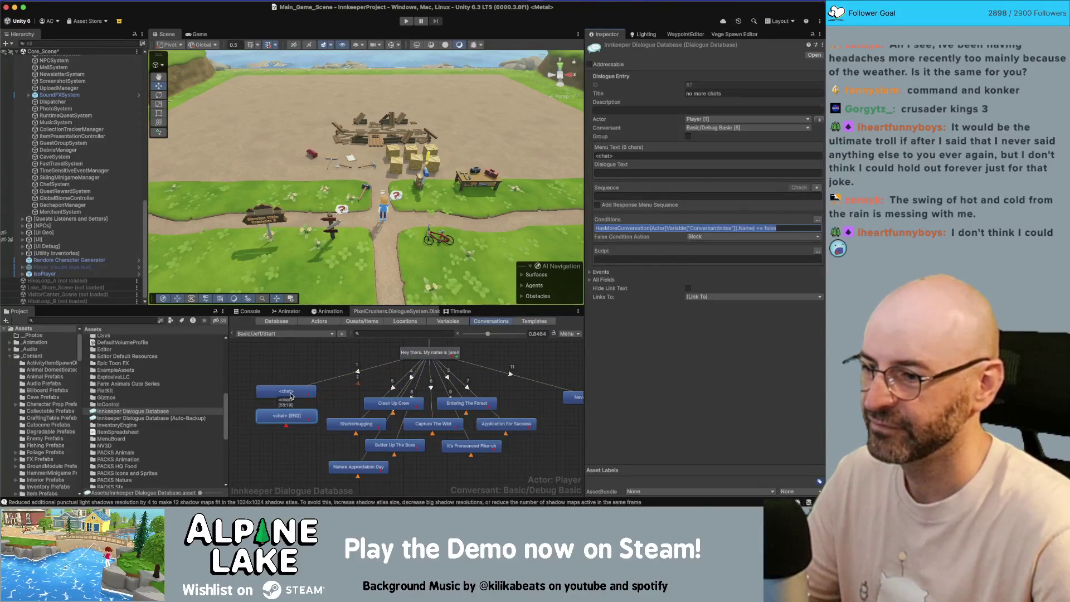
pyautogui.click(664, 237)
pyautogui.hotkey('ctrl', 'a')
pyautogui.hotkey('ctrl', 'v')
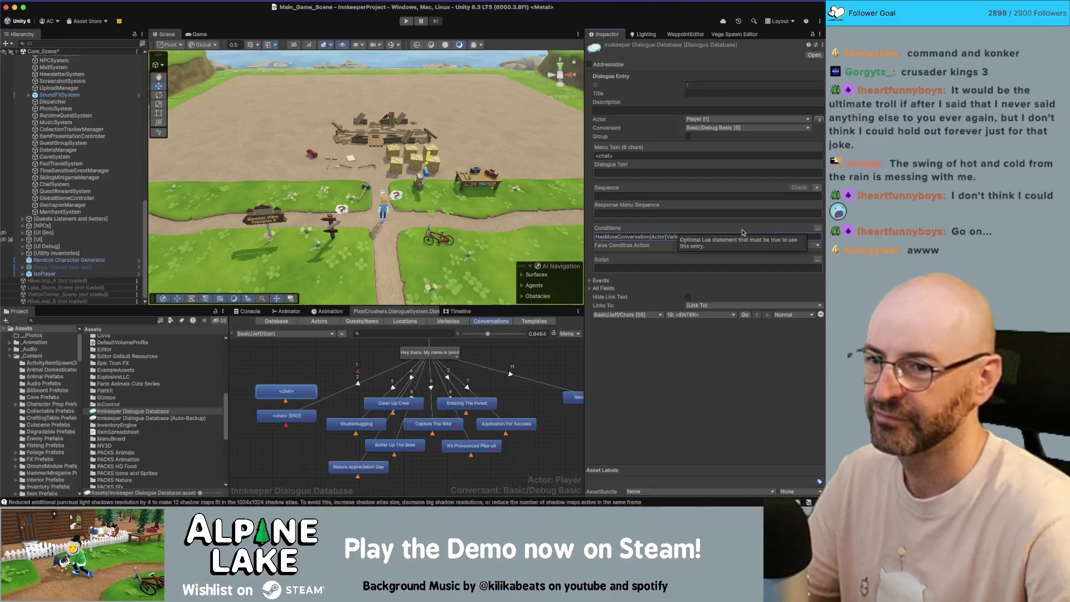
pyautogui.press('BackSpace')
pyautogui.press('BackSpace')
pyautogui.press('BackSpace')
pyautogui.write('true')
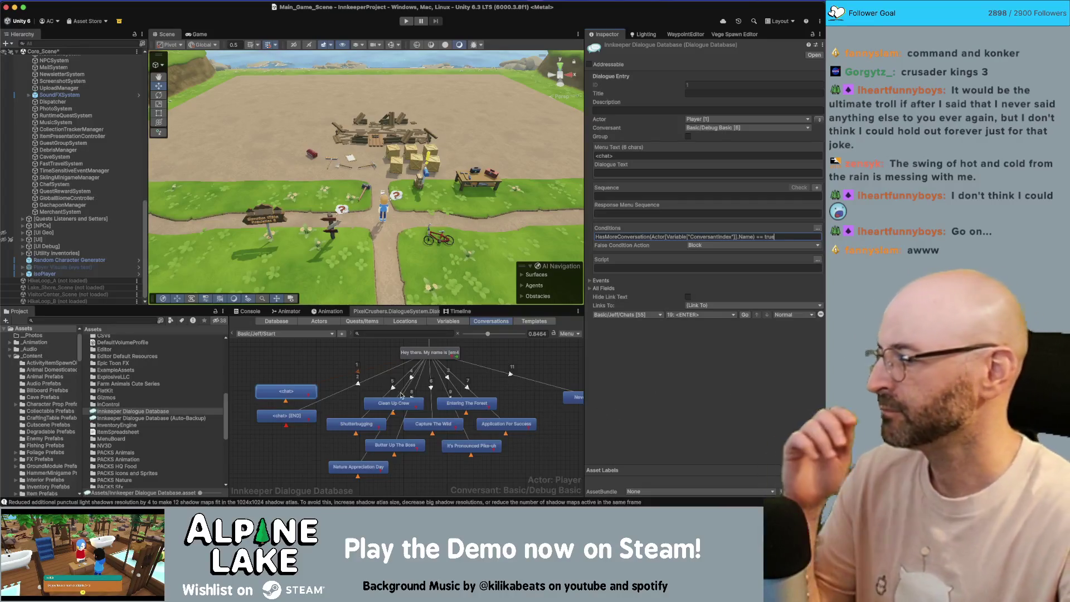
pyautogui.click(284, 392)
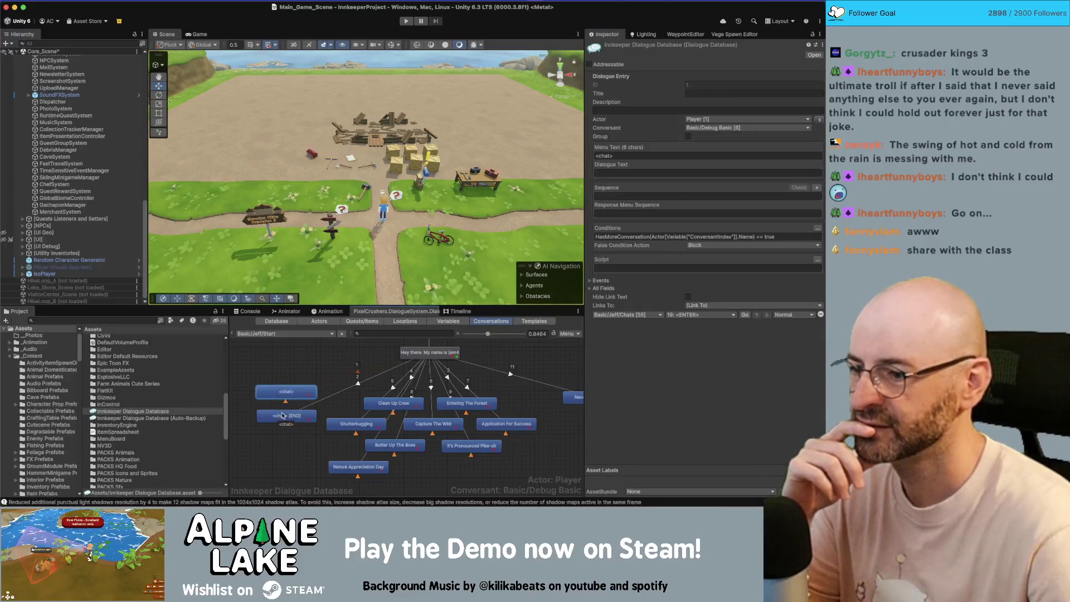
# Step: Link the no-more-chats node to Generic Response/FriendshipComplete's Emotive Chatless Sequence entry
pyautogui.click(286, 416)
pyautogui.click(708, 297)
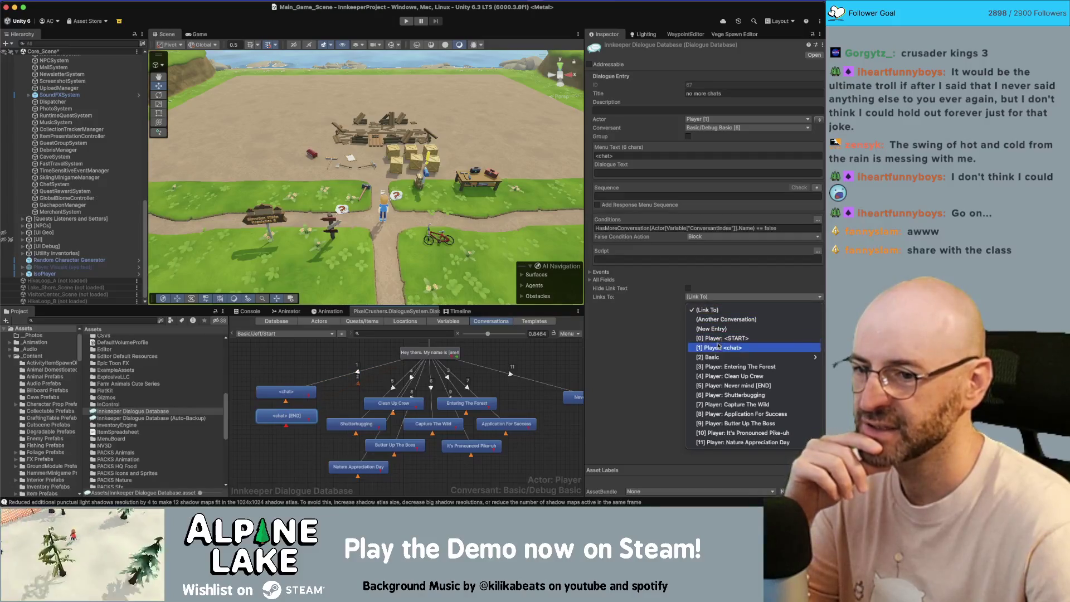
pyautogui.moveTo(715, 358)
pyautogui.click(707, 297)
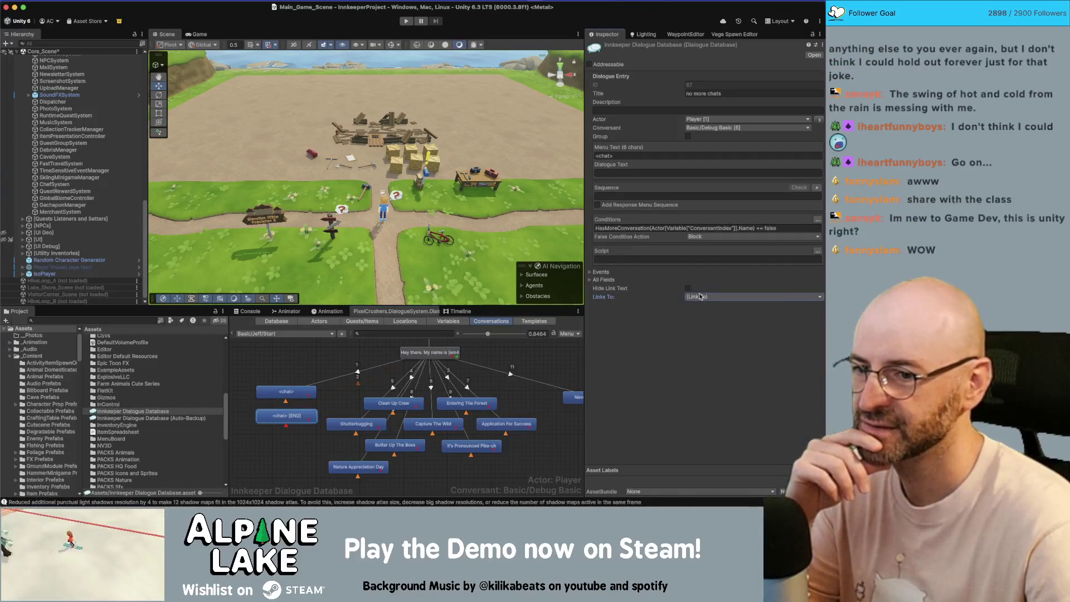
pyautogui.click(707, 297)
pyautogui.click(706, 318)
pyautogui.click(655, 307)
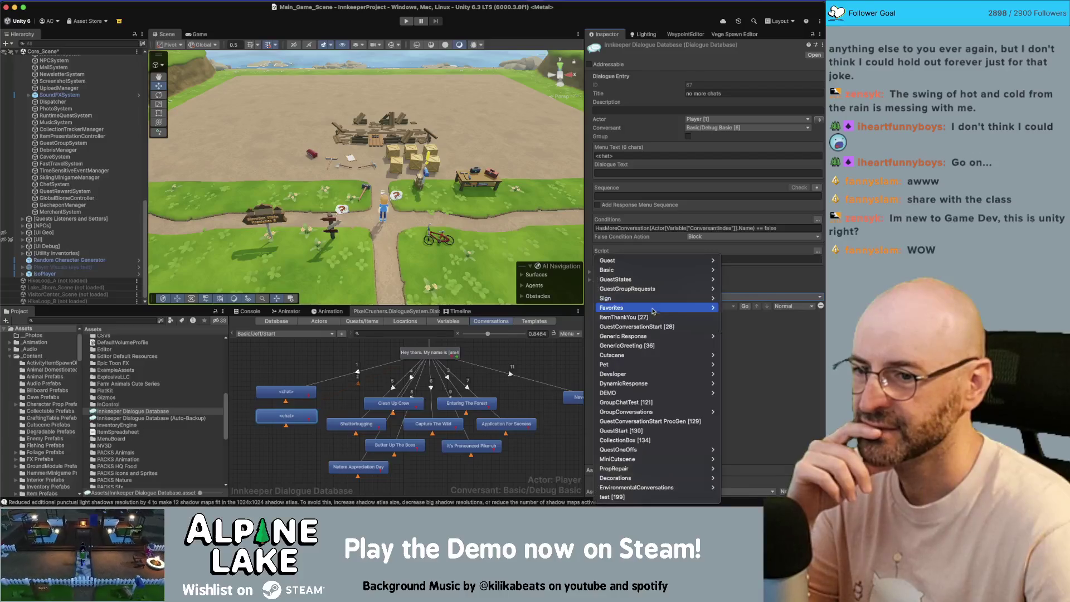
pyautogui.moveTo(666, 336)
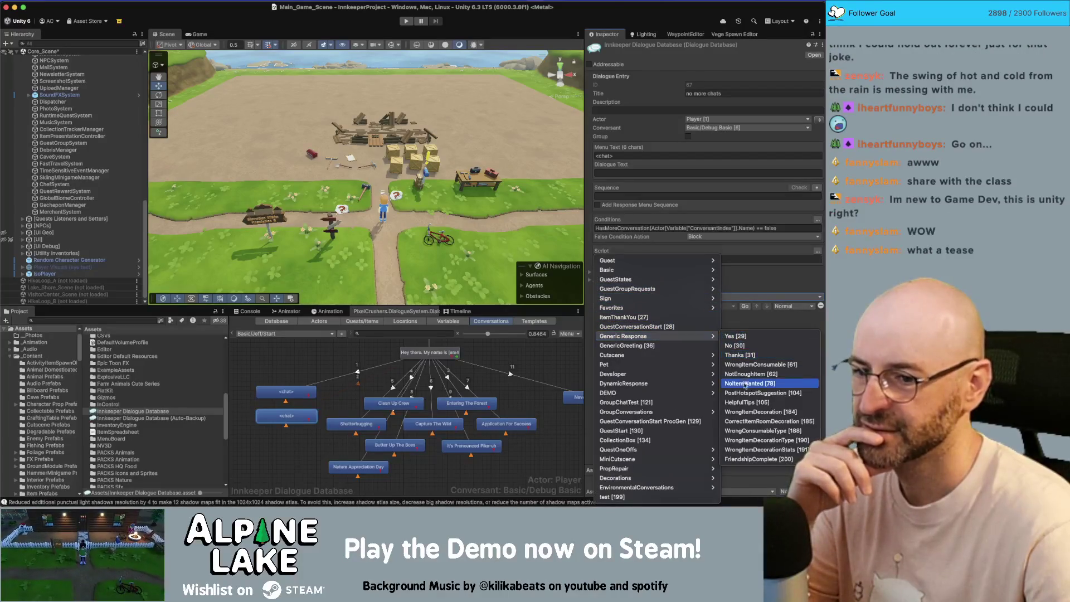
pyautogui.click(747, 458)
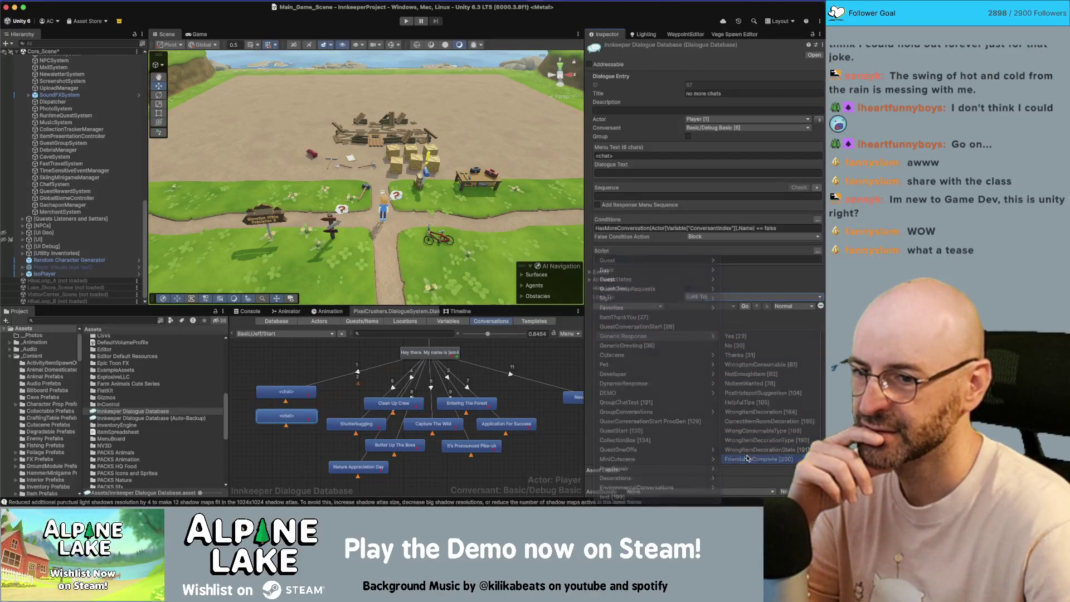
pyautogui.click(707, 307)
pyautogui.click(710, 328)
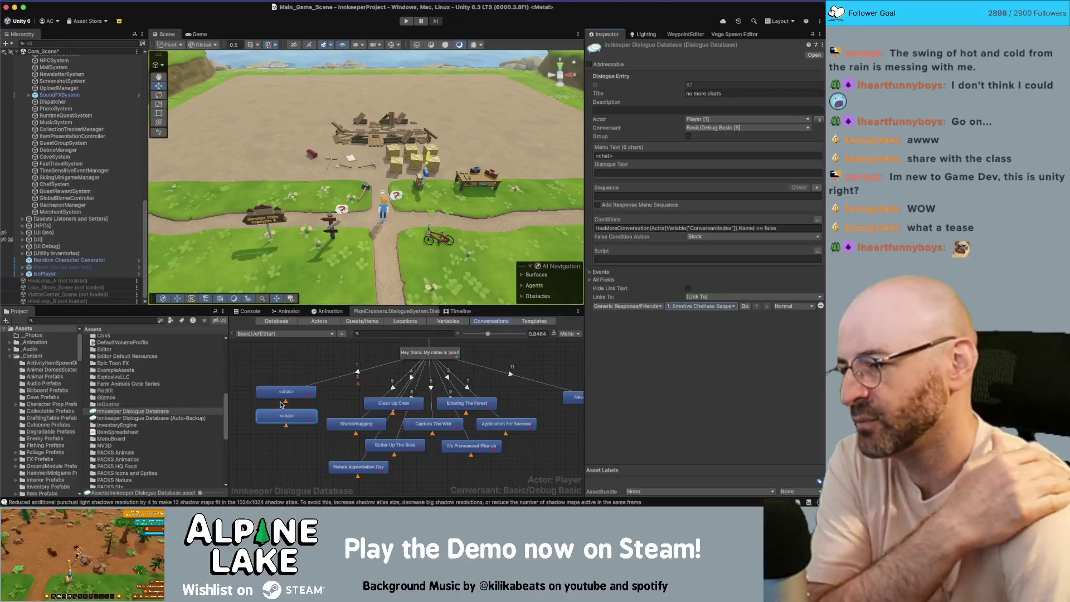
pyautogui.click(303, 383)
pyautogui.click(299, 393)
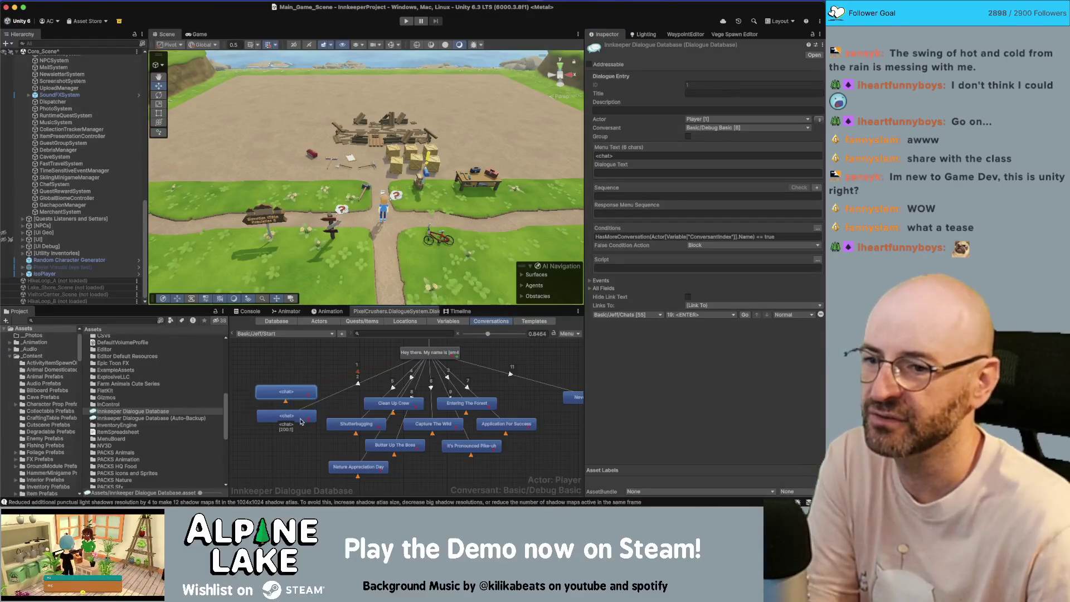
pyautogui.click(301, 422)
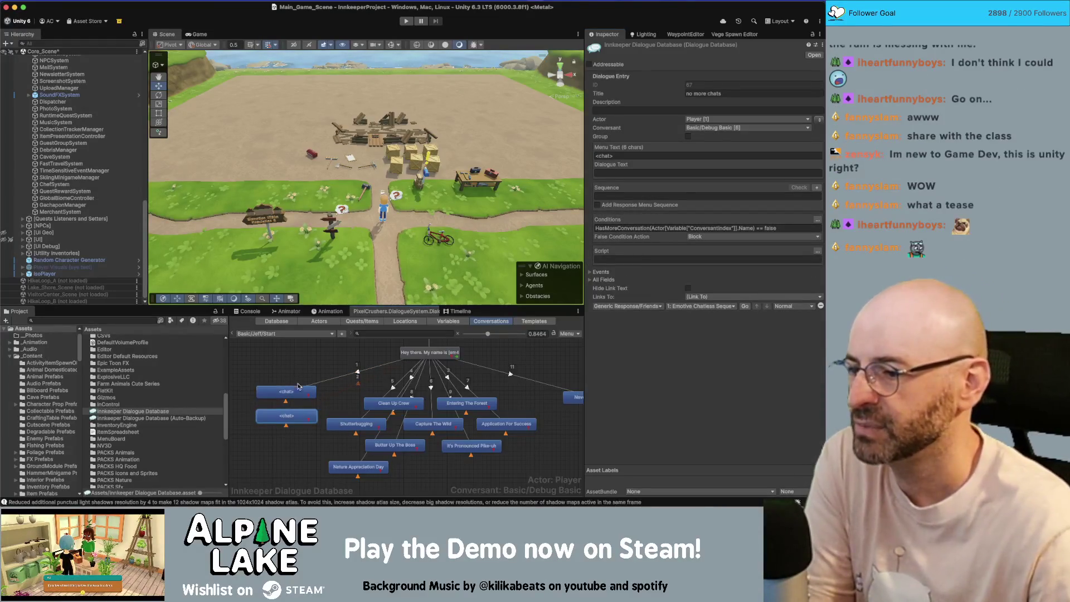
pyautogui.click(273, 370)
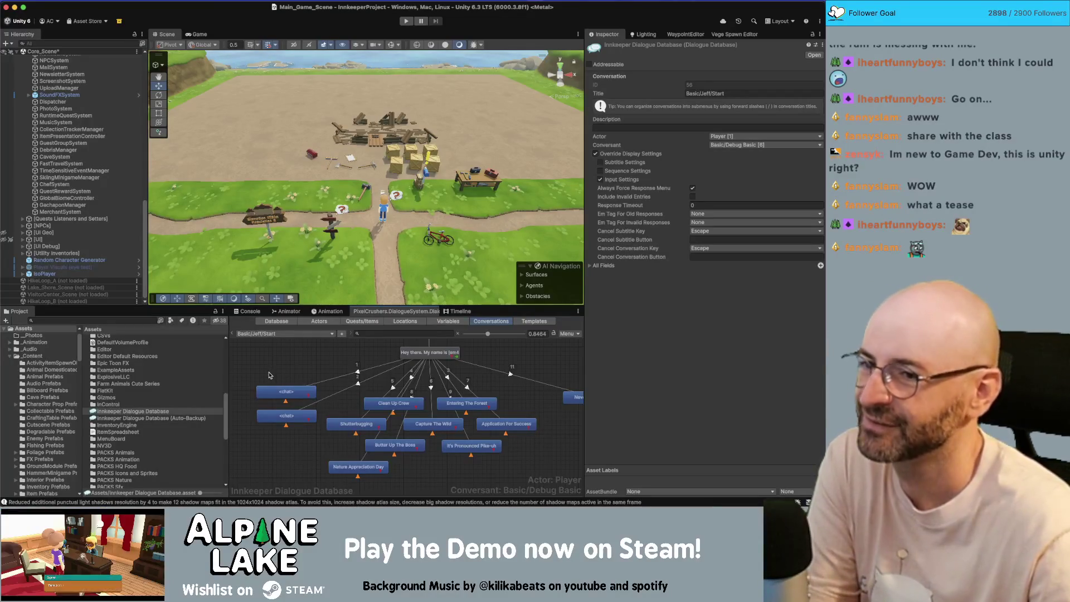
pyautogui.click(274, 416)
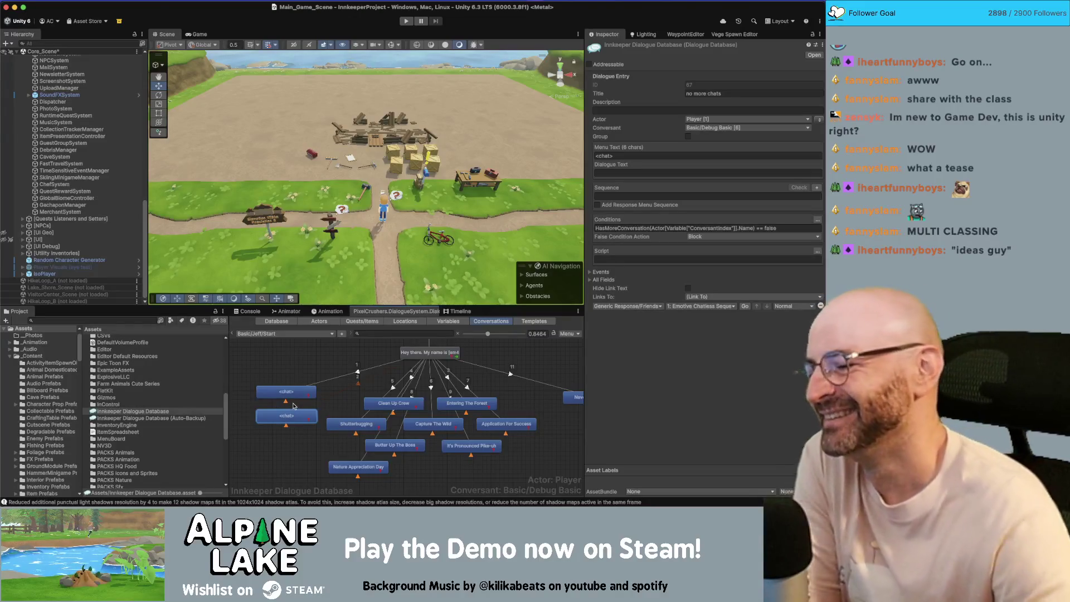
pyautogui.click(281, 458)
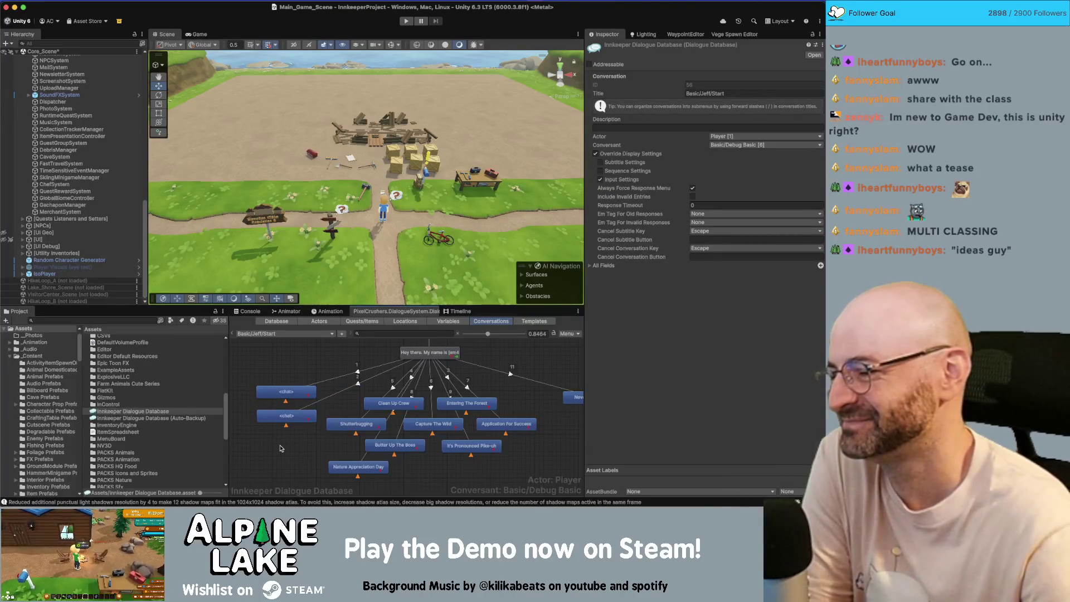
pyautogui.click(284, 420)
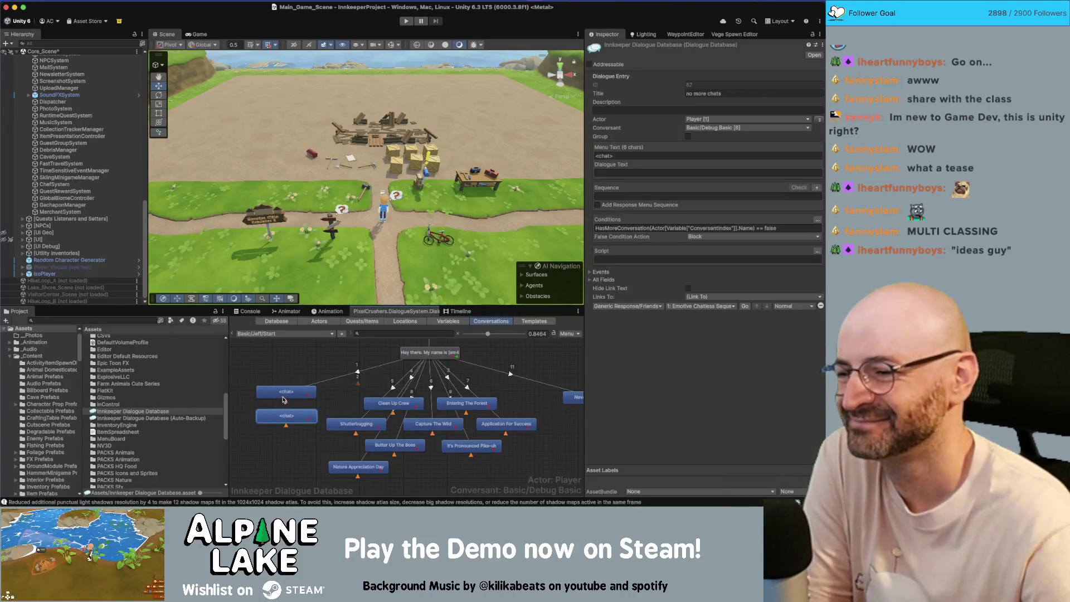
pyautogui.click(282, 392)
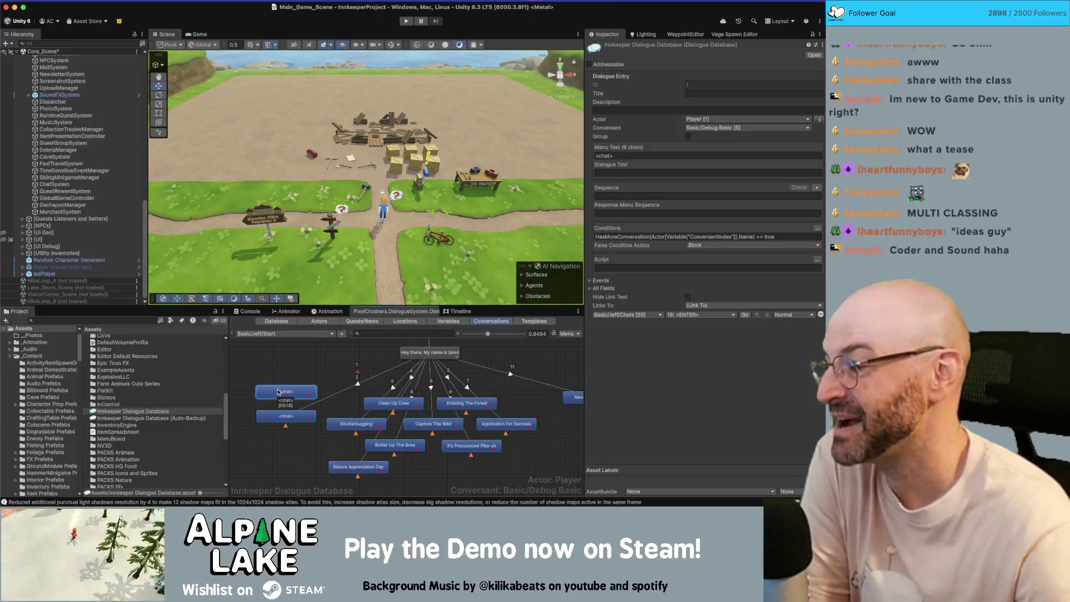
pyautogui.click(269, 420)
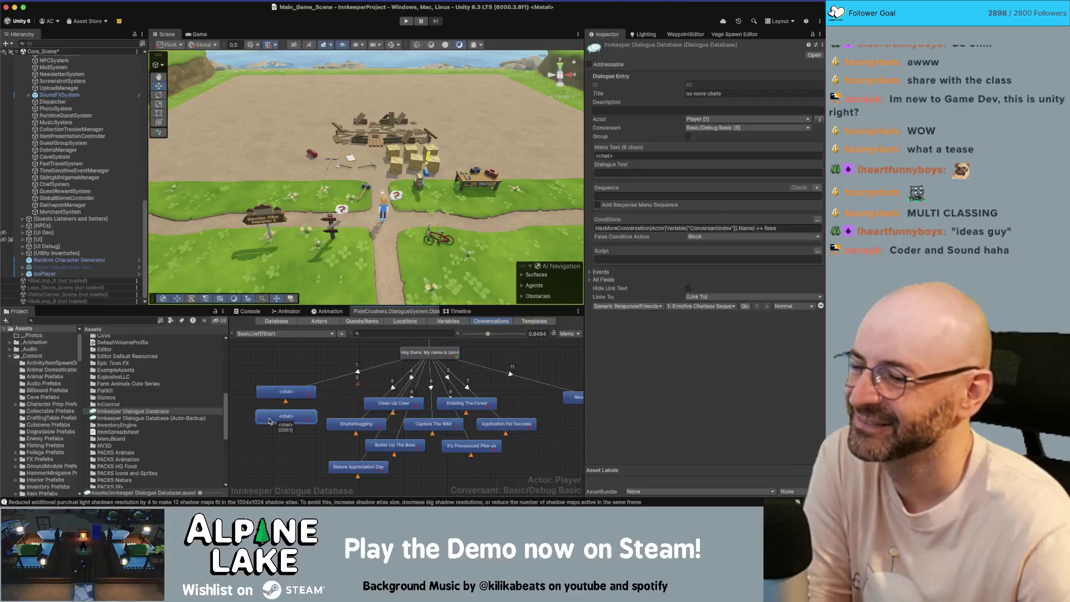
pyautogui.click(271, 437)
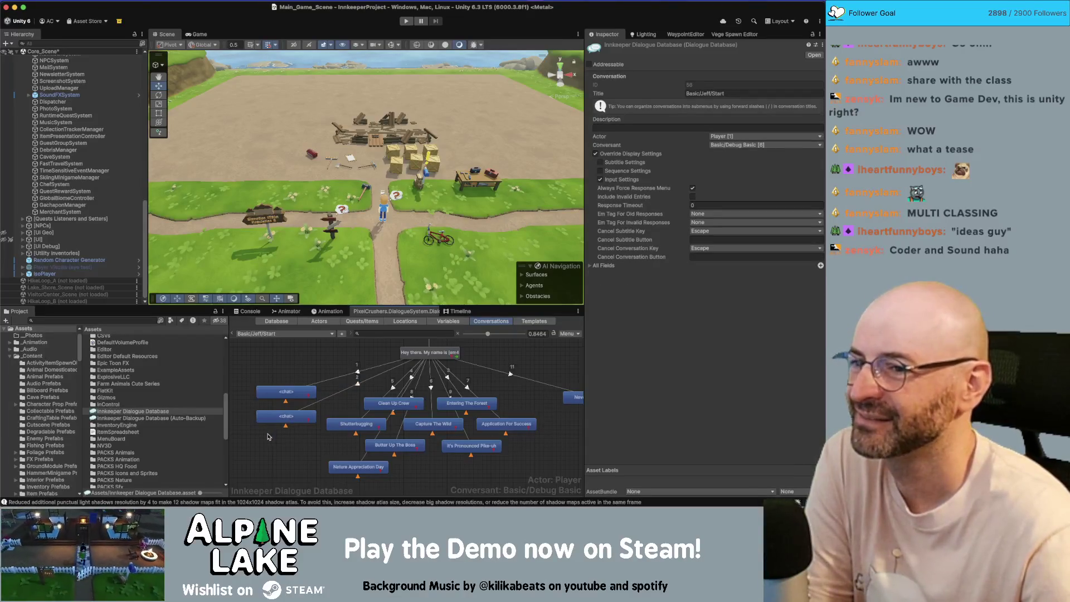
pyautogui.click(268, 420)
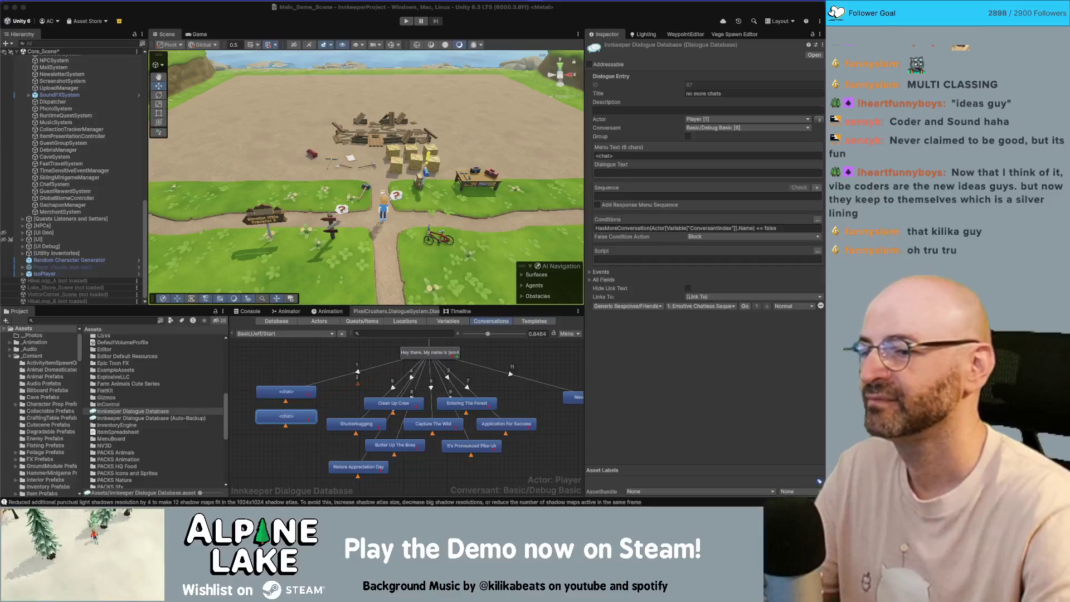
# Step: Review the upper <chat> node's Dialogue Entry and conversation settings in the Inspector
pyautogui.click(278, 395)
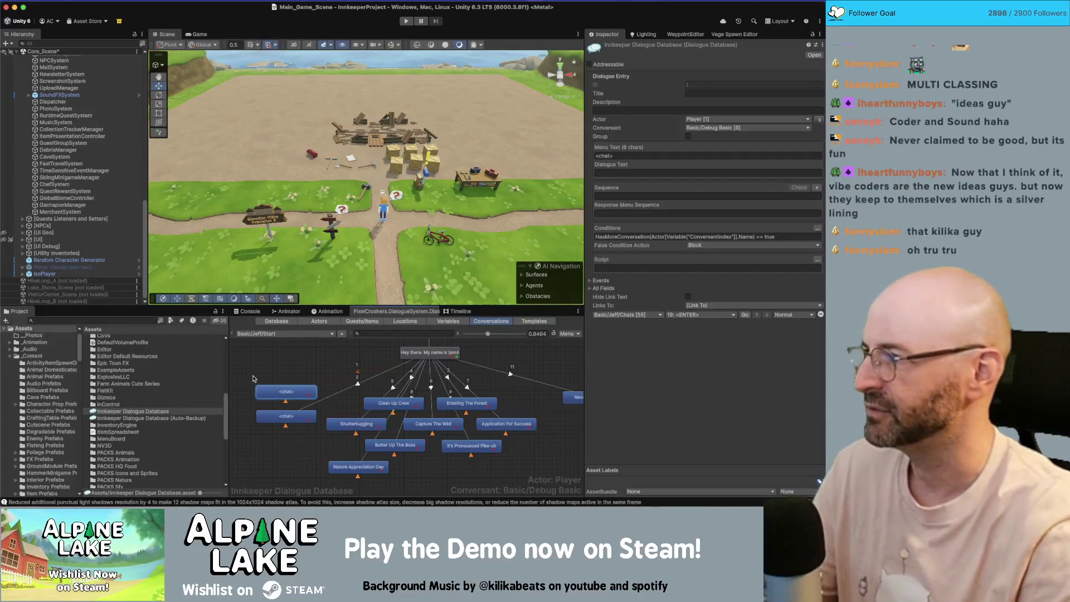
pyautogui.click(272, 380)
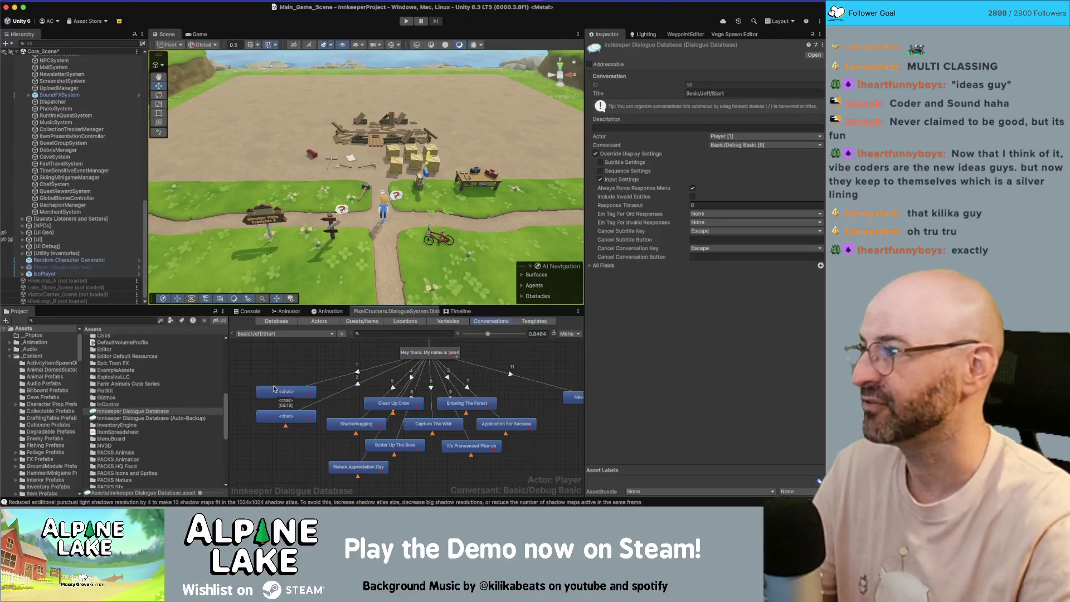
pyautogui.click(285, 392)
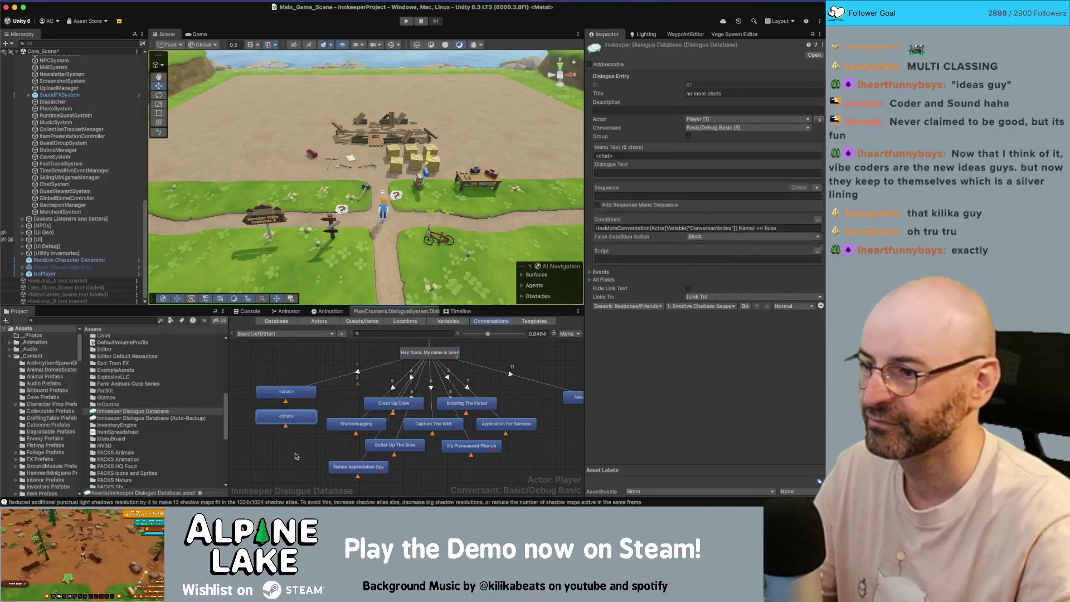
# Step: Switch to Basic/Jeff/Chats and inspect its Hey bestie line
pyautogui.click(284, 334)
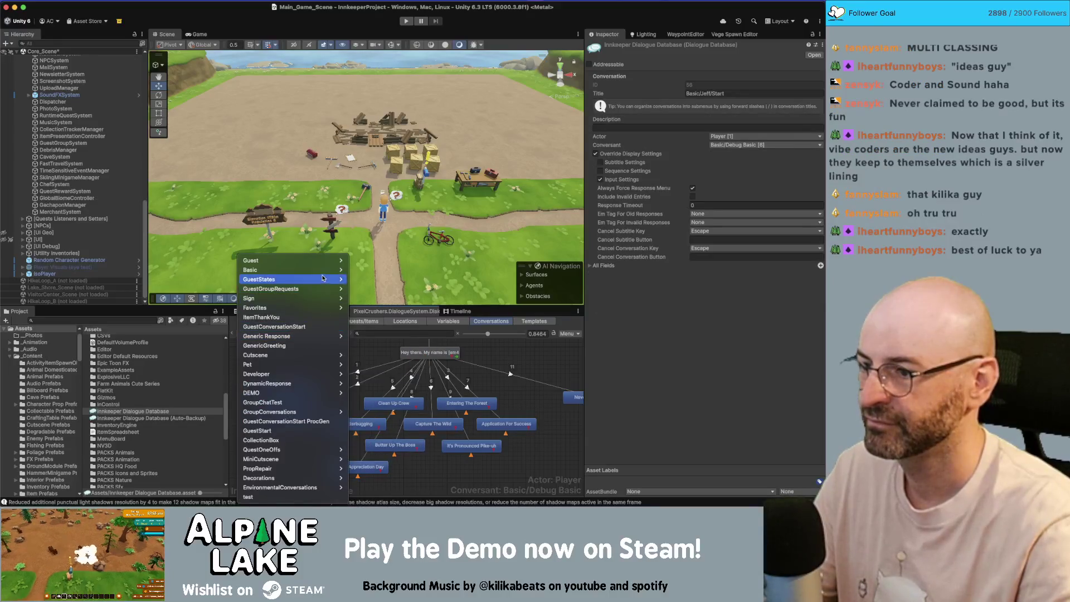
pyautogui.moveTo(301, 270)
pyautogui.moveTo(370, 298)
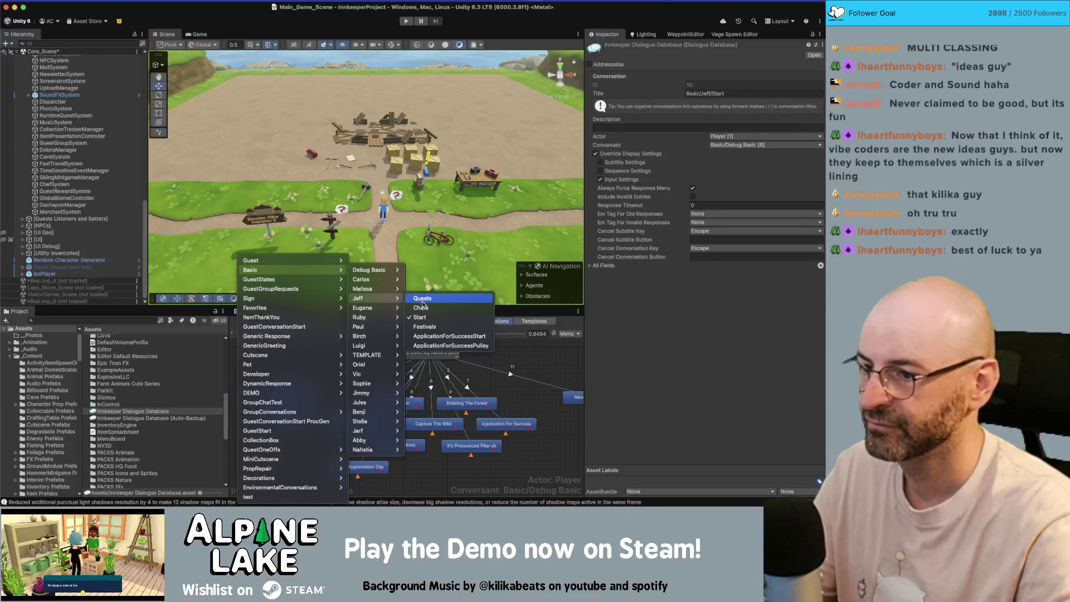
pyautogui.click(421, 307)
pyautogui.scroll(-3, 366, 446)
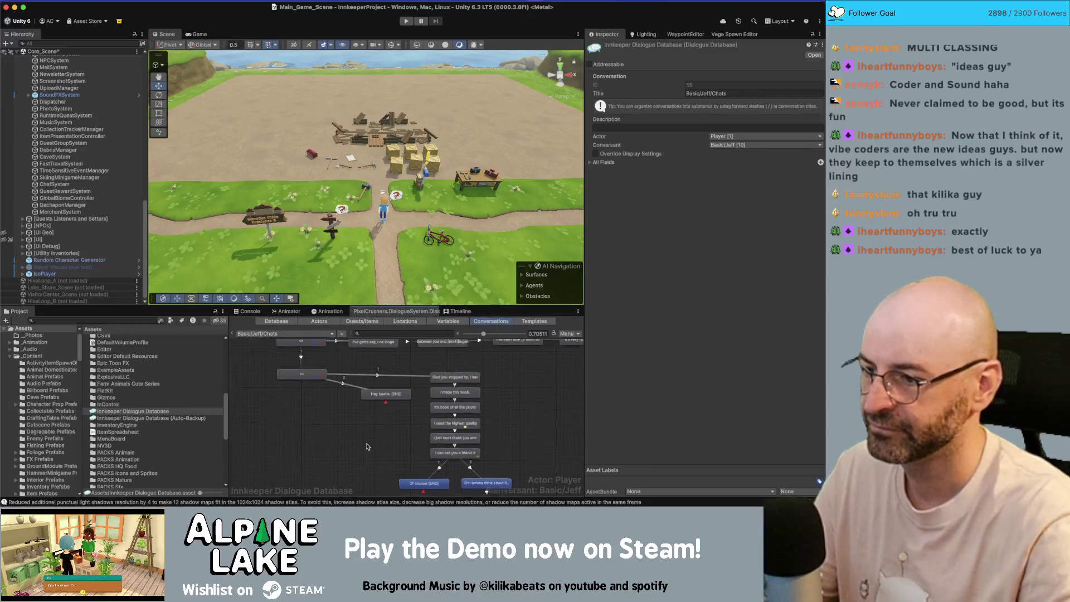
pyautogui.scroll(2, 366, 443)
pyautogui.click(385, 399)
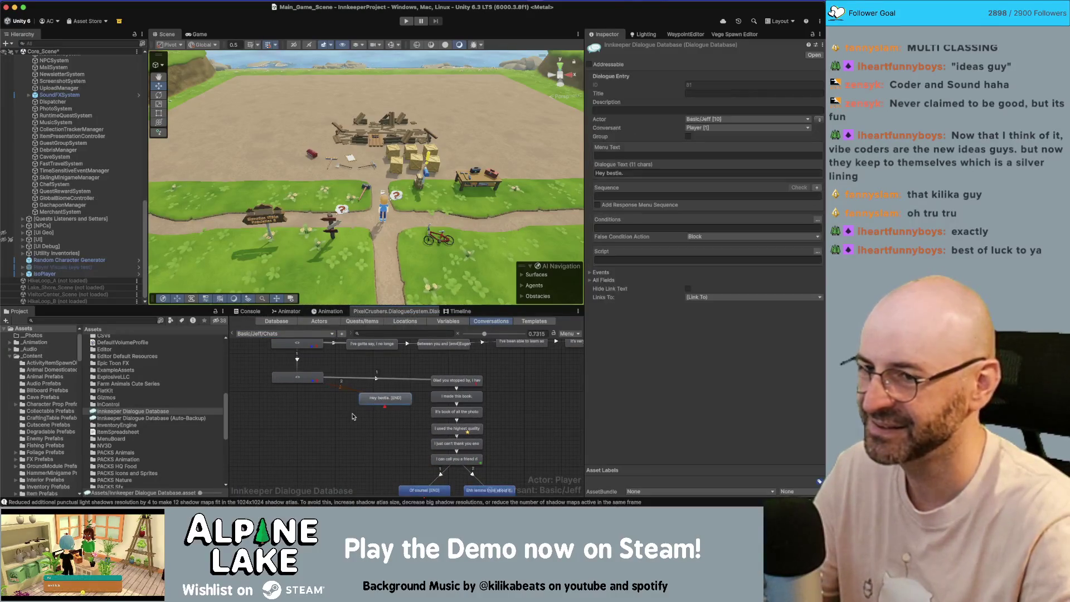
pyautogui.scroll(3, 371, 400)
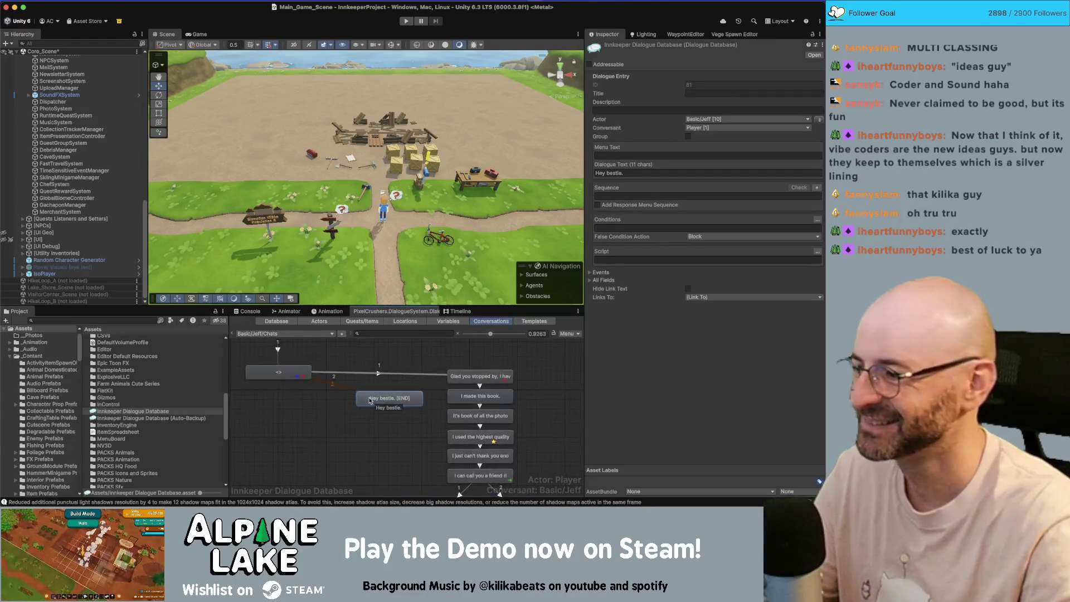
pyautogui.click(326, 414)
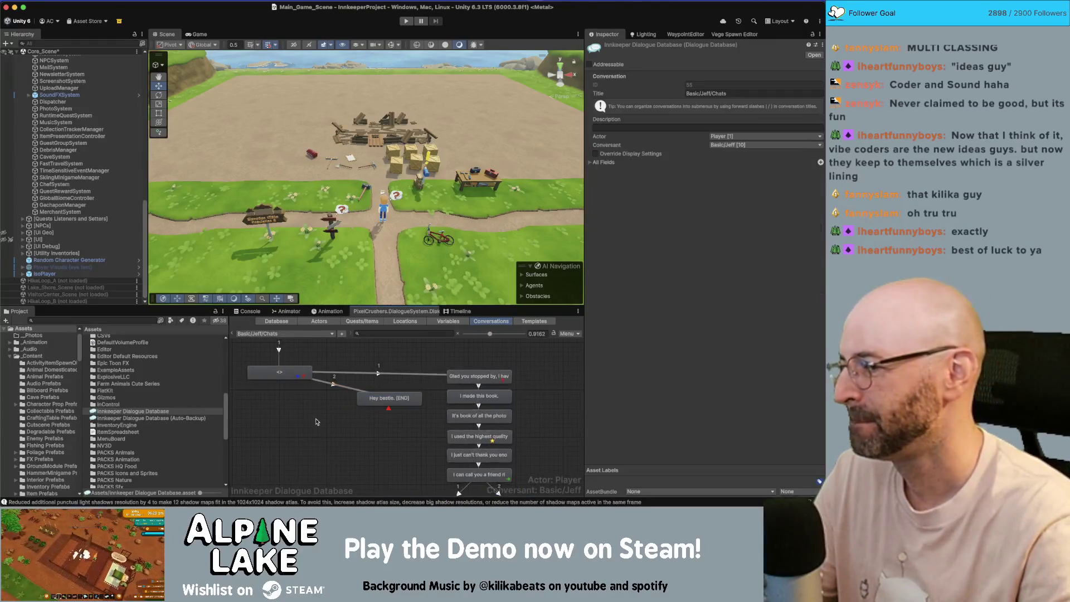
# Step: Pick Basic > Eugene > Start from the conversation dropdown
pyautogui.click(250, 334)
pyautogui.moveTo(320, 270)
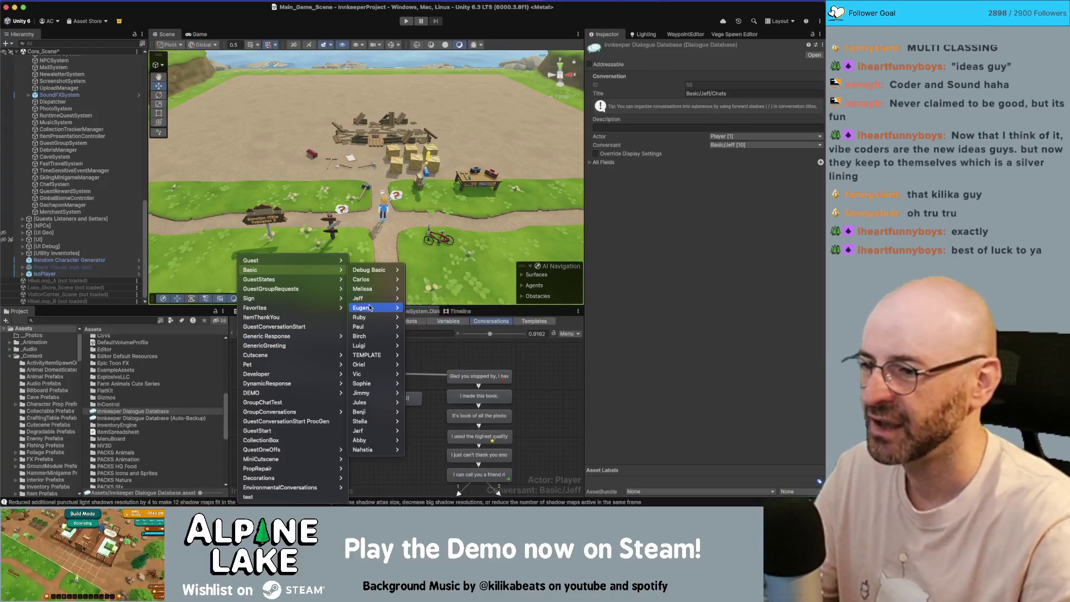
pyautogui.moveTo(370, 308)
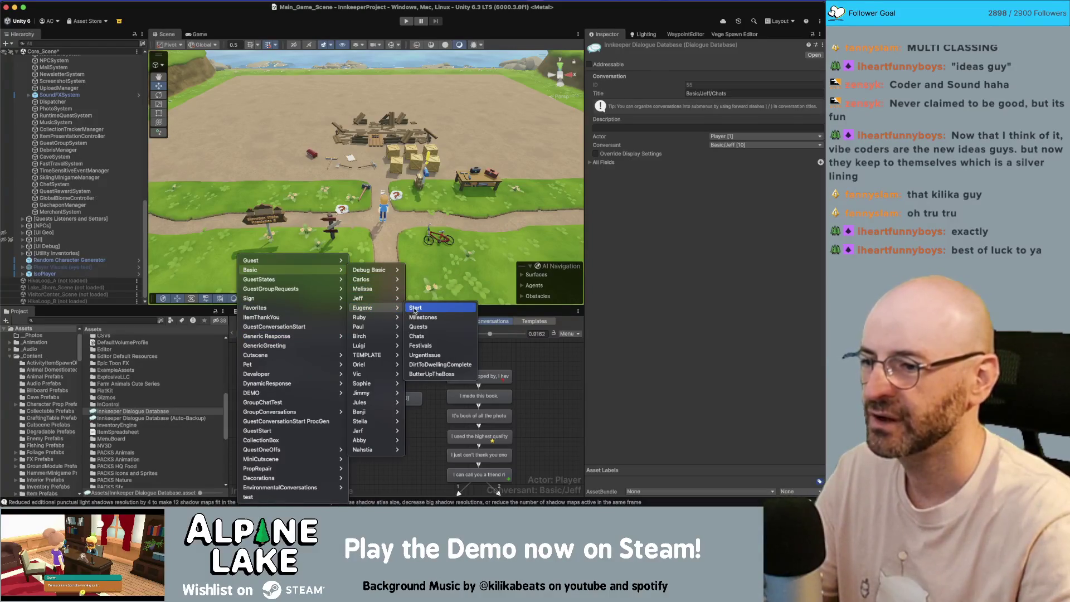
pyautogui.click(415, 310)
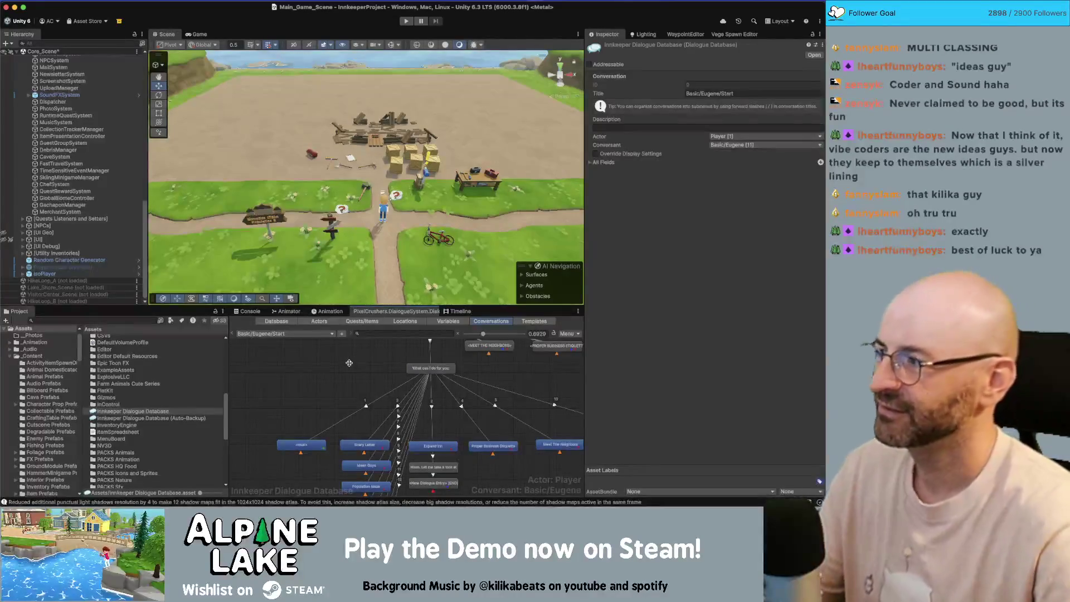
# Step: Add a child END node under the What can I do for you. greeting and shift the reply nodes up
pyautogui.rightClick(420, 366)
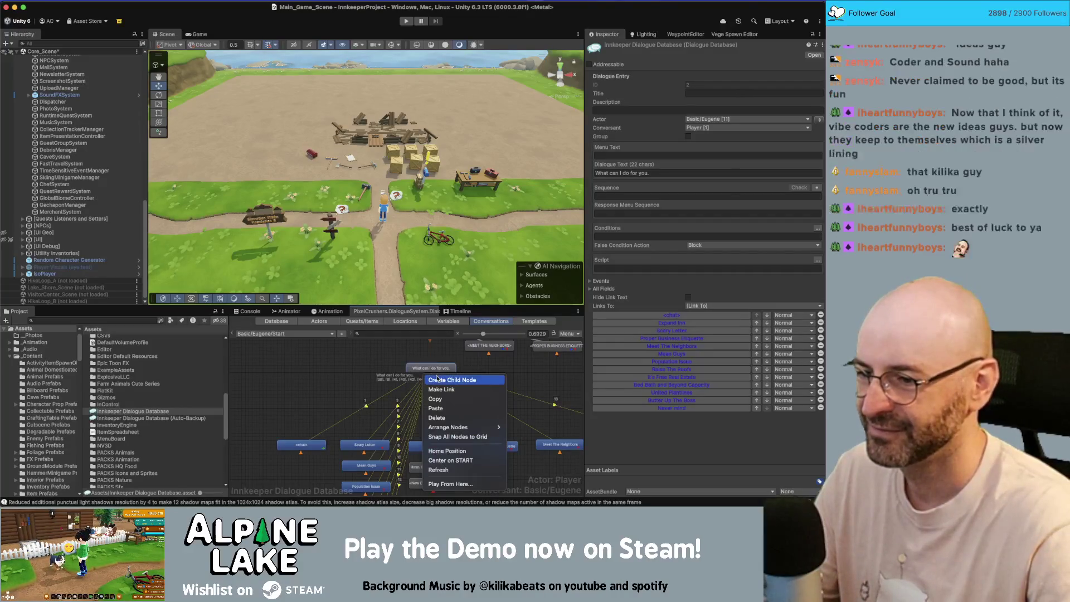
pyautogui.click(434, 374)
pyautogui.moveTo(436, 387)
pyautogui.mouseDown()
pyautogui.moveTo(316, 433)
pyautogui.moveTo(305, 467)
pyautogui.mouseUp()
pyautogui.scroll(-6, 335, 411)
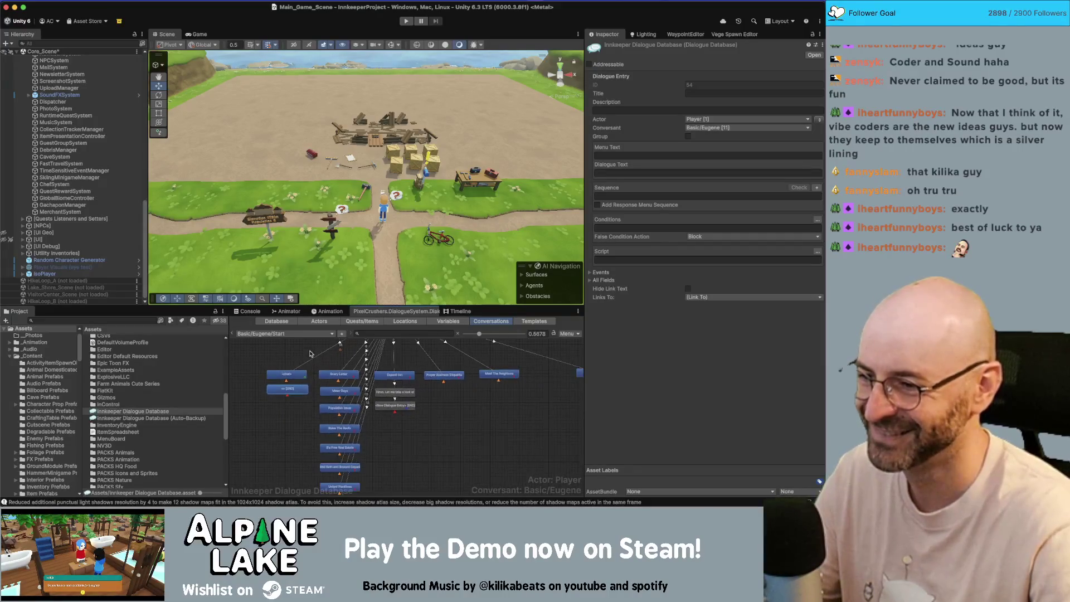
pyautogui.moveTo(251, 366); pyautogui.dragTo(502, 479)
pyautogui.scroll(4, 260, 365)
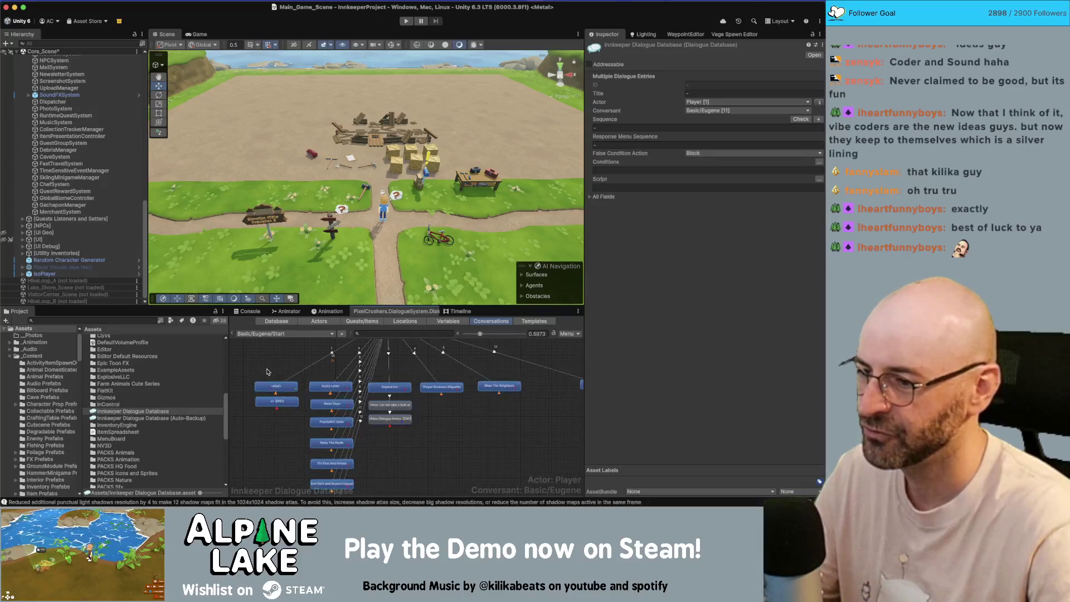
pyautogui.moveTo(288, 422); pyautogui.dragTo(282, 392)
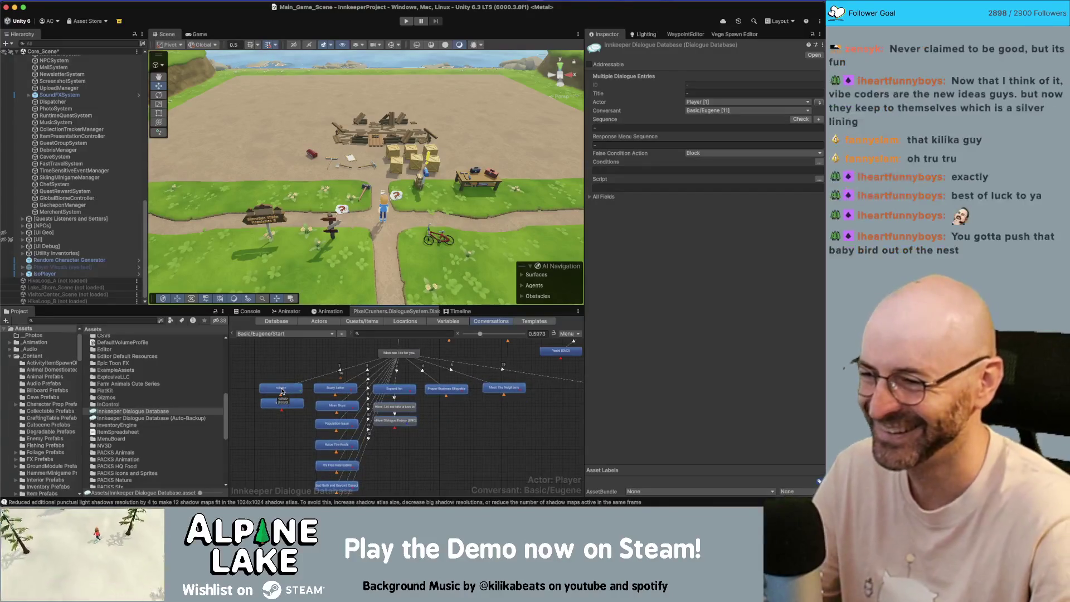
# Step: Review the <chat> node, the greeting's links and the new empty END node
pyautogui.click(287, 390)
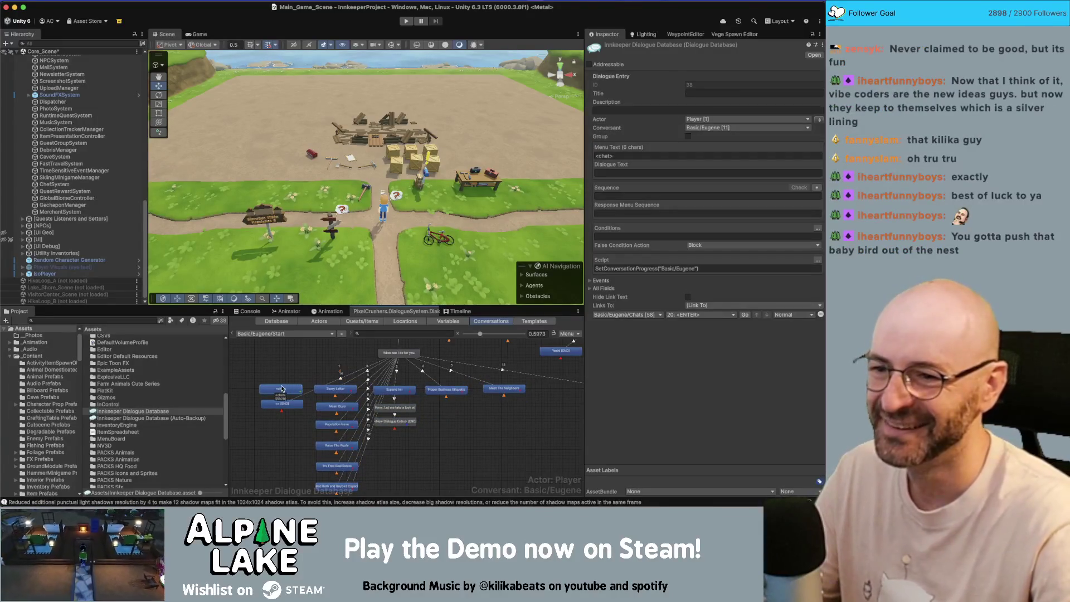
pyautogui.scroll(3, 287, 393)
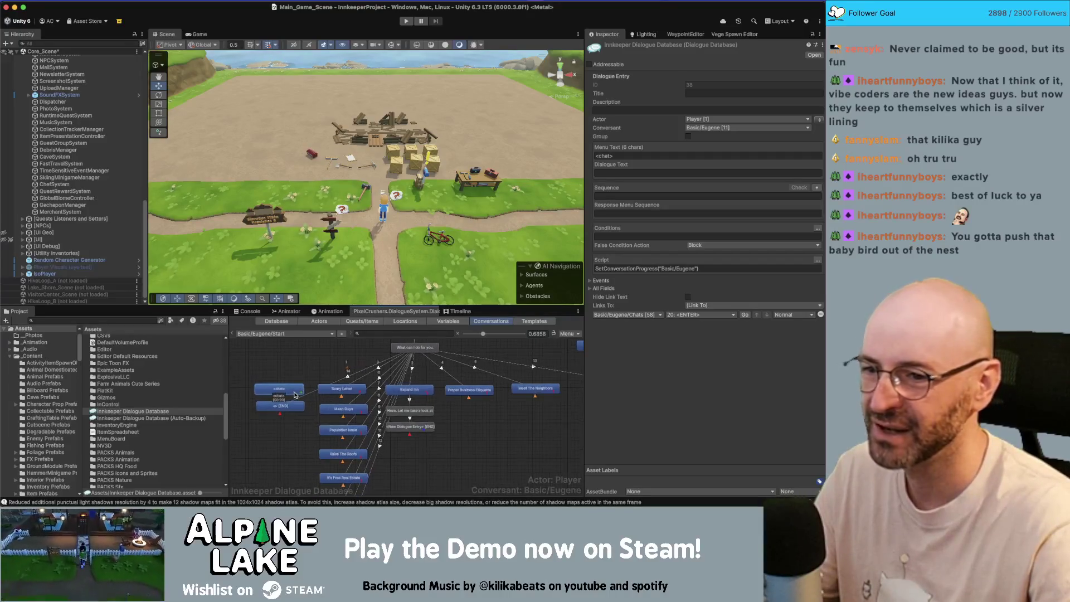
pyautogui.scroll(1, 294, 394)
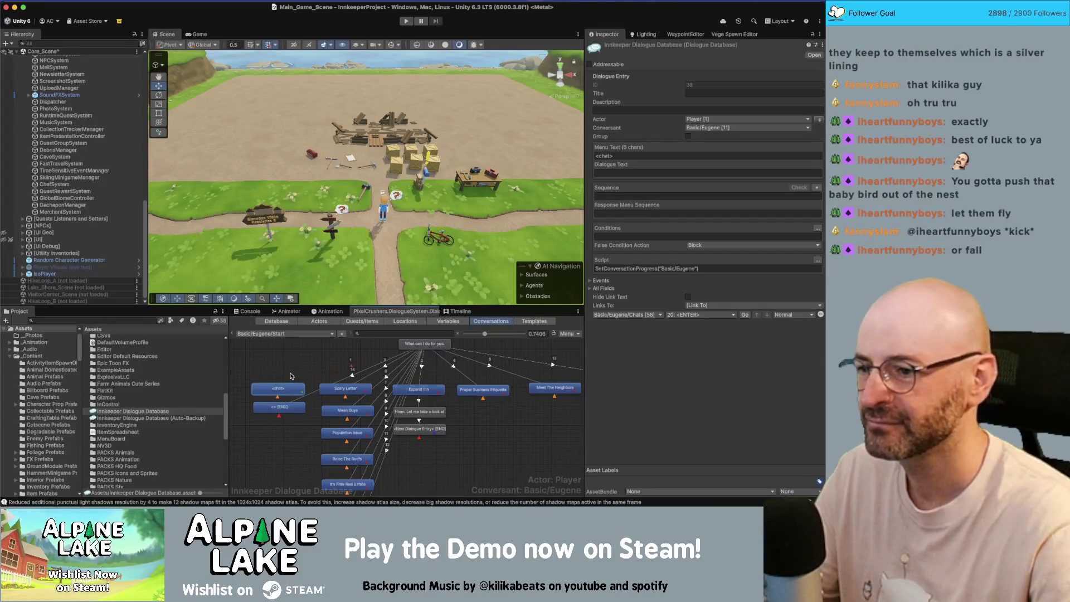
pyautogui.click(290, 374)
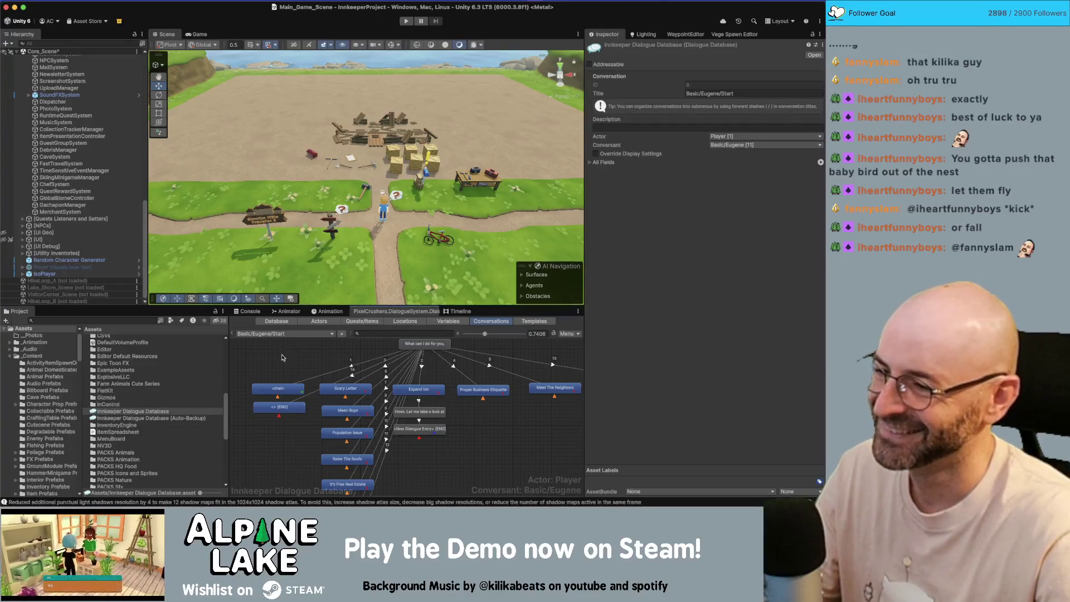
pyautogui.moveTo(284, 359); pyautogui.dragTo(290, 369)
pyautogui.click(417, 355)
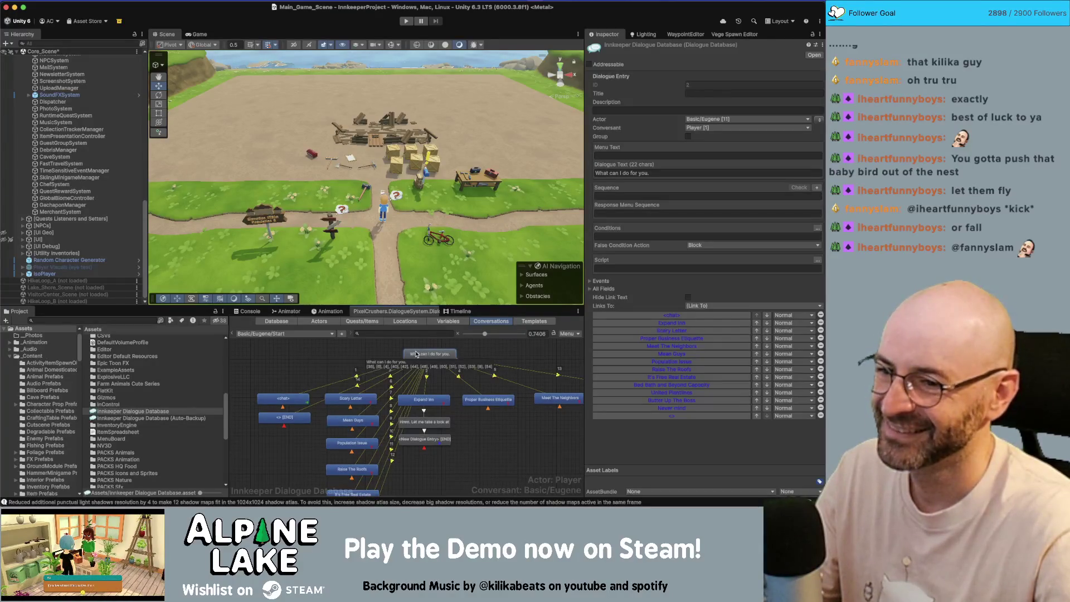
pyautogui.click(297, 418)
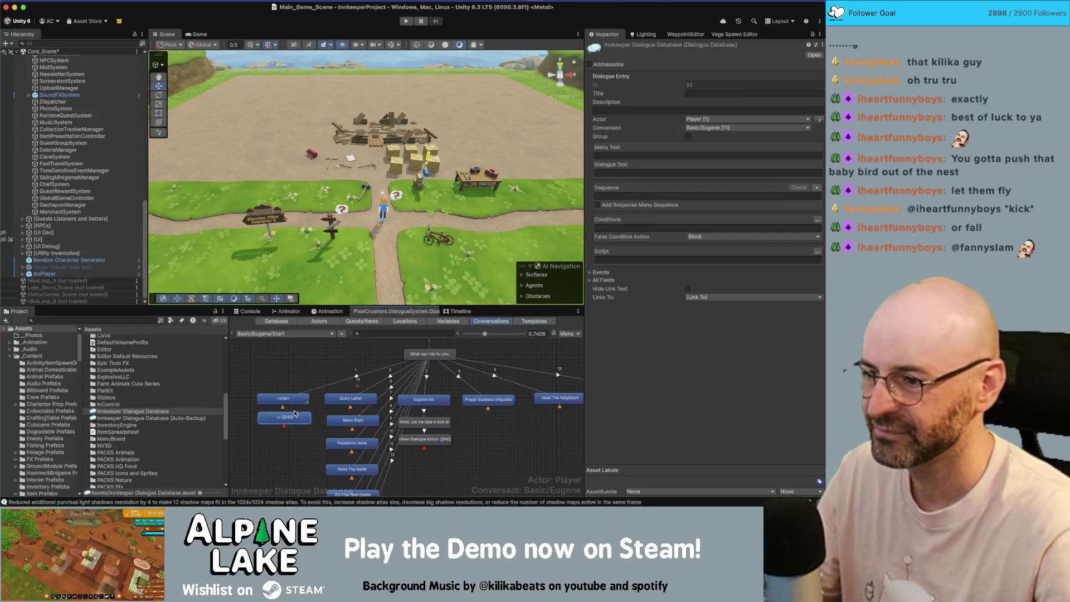
pyautogui.click(296, 440)
# Step: Paste the copied <chat> [END] node and delete the empty END node
pyautogui.rightClick(296, 440)
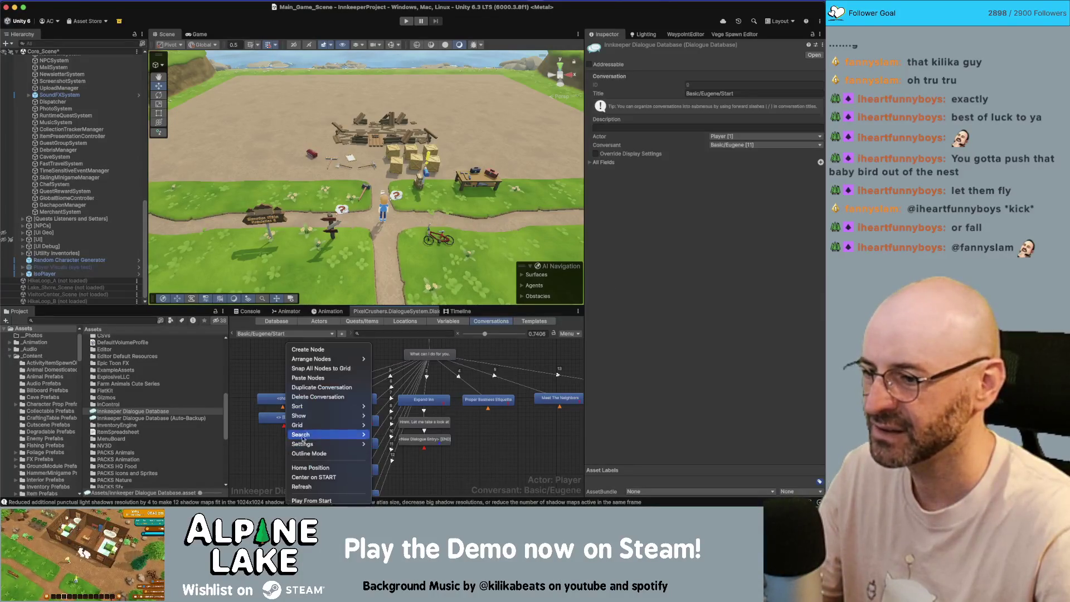
pyautogui.click(315, 378)
pyautogui.click(297, 419)
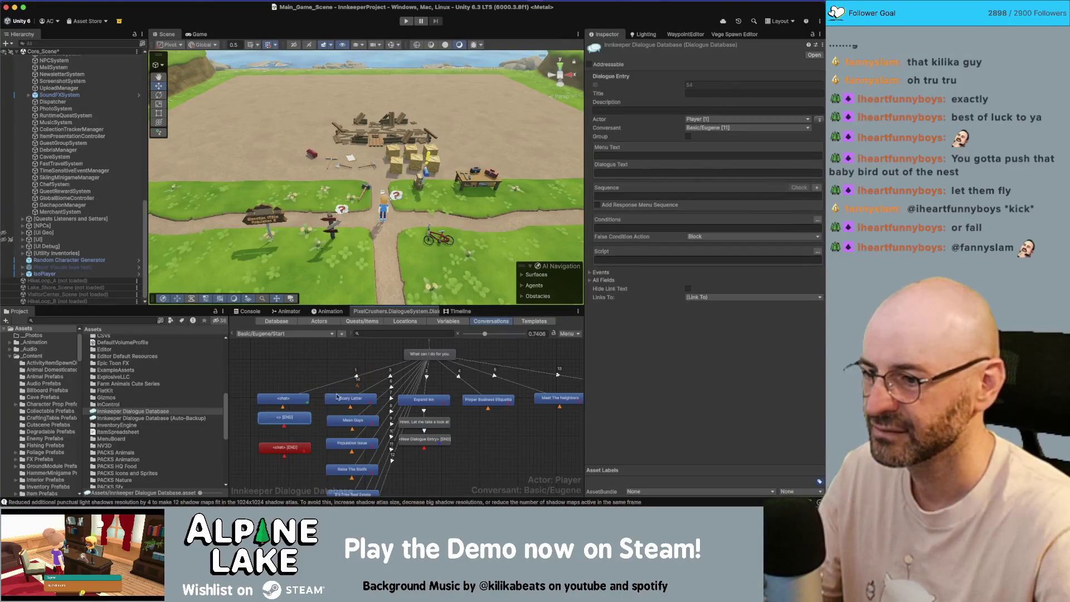
pyautogui.press('Delete')
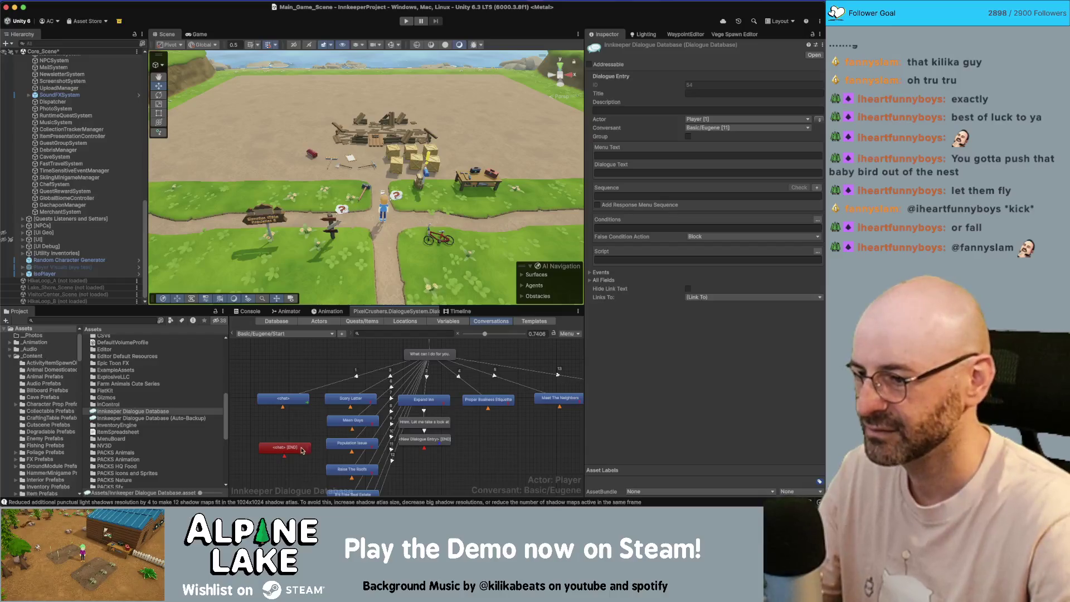
pyautogui.moveTo(296, 447); pyautogui.dragTo(292, 421)
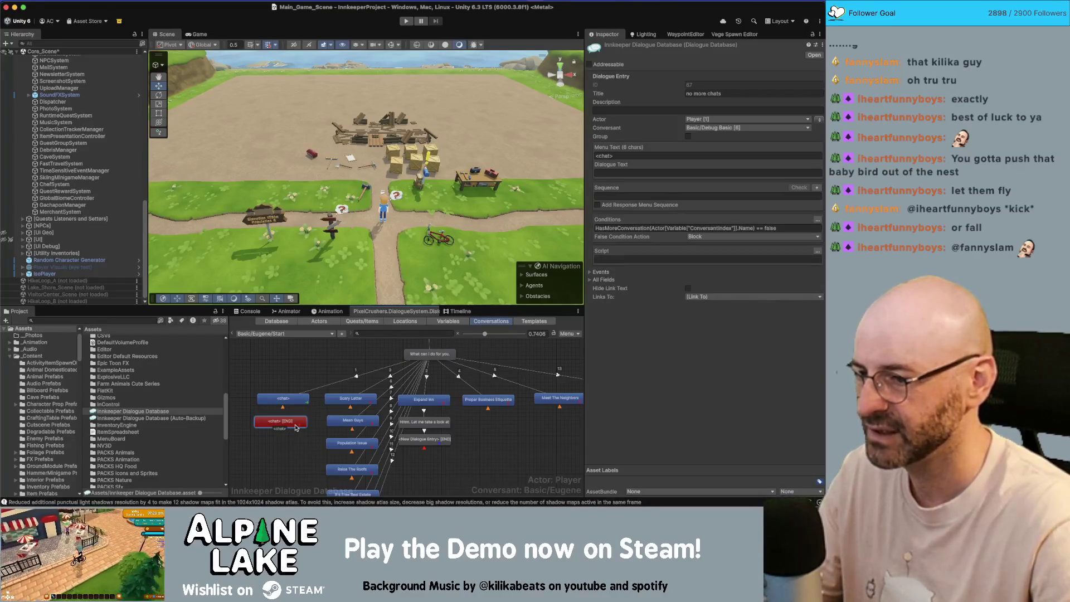
# Step: Link the What can I do for you. greeting to the <chat> [END] node
pyautogui.rightClick(413, 358)
pyautogui.click(432, 376)
pyautogui.click(283, 423)
pyautogui.moveTo(283, 426); pyautogui.dragTo(289, 421)
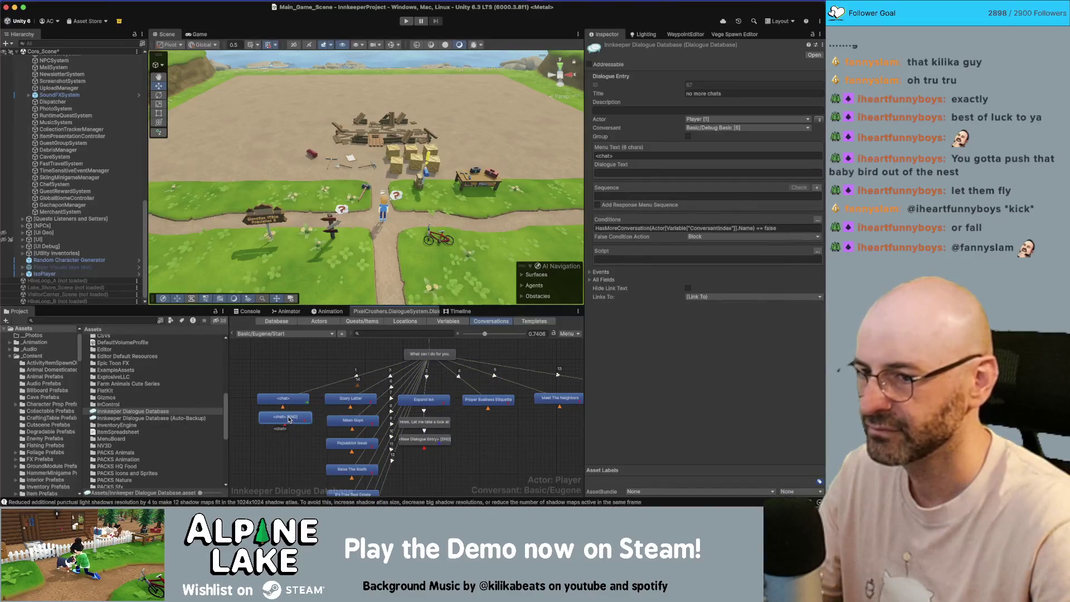
# Step: Set the <chat> node's Conditions to HasMoreConversation(...) == true, then jump to its Eugene Chats entry
pyautogui.press('Tab')
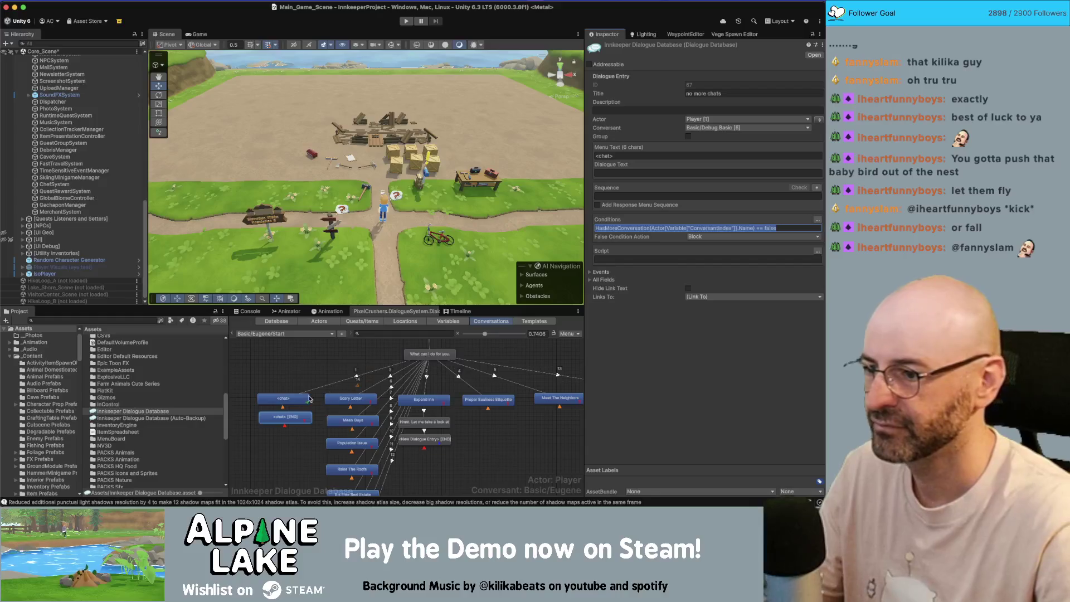
pyautogui.click(308, 398)
pyautogui.click(696, 268)
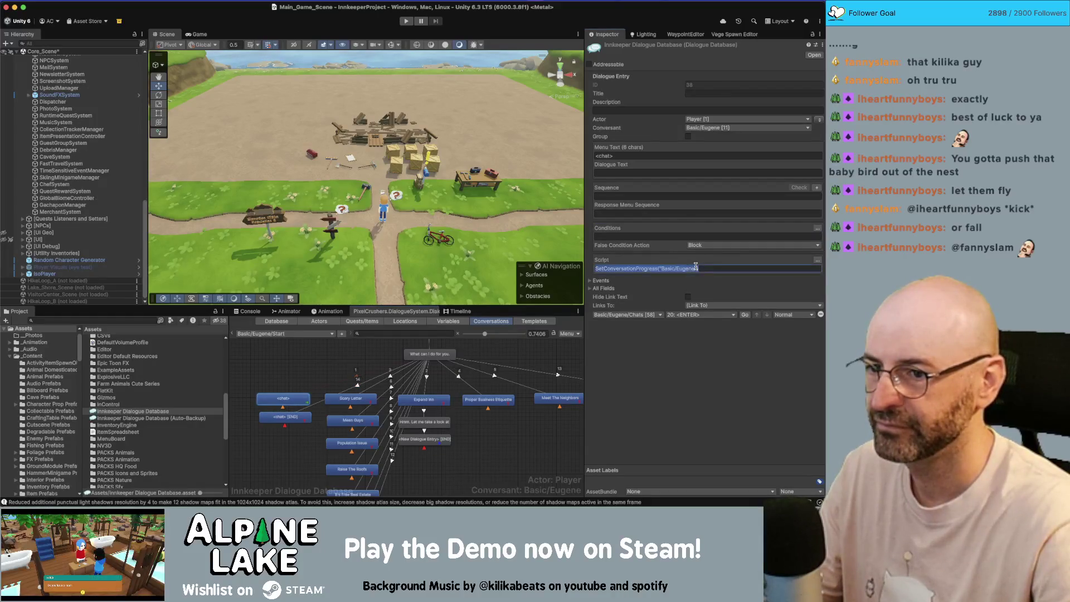
pyautogui.click(716, 239)
pyautogui.write('HasMoreConversation(Actor[Variable["ConversantIndex"]].Name) == false')
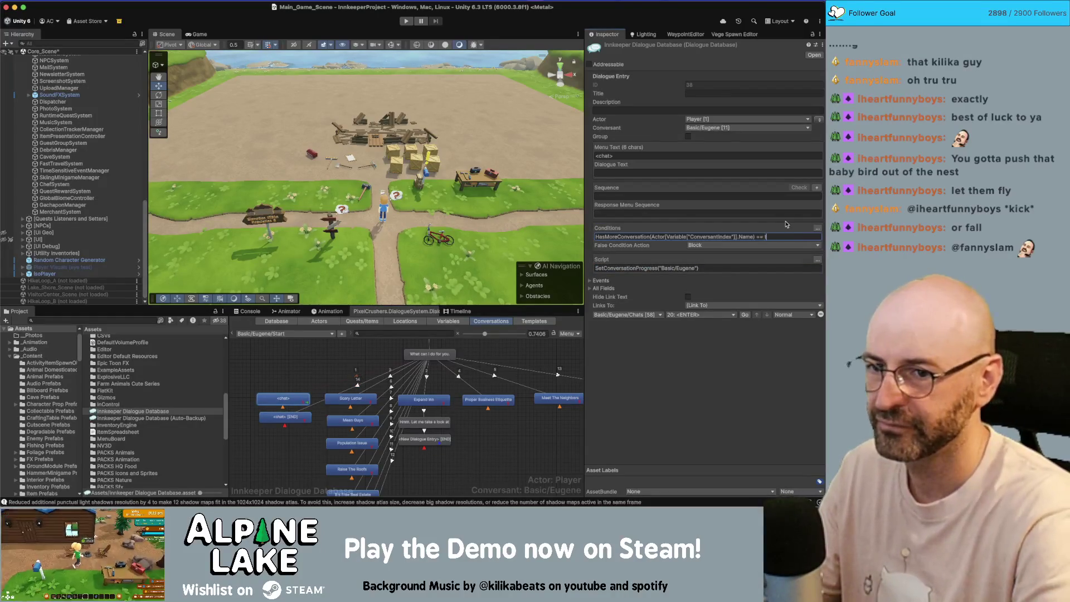
pyautogui.write('e')
pyautogui.press('Tab')
pyautogui.press('BackSpace')
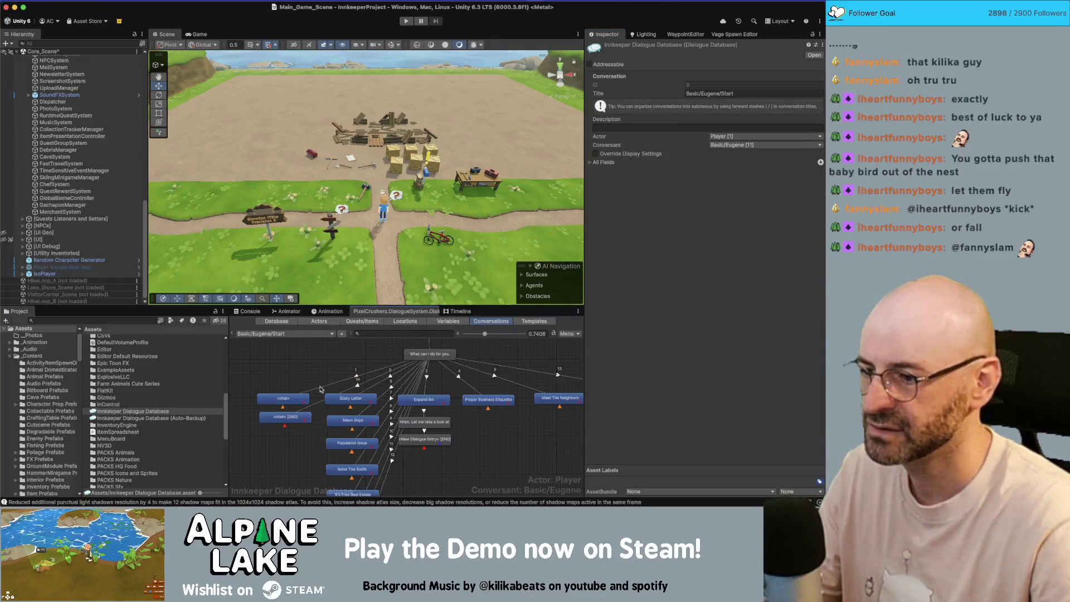
pyautogui.click(285, 398)
pyautogui.click(744, 314)
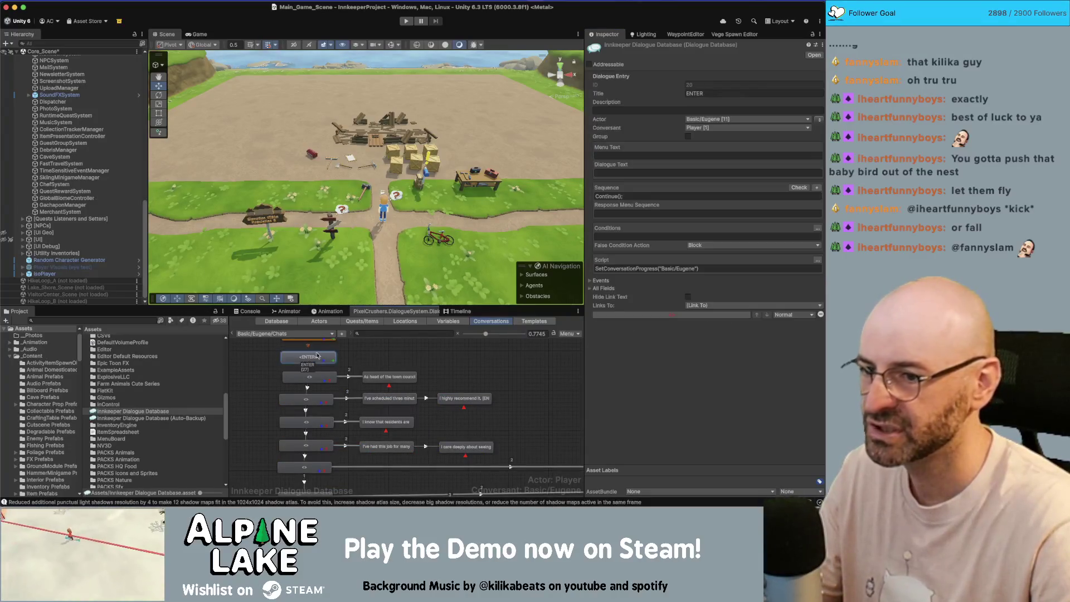
# Step: Delete the END node from Basic/Eugene/Chats
pyautogui.scroll(-5, 497, 384)
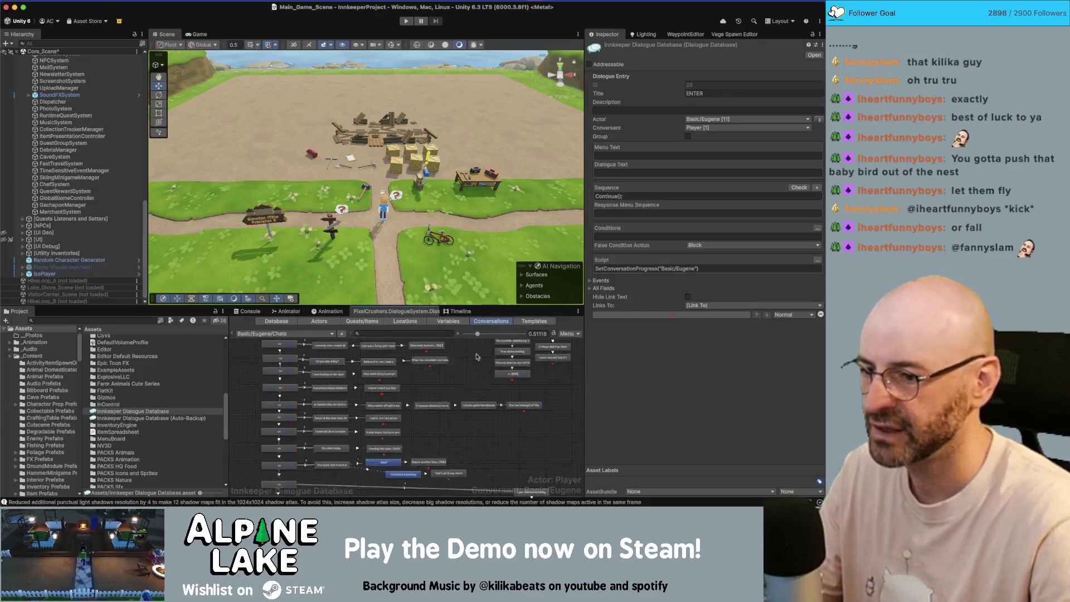
pyautogui.scroll(-5, 496, 352)
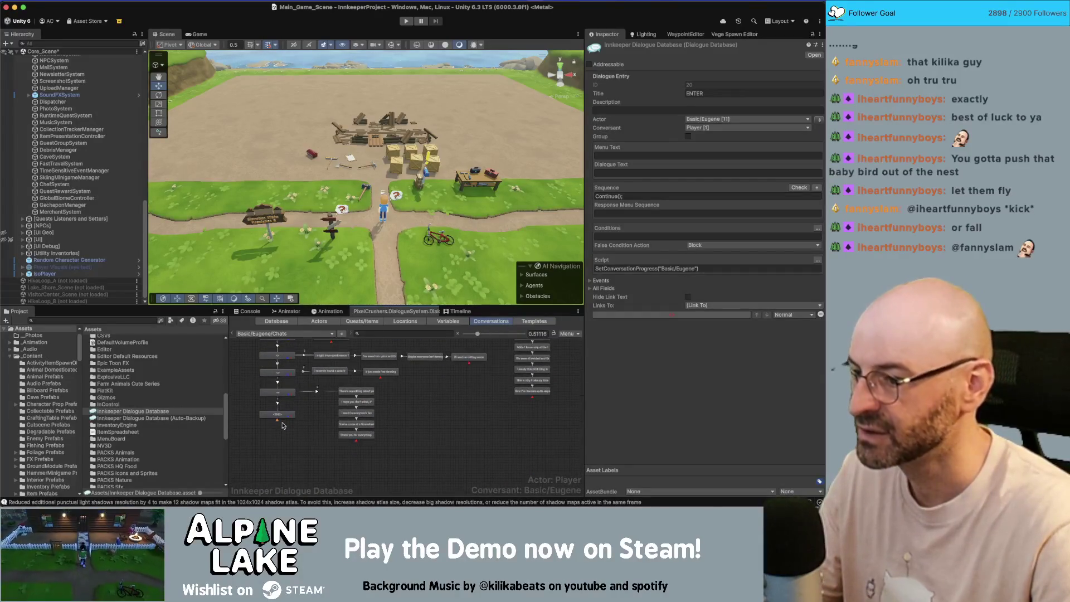
pyautogui.scroll(3, 283, 425)
pyautogui.click(267, 411)
pyautogui.press('Delete')
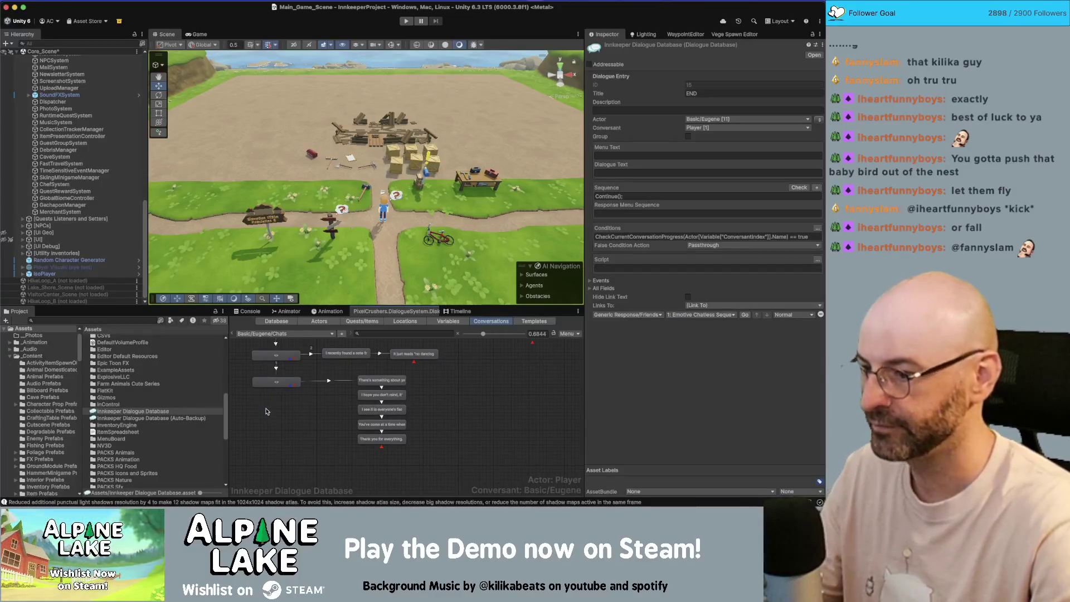
pyautogui.click(280, 403)
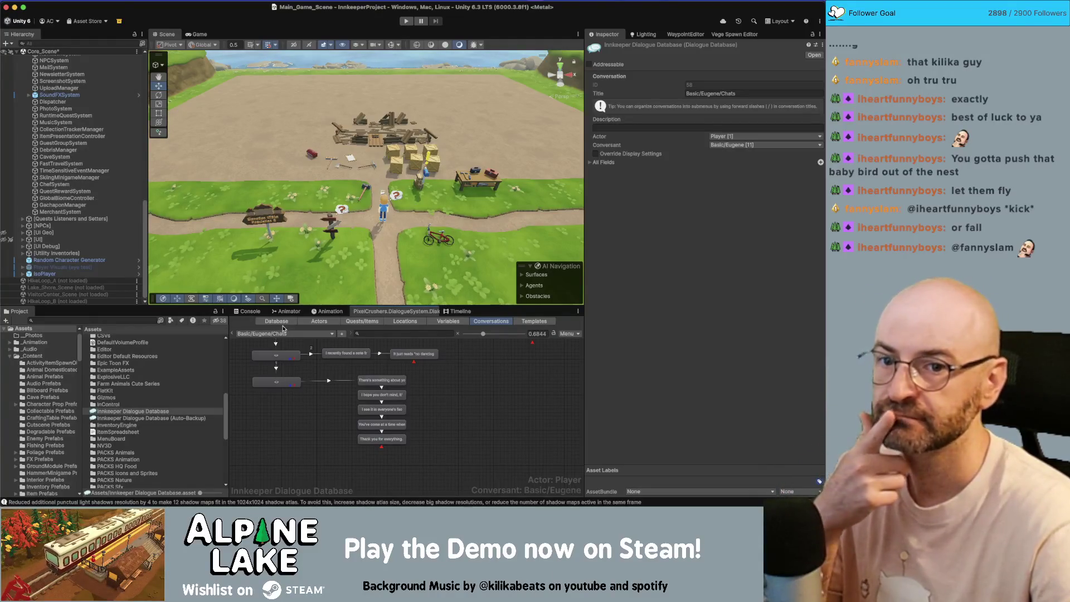
# Step: Pick Basic > Eugene > Start from the conversation dropdown
pyautogui.click(285, 333)
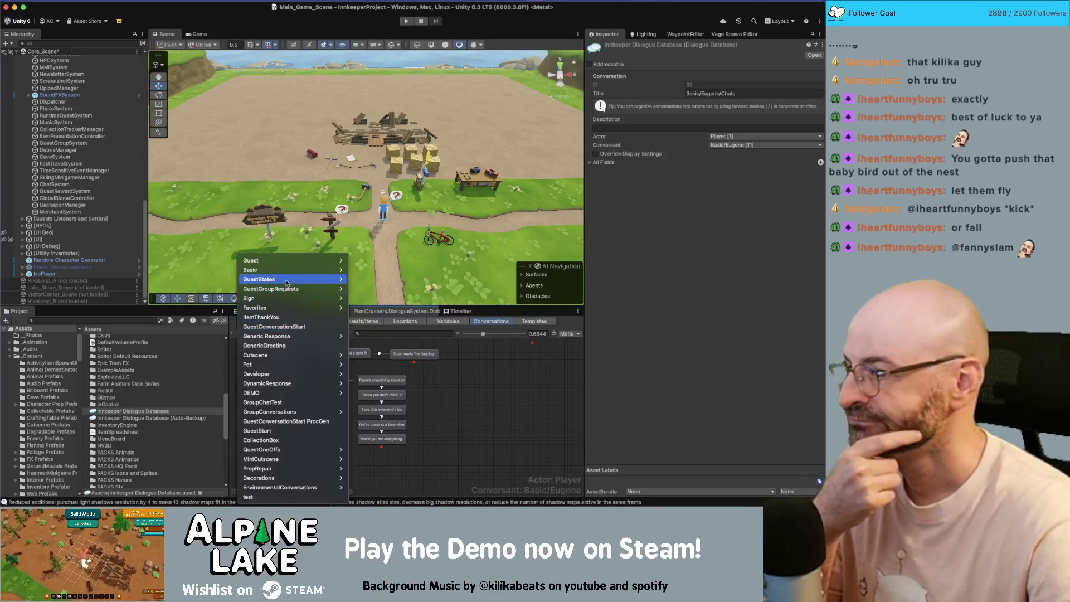
pyautogui.moveTo(323, 269)
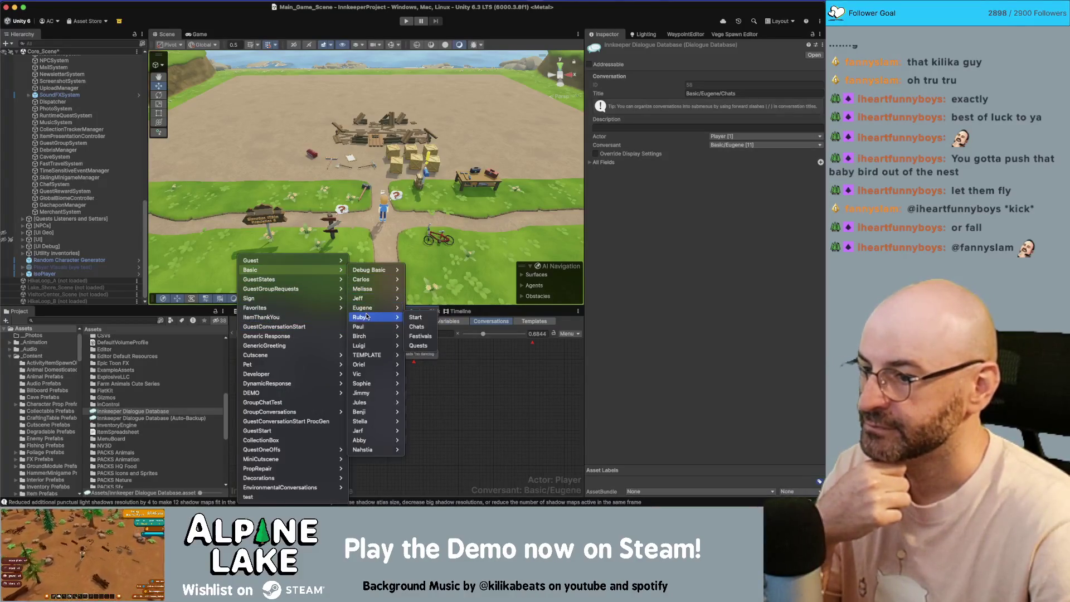
pyautogui.moveTo(365, 308)
pyautogui.click(428, 308)
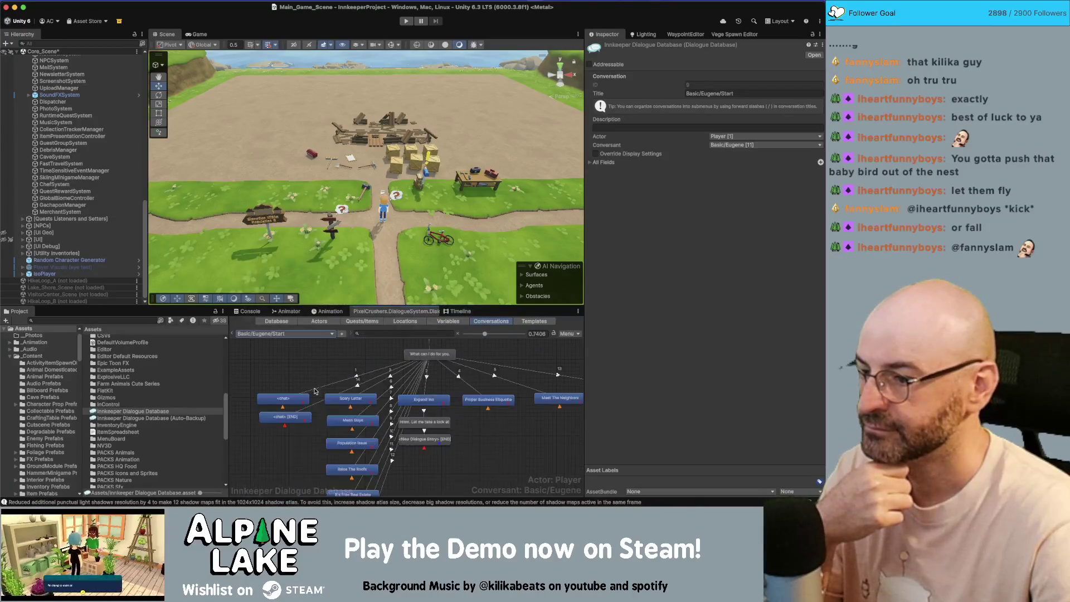
# Step: Inspect the <chat> dialogue entry and the <chat> [END] entry
pyautogui.click(288, 399)
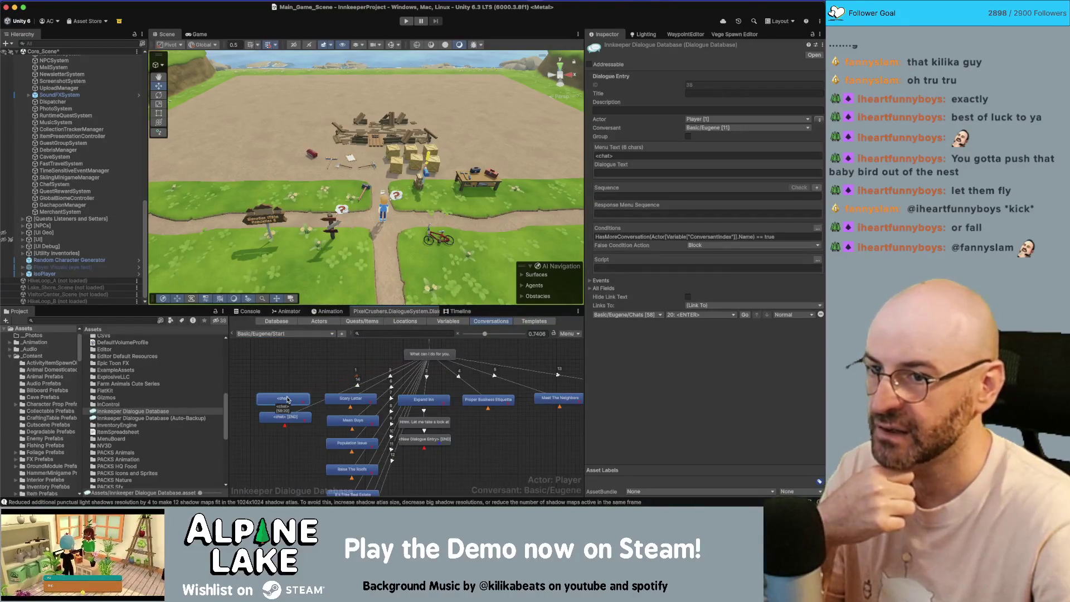
pyautogui.click(290, 416)
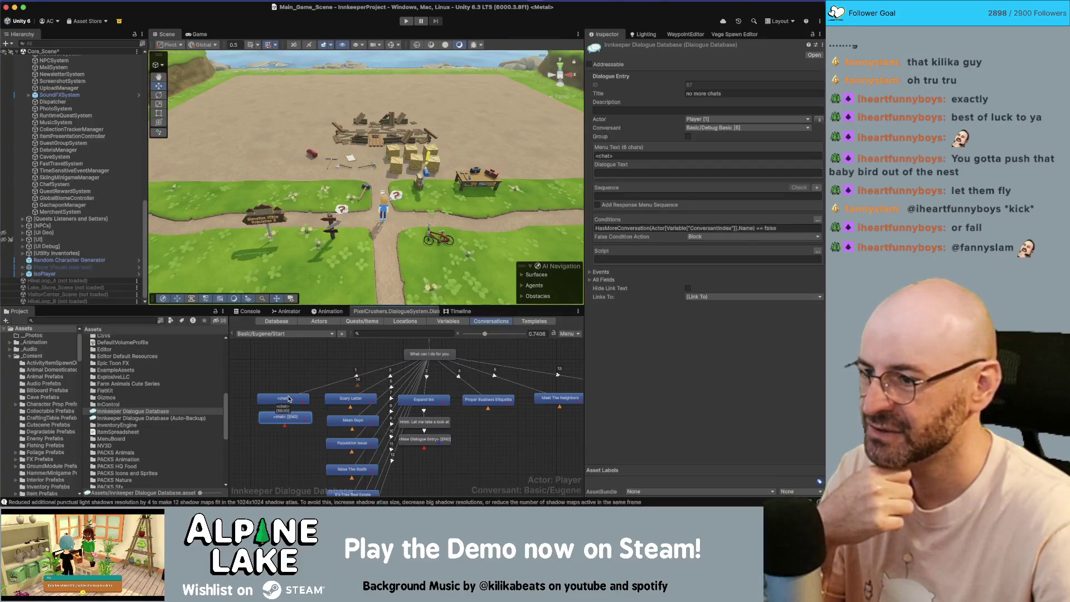
pyautogui.click(288, 399)
# Step: Set the conversation's conversant to Basic > Debug Basic
pyautogui.click(288, 407)
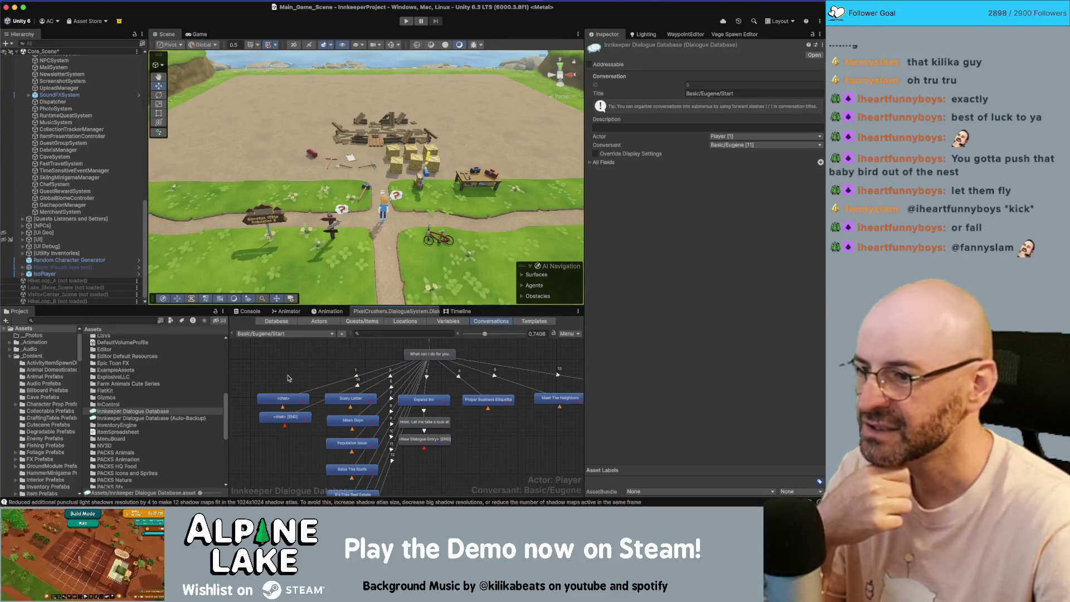
pyautogui.click(744, 146)
pyautogui.moveTo(736, 196)
pyautogui.click(686, 197)
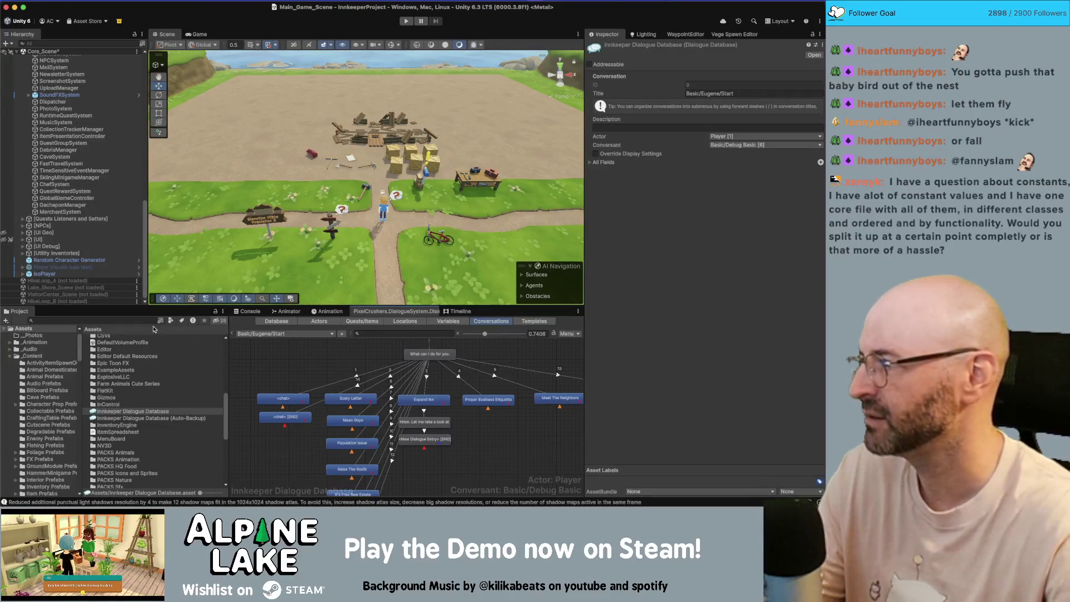
# Step: Search the project for 'constant' and open the Constants script in the code editor
pyautogui.click(144, 322)
pyautogui.write('constan')
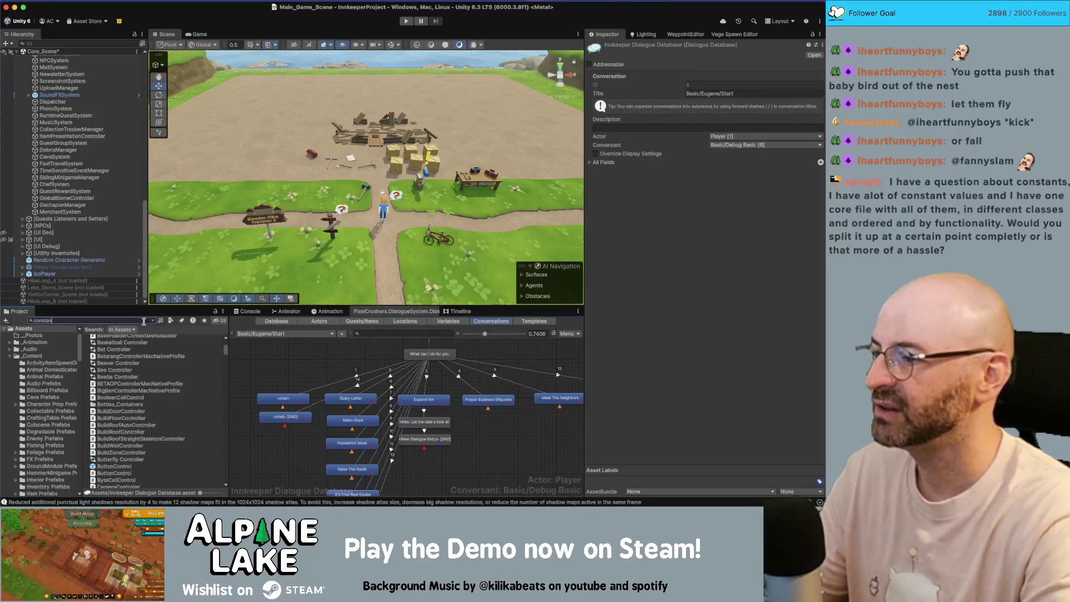
pyautogui.write('ts')
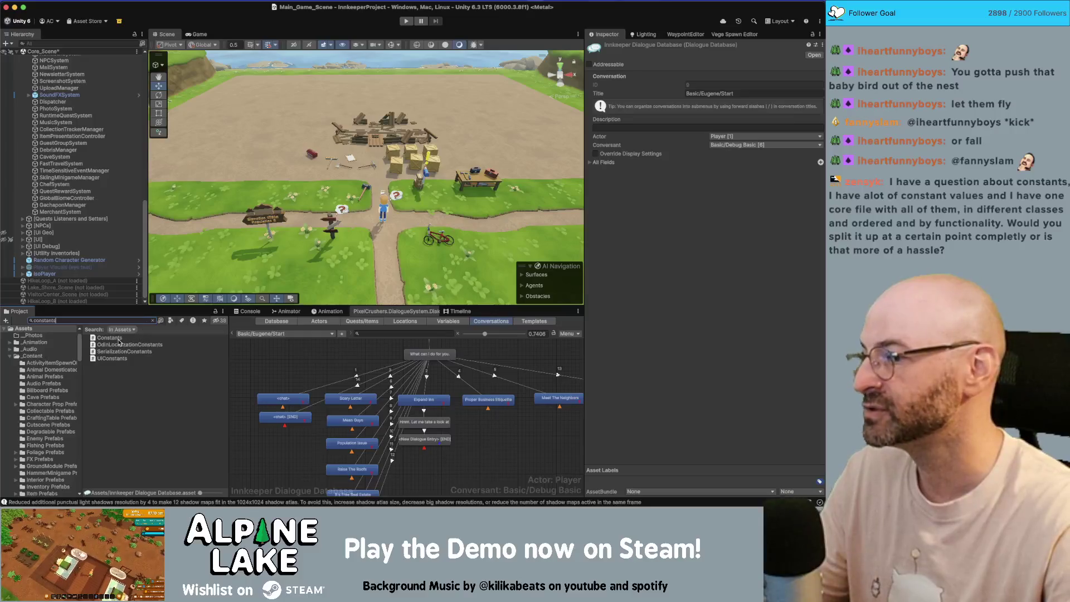
pyautogui.click(118, 338)
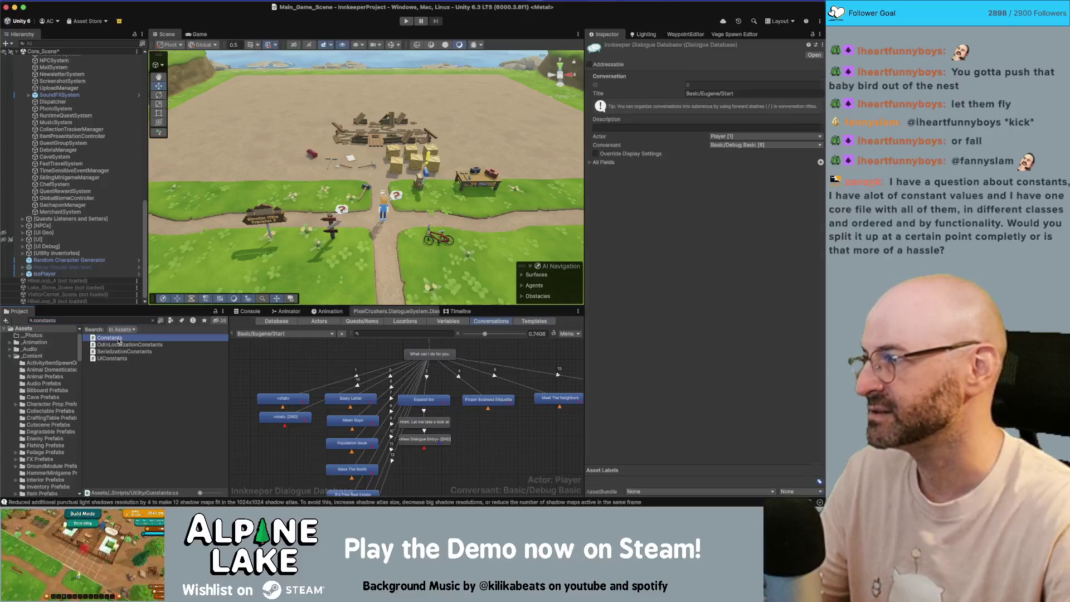
pyautogui.doubleClick(151, 337)
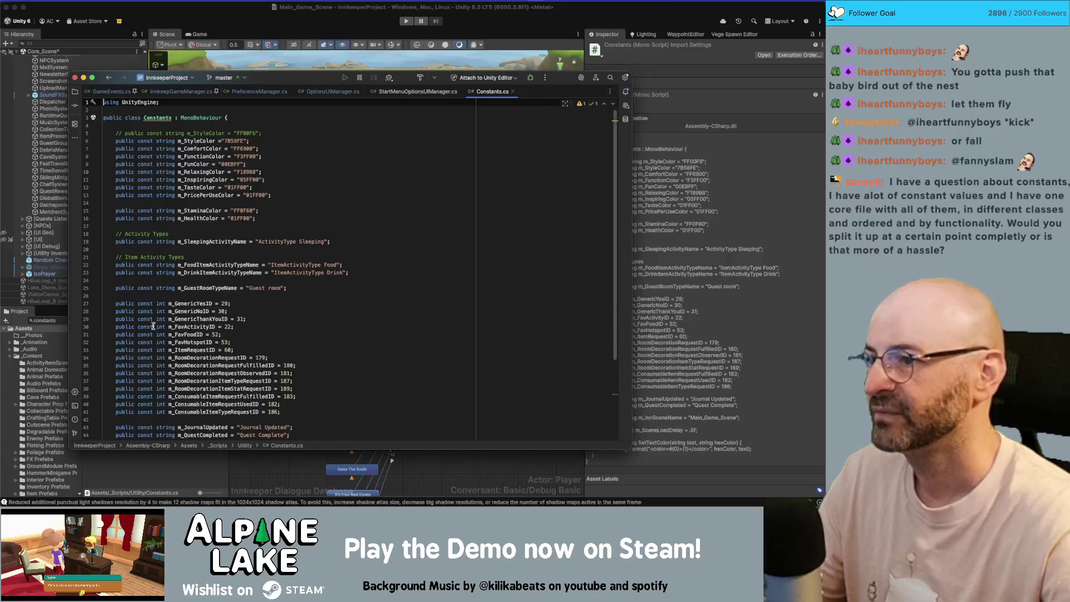
# Step: Review the Constants.cs request IDs: ActivityType, m_GenericNoID and m_FavActivityID value 22
pyautogui.click(281, 244)
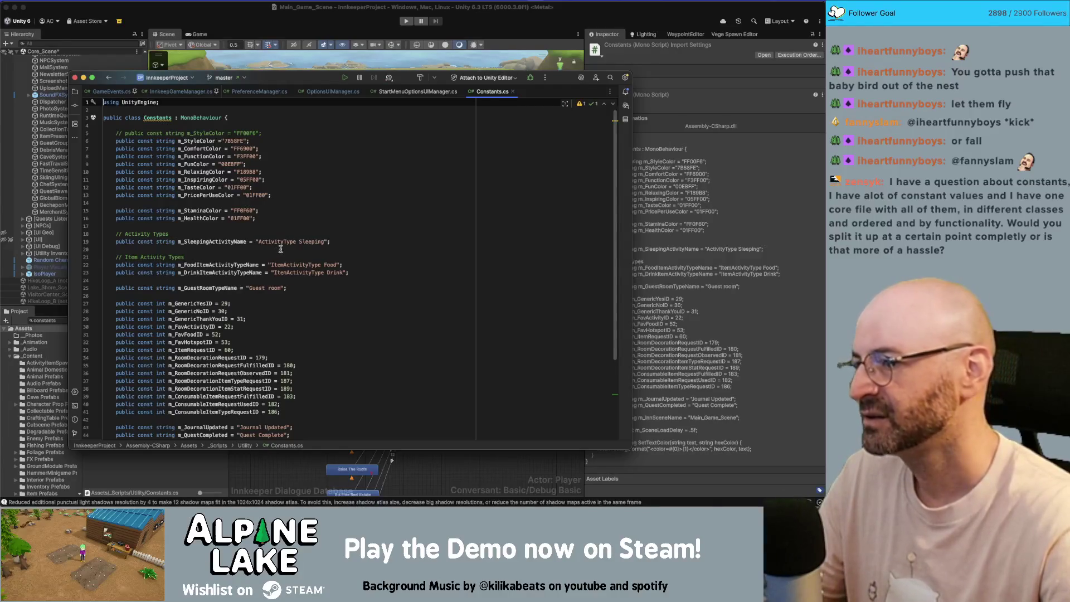
pyautogui.doubleClick(281, 243)
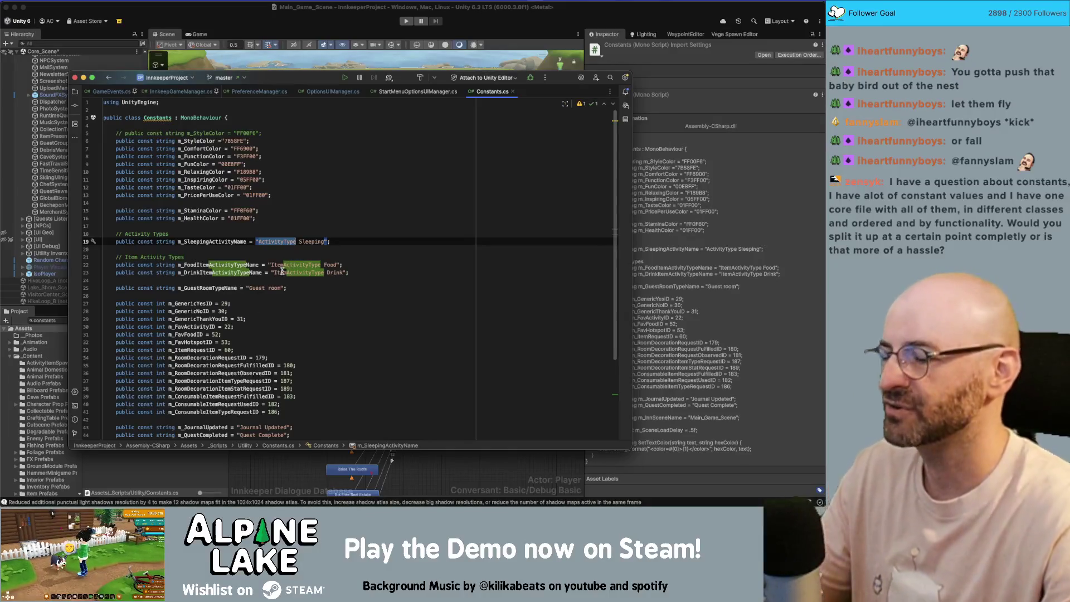
pyautogui.scroll(-2, 282, 272)
pyautogui.click(226, 279)
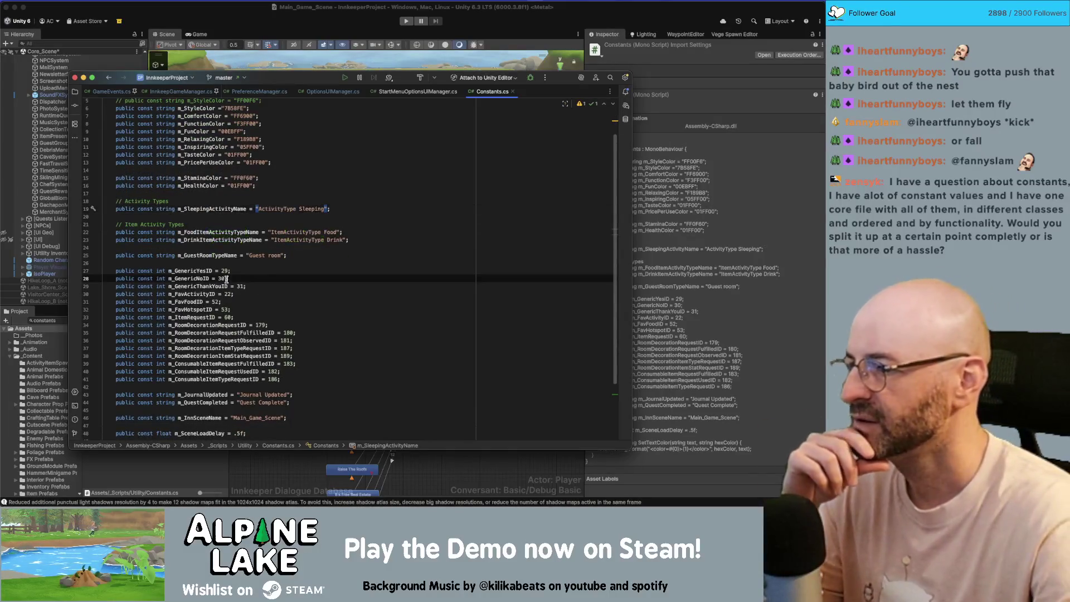
pyautogui.scroll(-1, 240, 278)
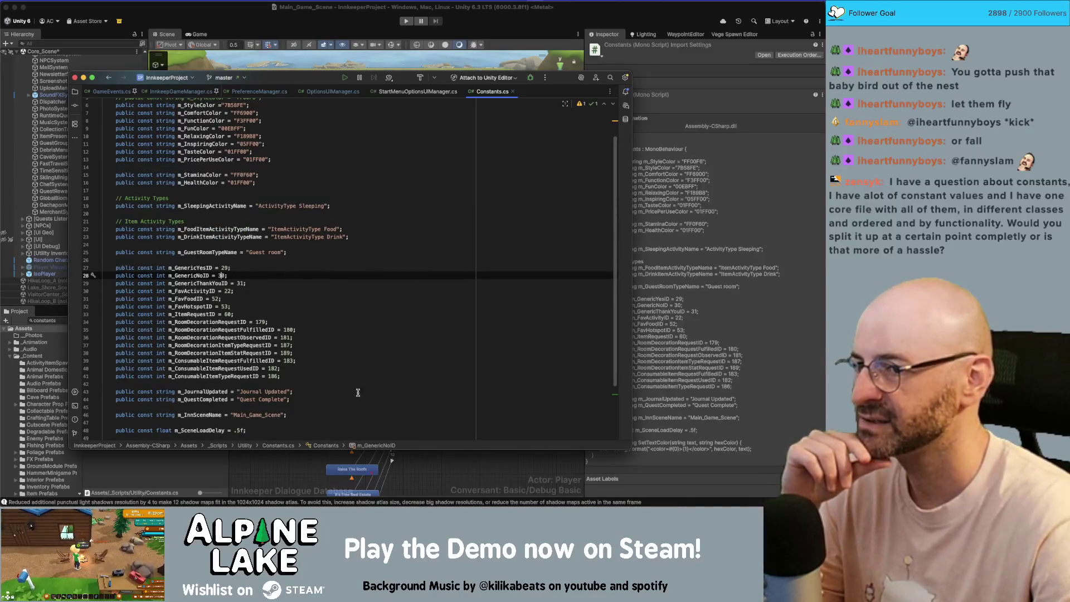
pyautogui.click(228, 291)
pyautogui.doubleClick(228, 291)
pyautogui.scroll(-2, 240, 302)
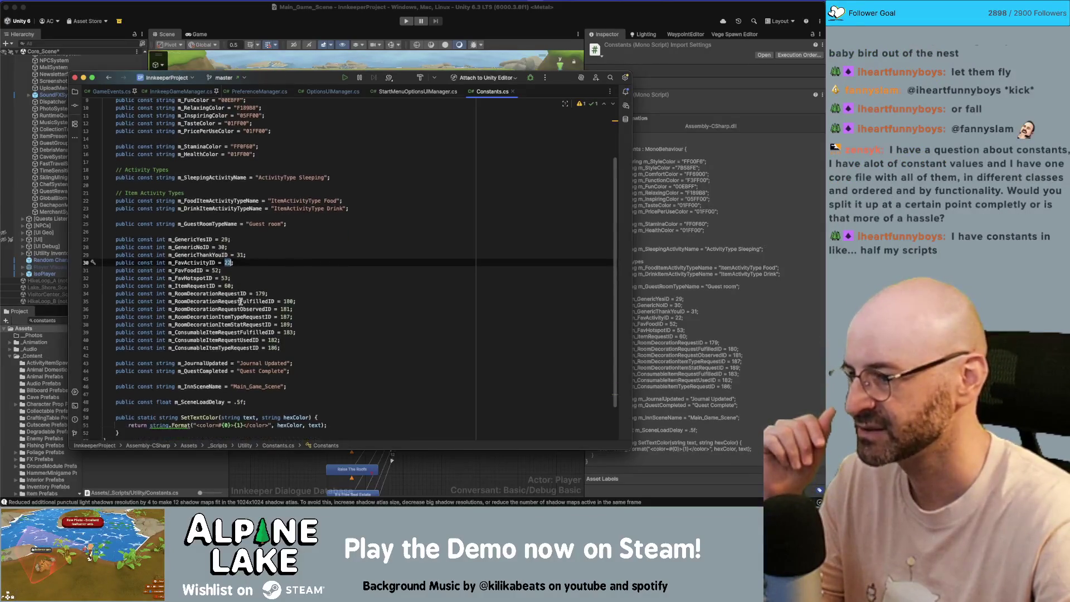
pyautogui.scroll(-3, 241, 301)
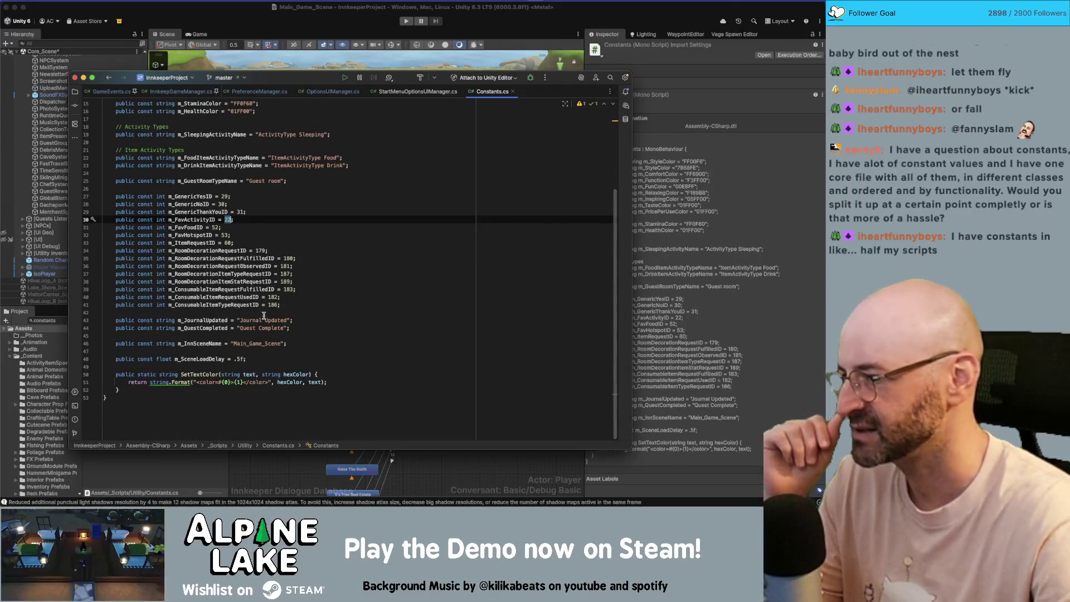
# Step: Add a '//TODO: Localize this!' comment above the Journal Updated and Quest Complete strings
pyautogui.click(263, 316)
pyautogui.press('Return')
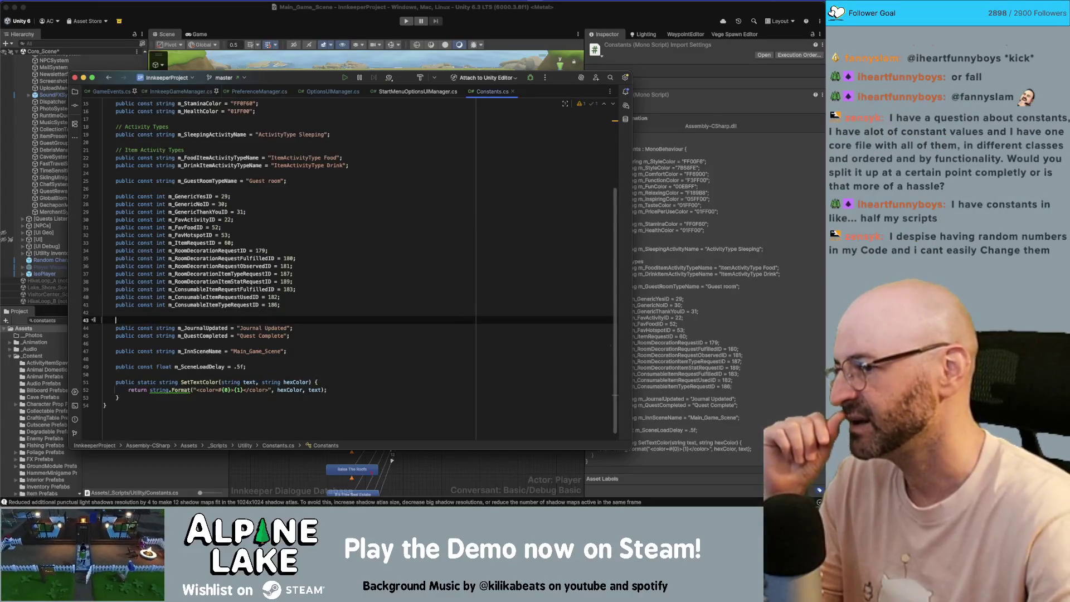
pyautogui.write('//TODO: Localize this!')
pyautogui.click(308, 341)
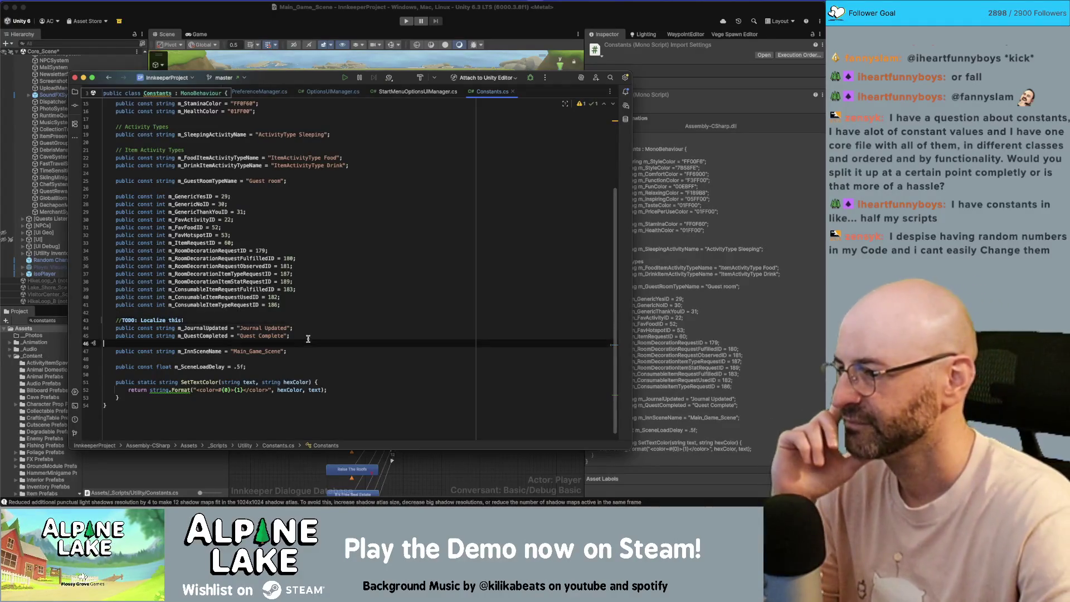
pyautogui.press('Down')
pyautogui.press('Down')
pyautogui.press('Down')
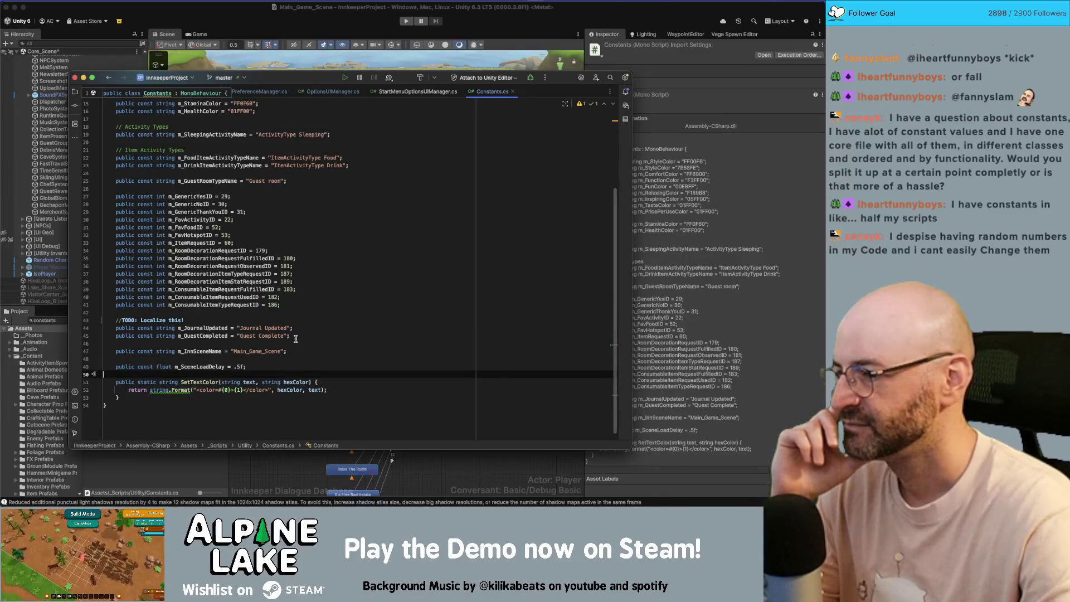
# Step: Review line 13 and the m_StyleColor declaration, then return to Unity to recompile
pyautogui.scroll(5, 296, 338)
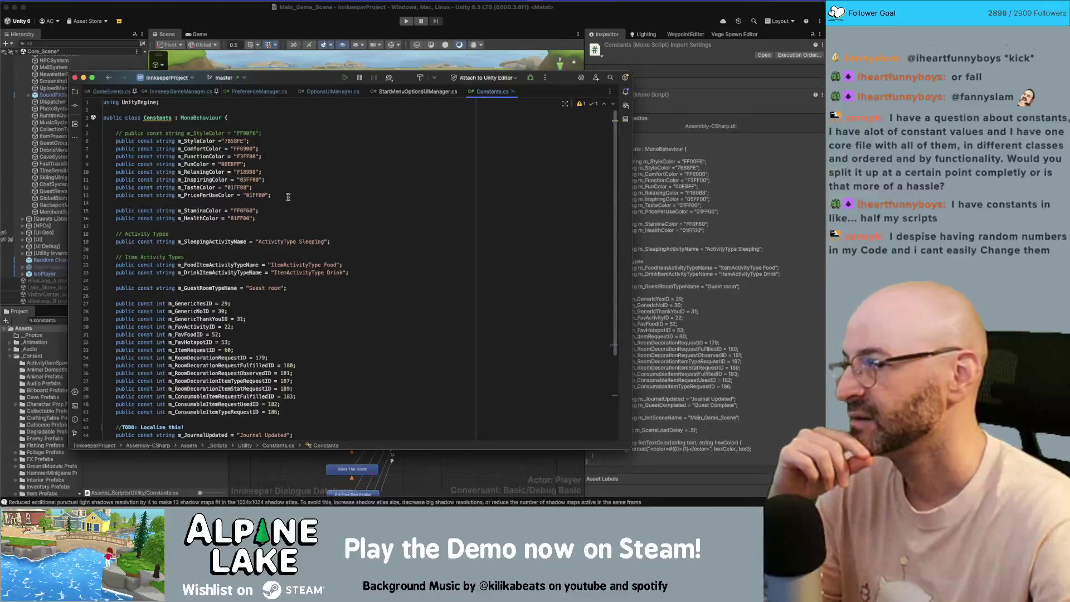
pyautogui.click(289, 197)
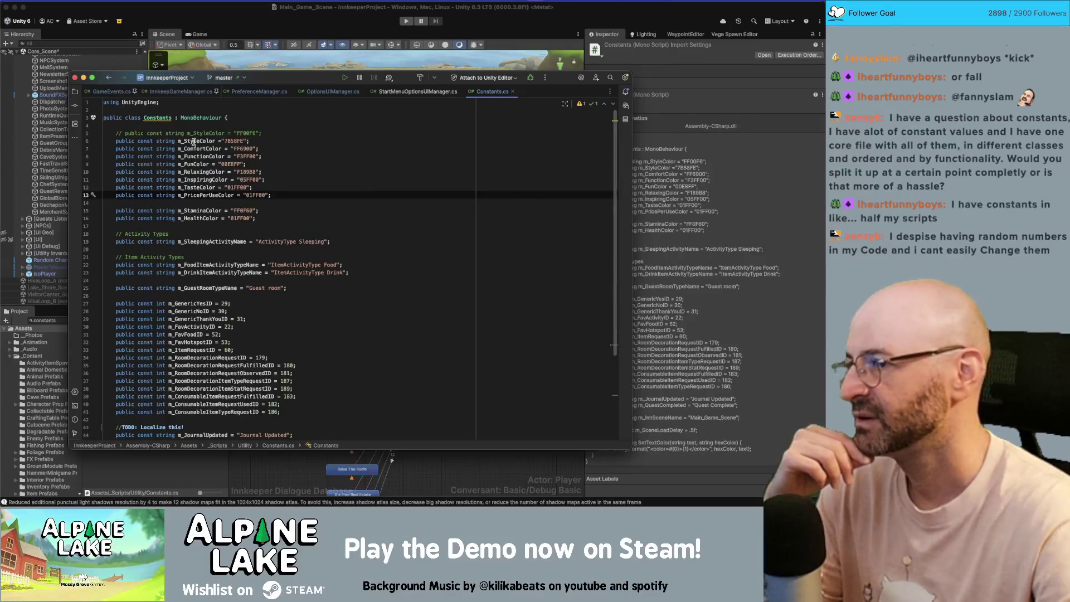
pyautogui.moveTo(193, 143)
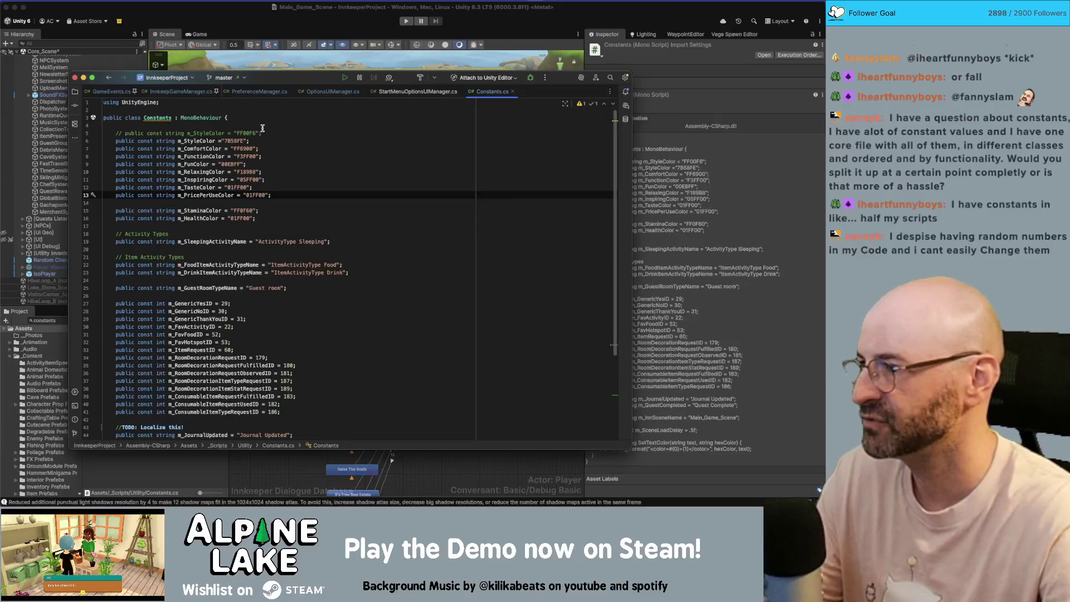
pyautogui.click(313, 140)
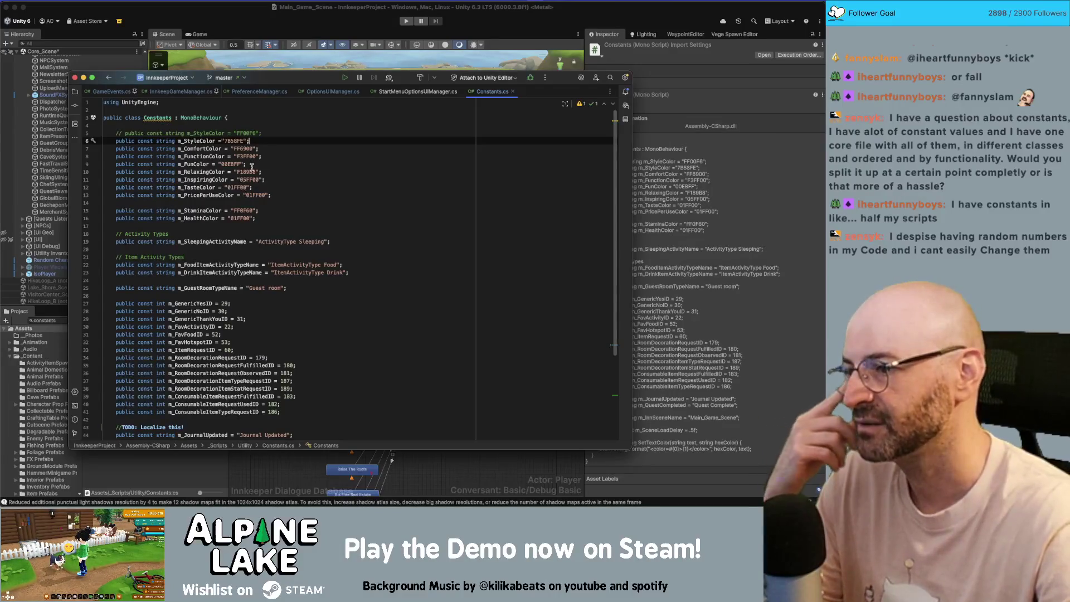
pyautogui.click(261, 34)
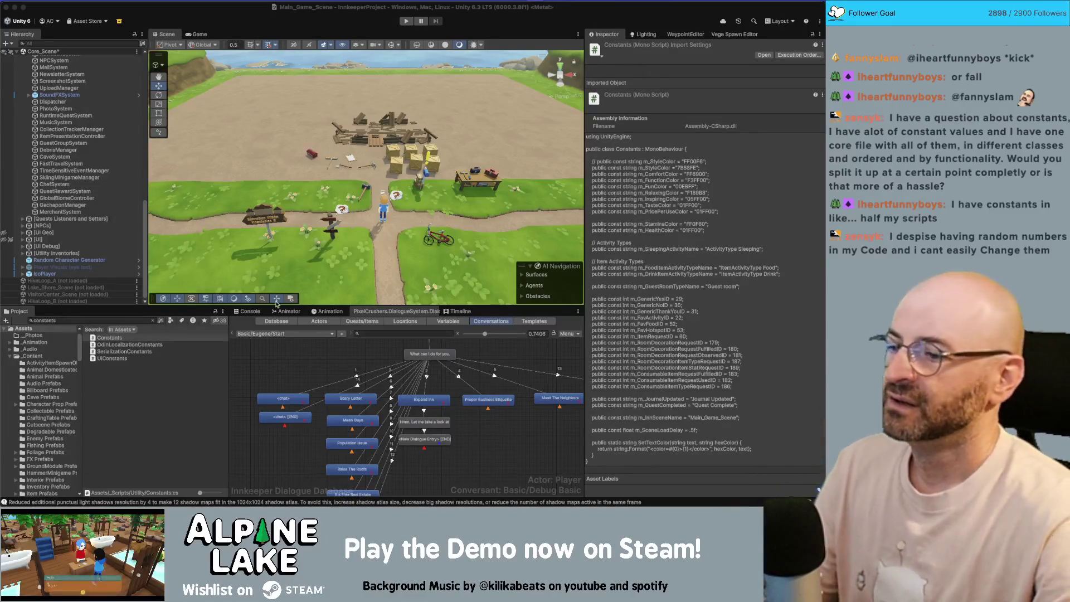
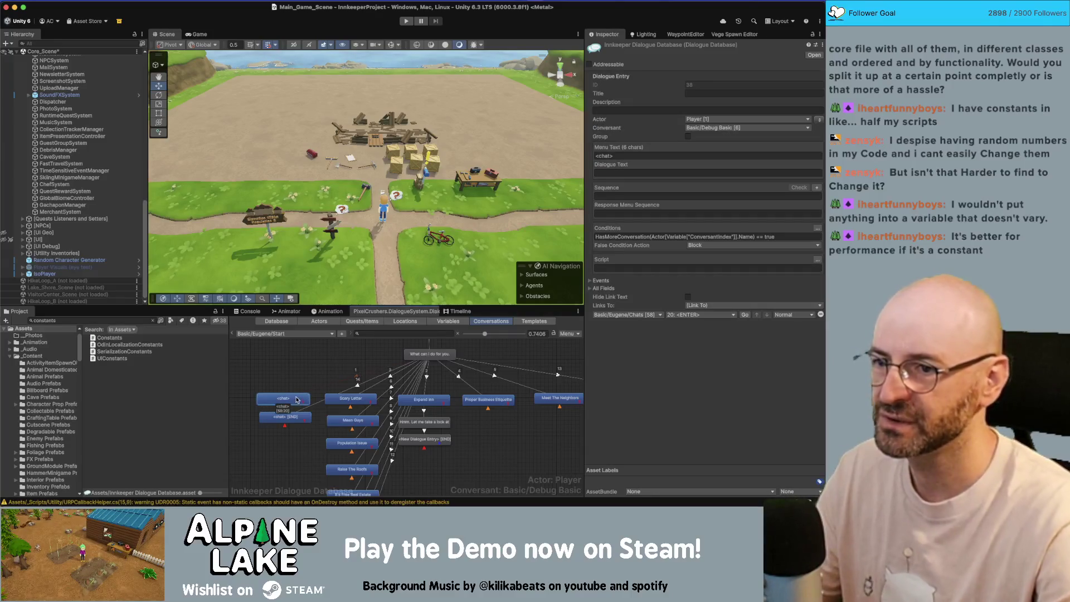
# Step: Inspect the 'no more chats' node, the conversation properties and the possible link targets
pyautogui.click(292, 416)
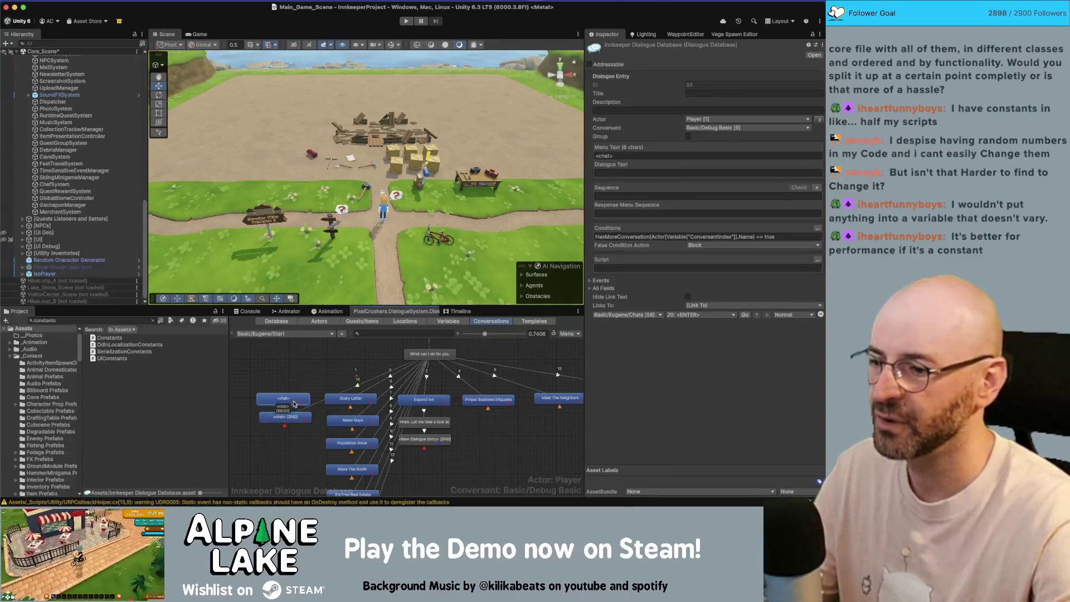
pyautogui.click(282, 409)
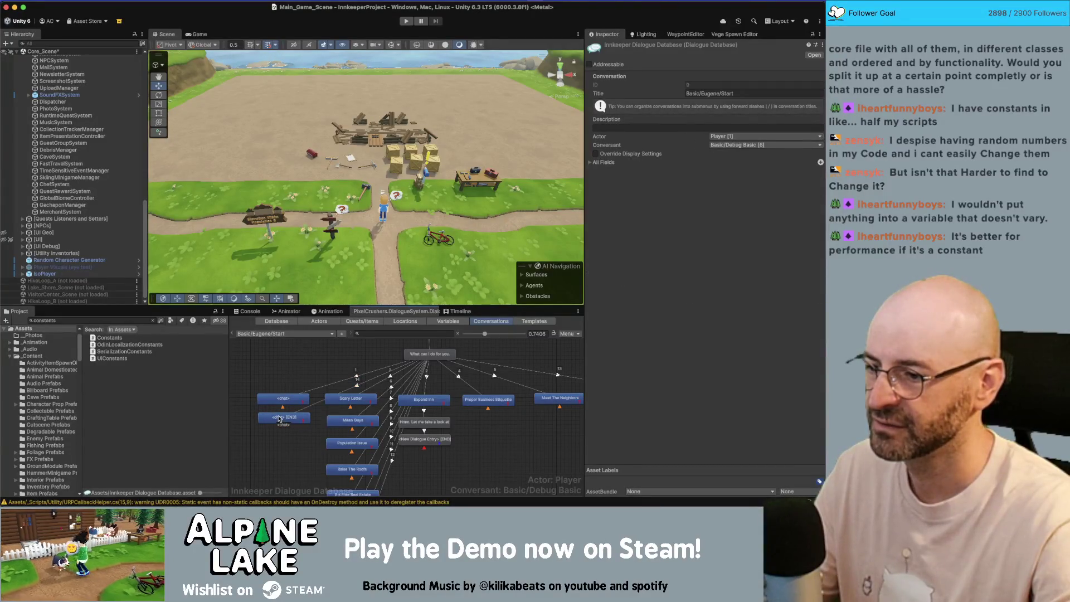
pyautogui.click(279, 419)
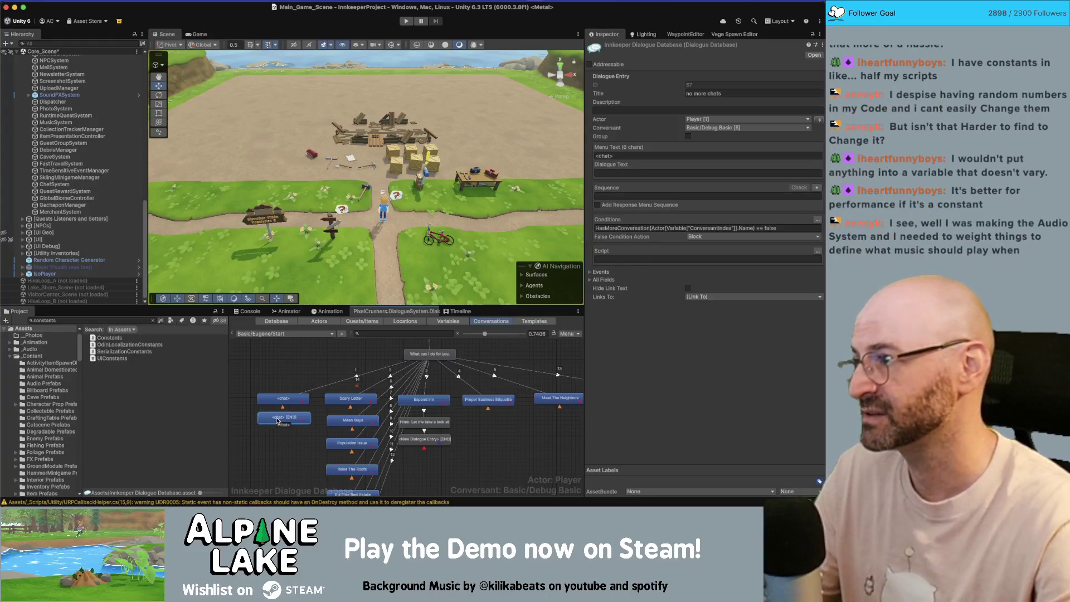
pyautogui.click(278, 434)
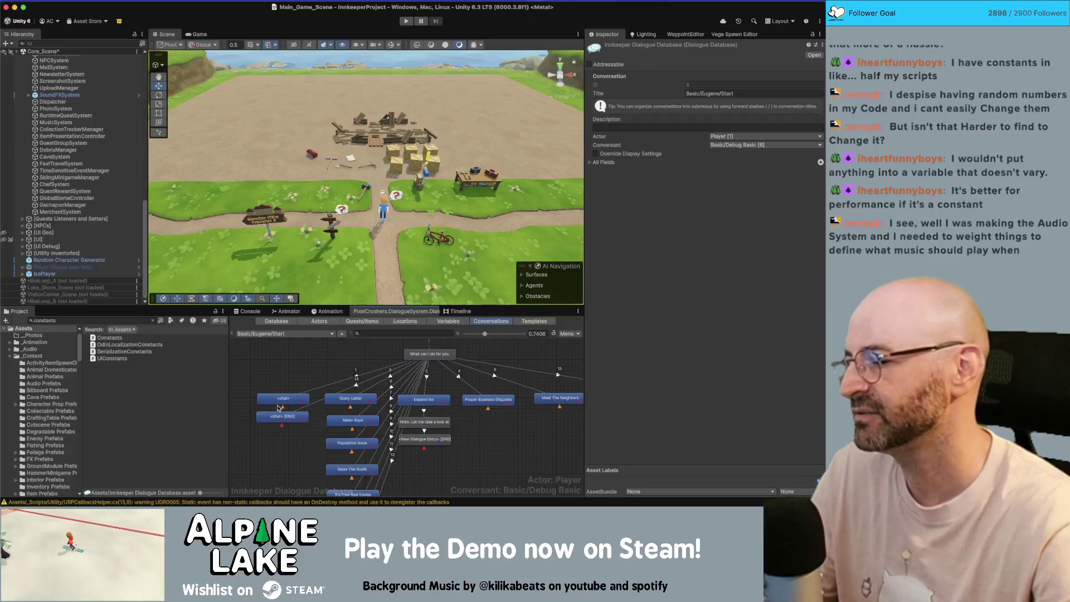
pyautogui.click(279, 418)
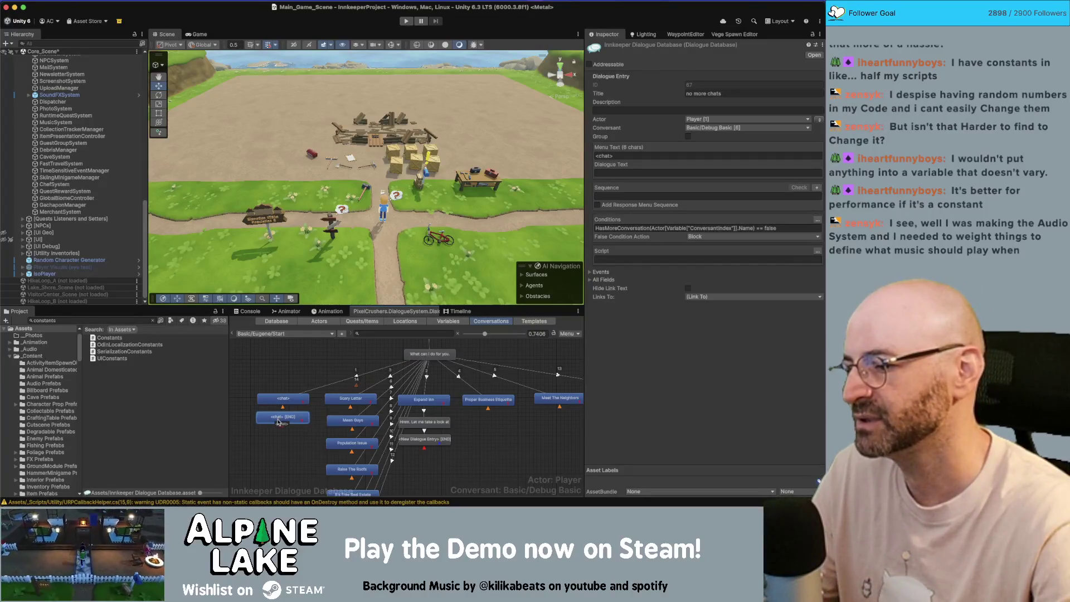
pyautogui.click(273, 422)
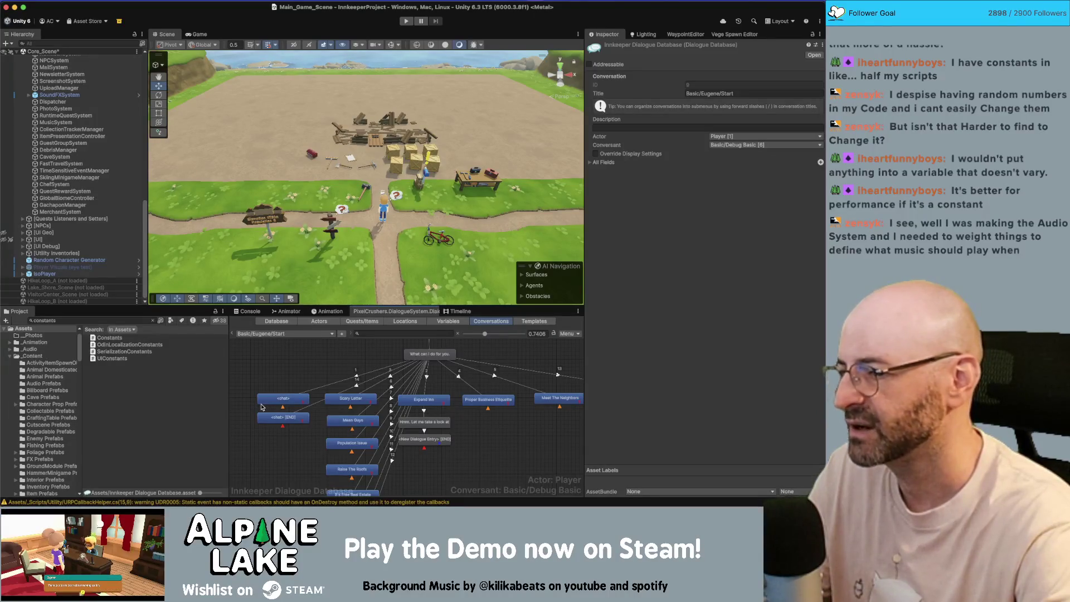
pyautogui.scroll(1, 279, 374)
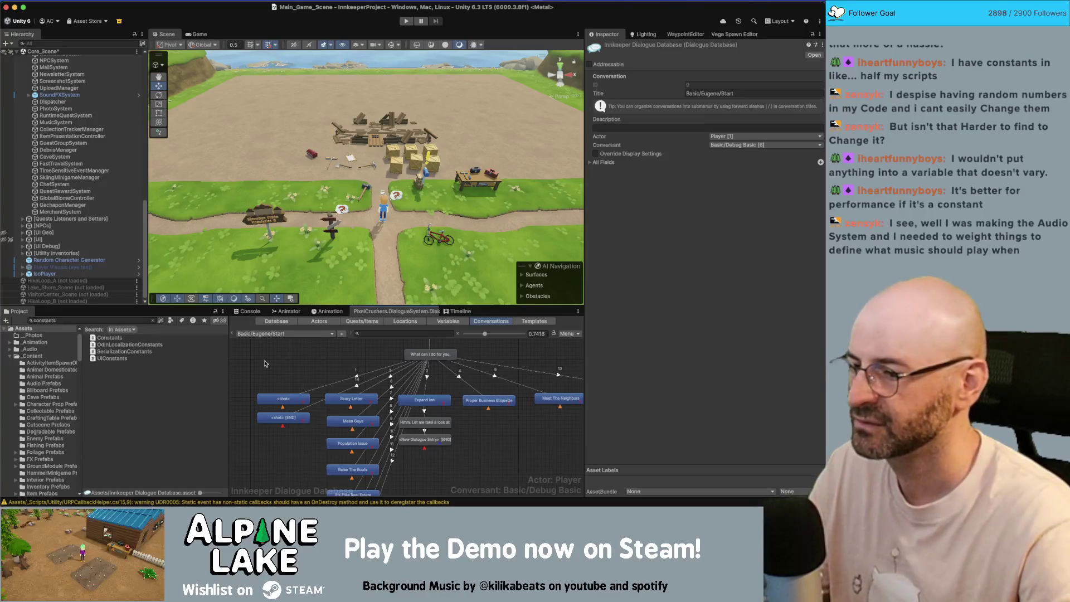
pyautogui.click(278, 417)
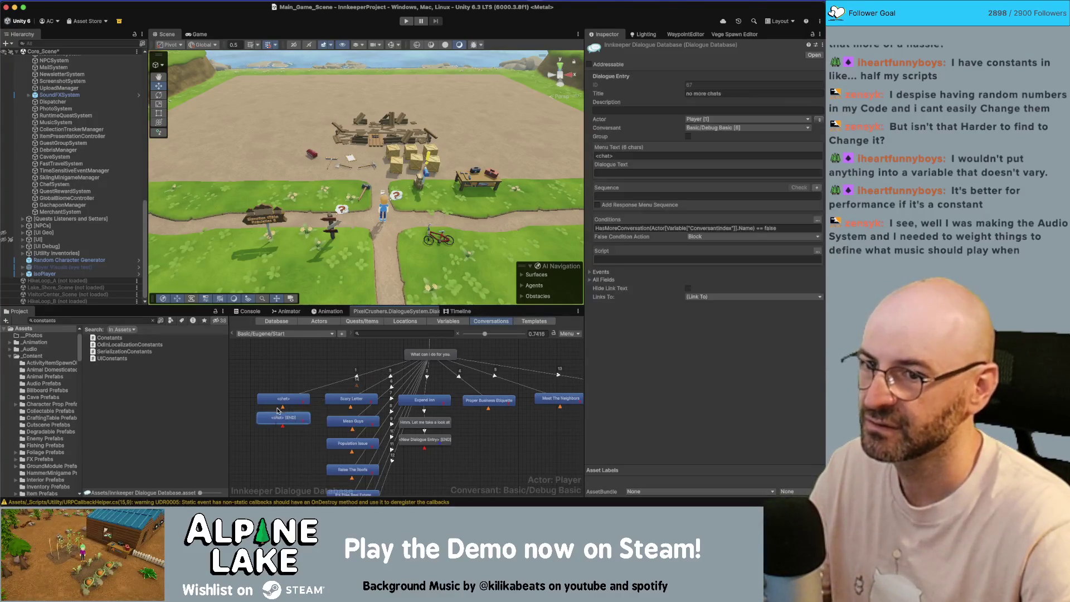
pyautogui.click(687, 296)
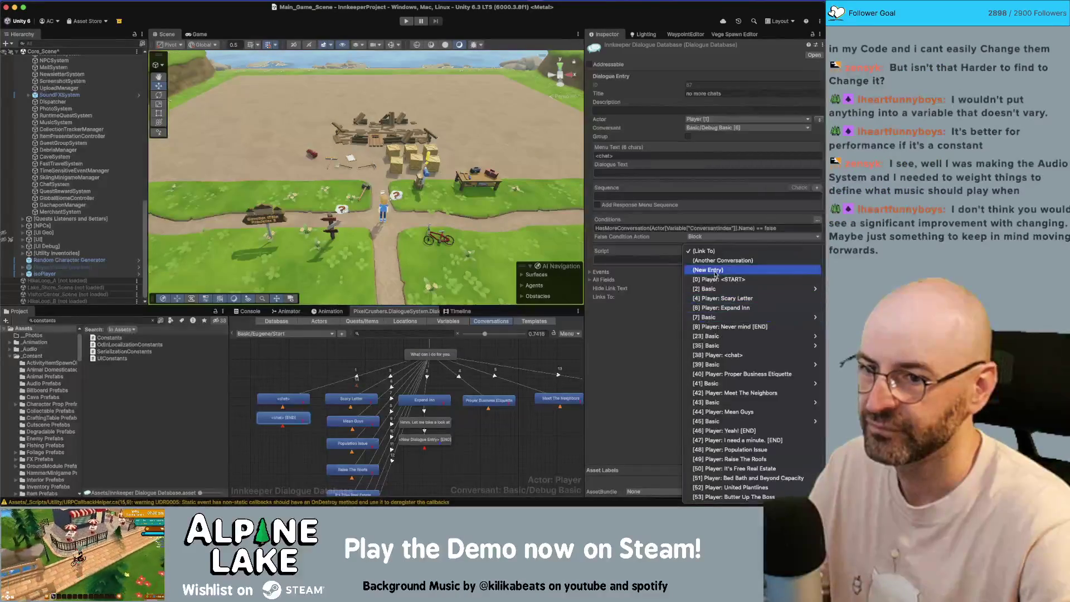
pyautogui.click(676, 299)
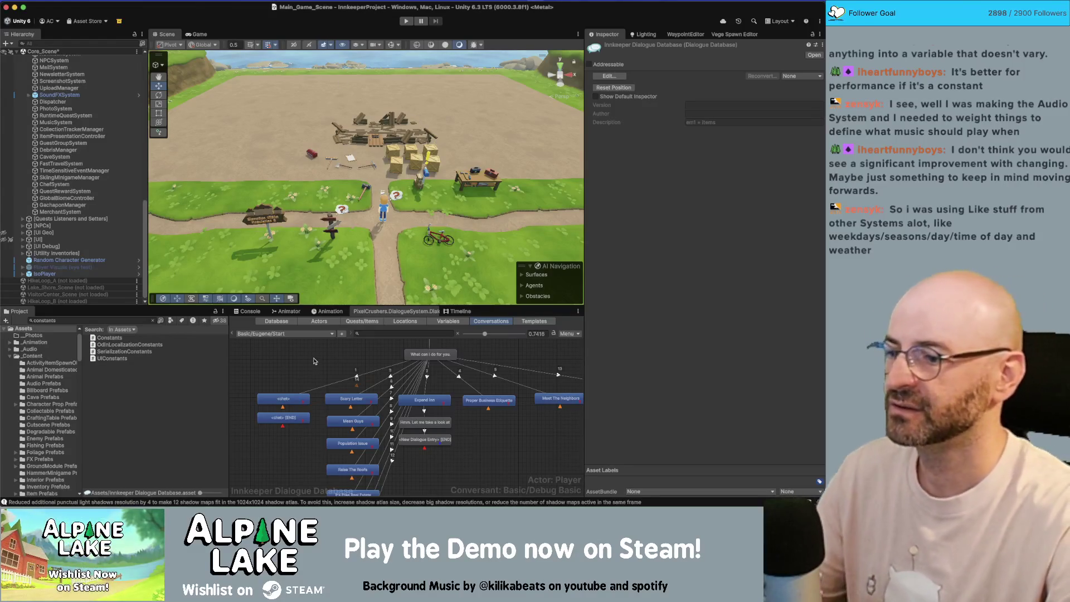
# Step: Link the 'no more chats' node to the Generic Response FriendshipComplete conversation
pyautogui.click(283, 418)
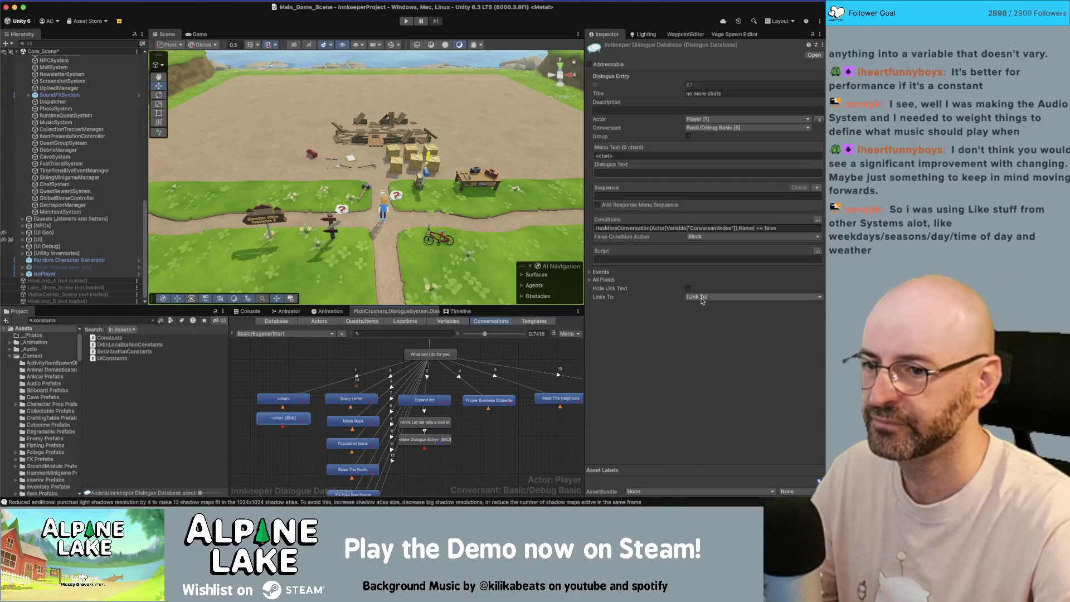
pyautogui.click(701, 297)
pyautogui.click(711, 259)
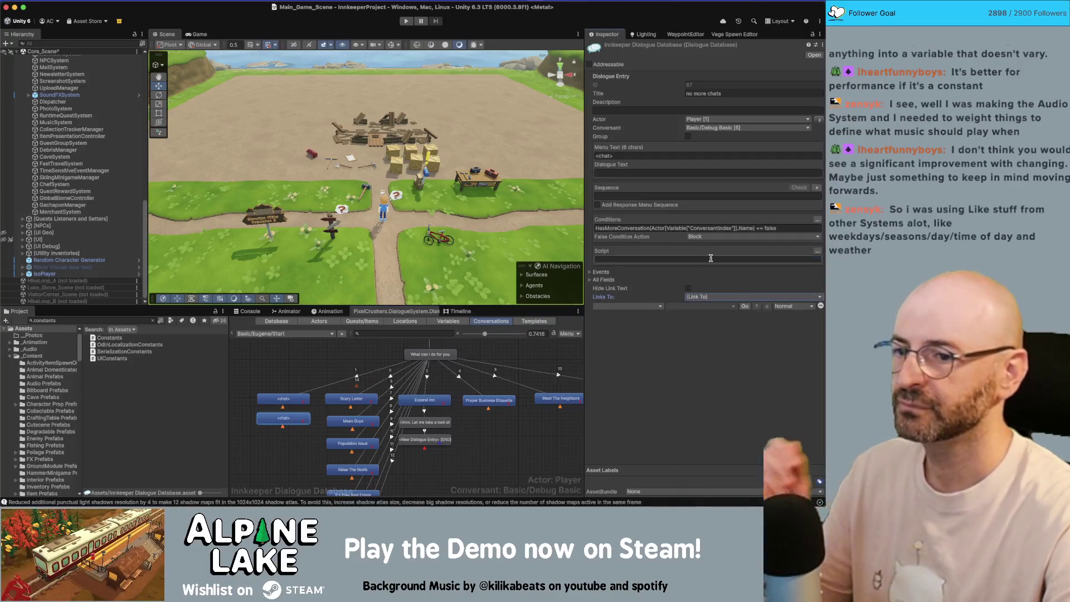
pyautogui.click(656, 306)
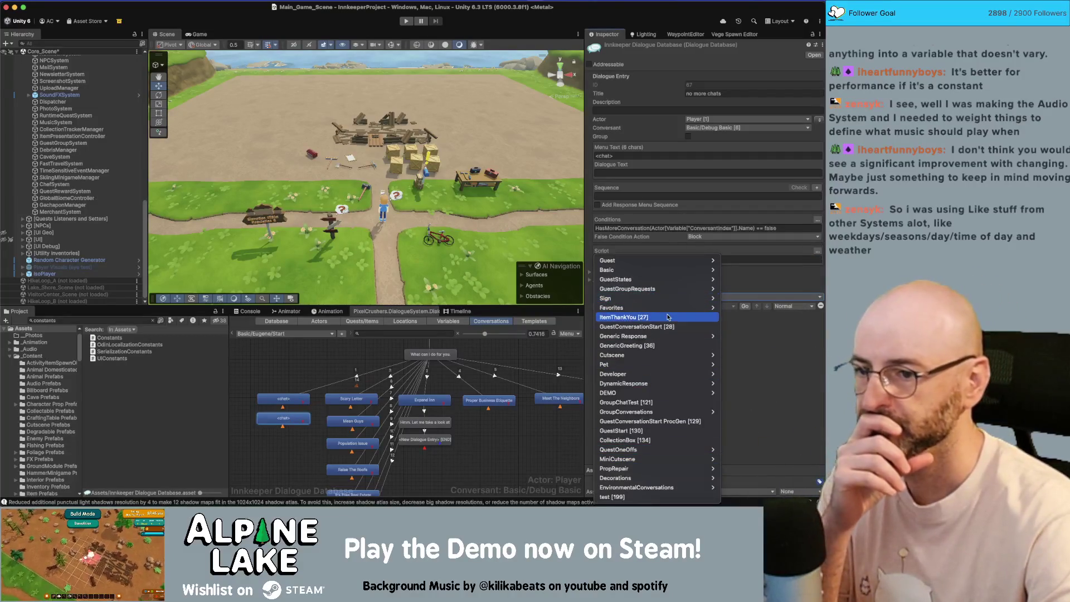
pyautogui.moveTo(669, 336)
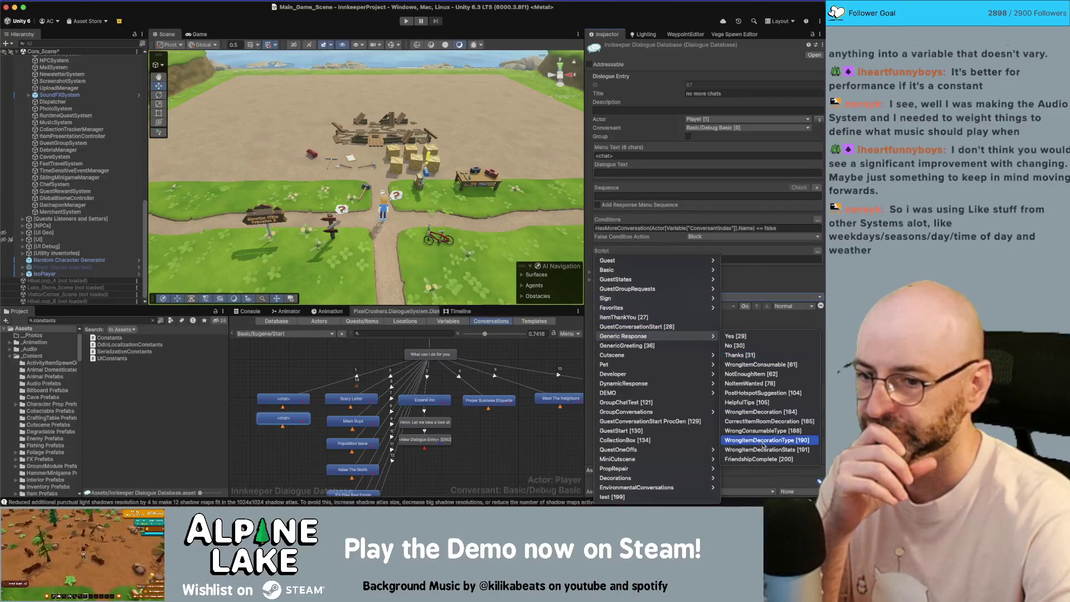
pyautogui.click(758, 459)
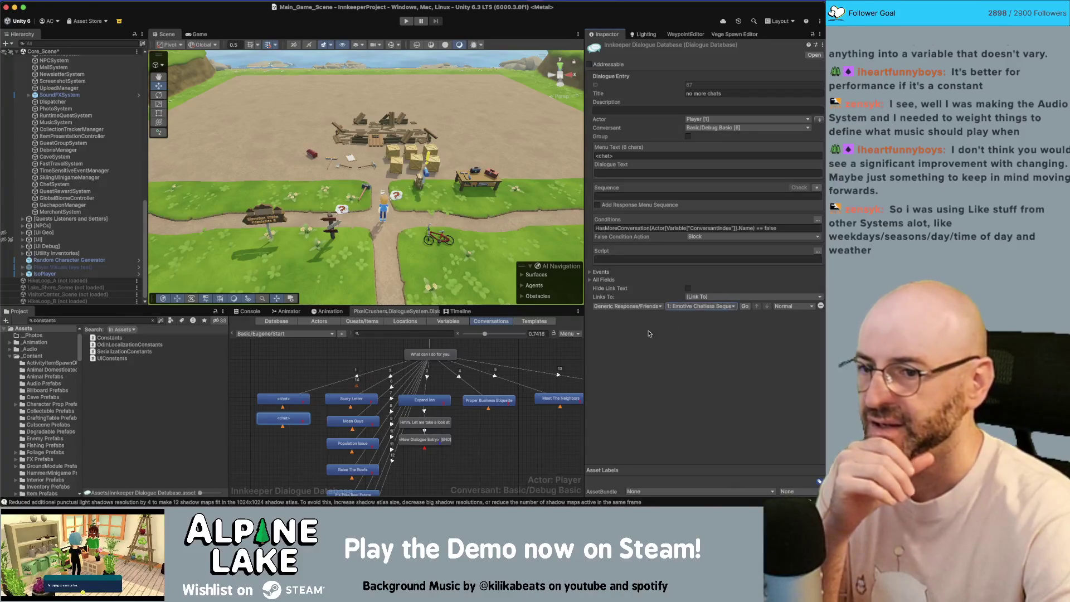
pyautogui.click(357, 377)
pyautogui.click(294, 397)
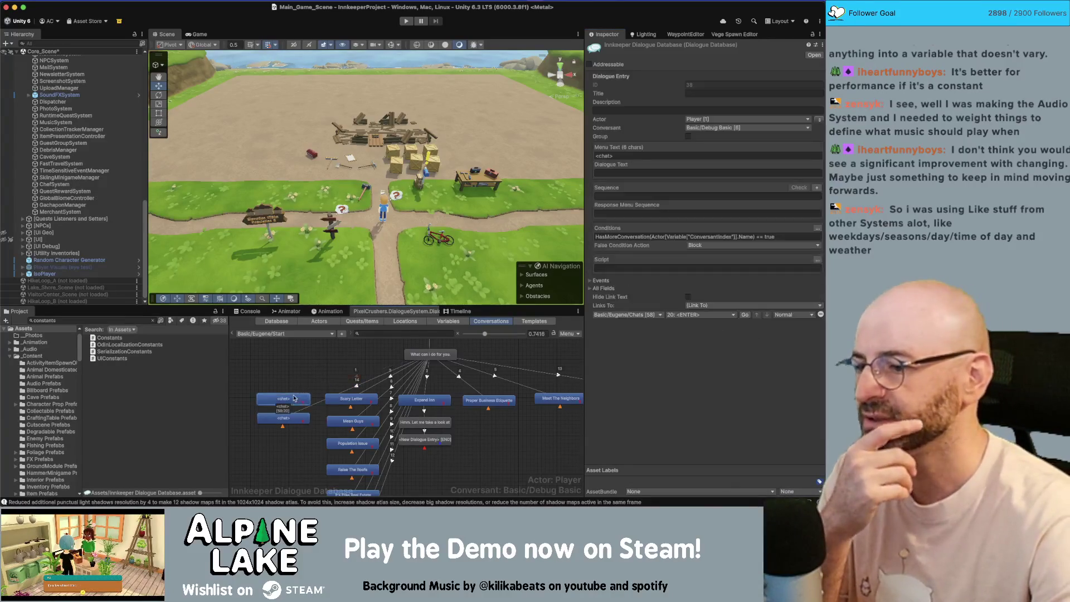
# Step: Move the second <chat> link eleven places up the 'What can I do for you.' Links To list
pyautogui.click(283, 419)
pyautogui.click(441, 355)
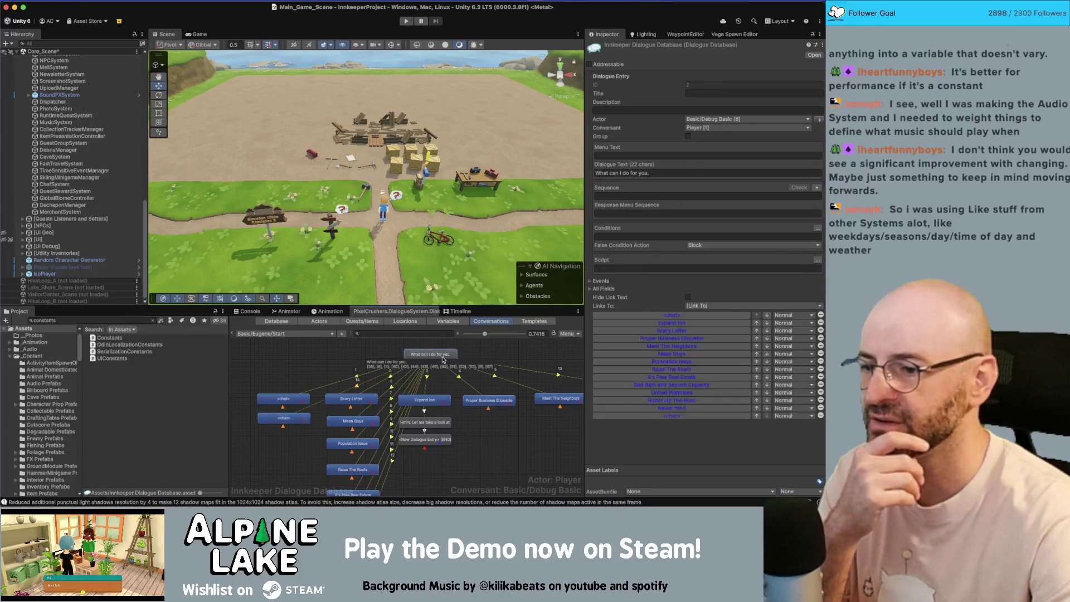
pyautogui.click(756, 416)
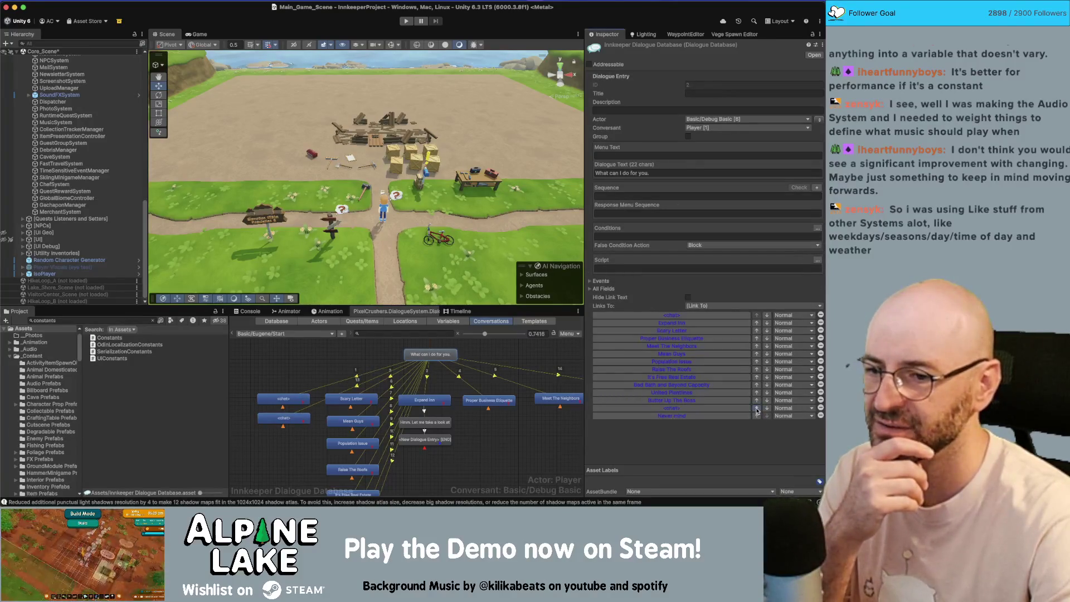
pyautogui.click(756, 408)
pyautogui.click(757, 400)
pyautogui.click(758, 392)
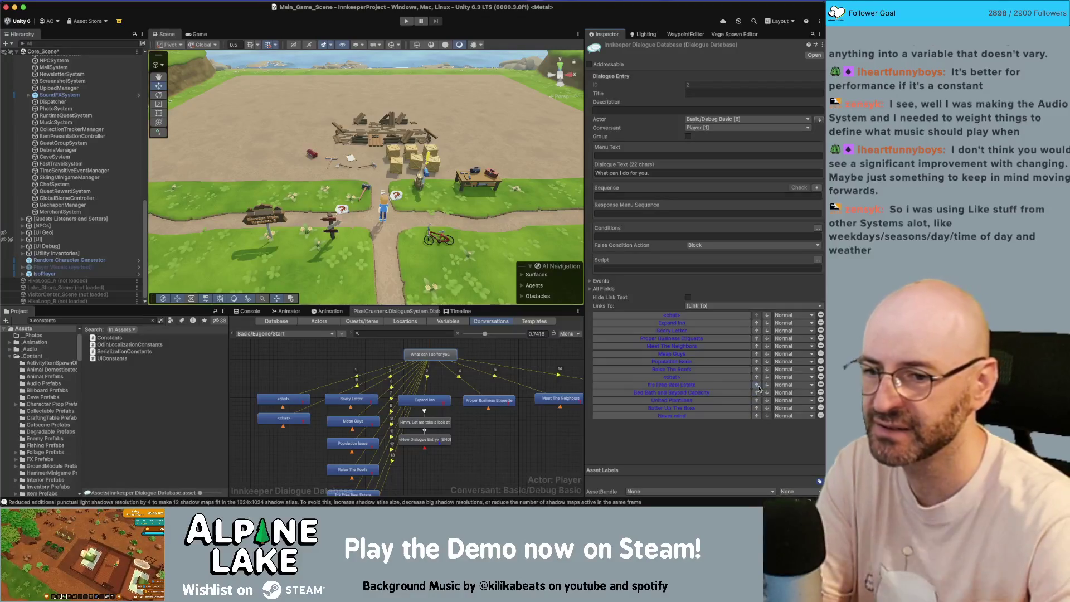
pyautogui.click(756, 385)
pyautogui.click(756, 377)
pyautogui.click(757, 369)
pyautogui.click(756, 361)
pyautogui.click(756, 354)
pyautogui.click(757, 346)
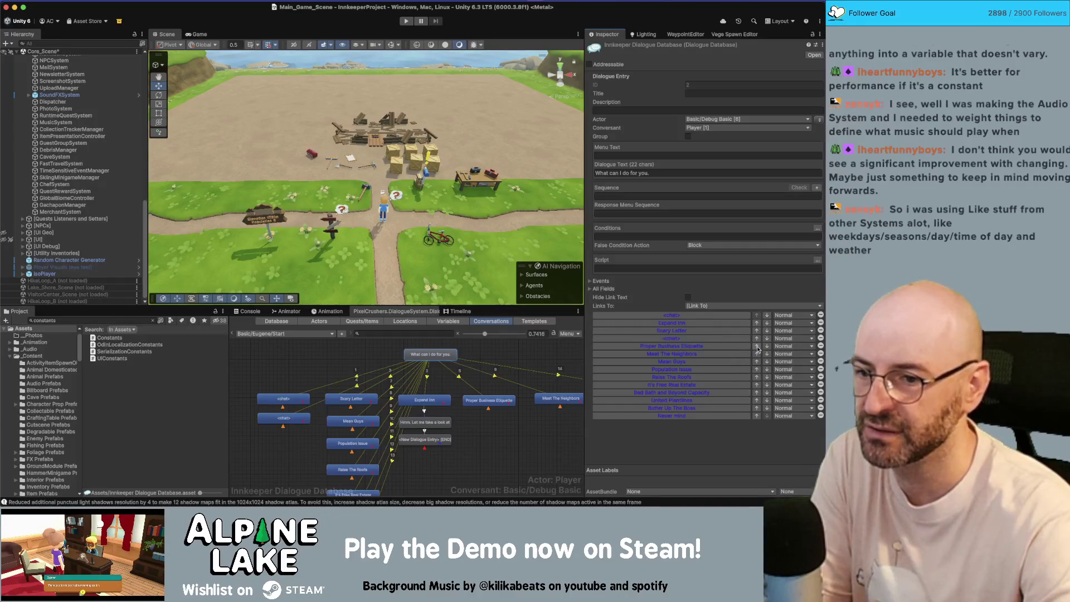
pyautogui.click(756, 339)
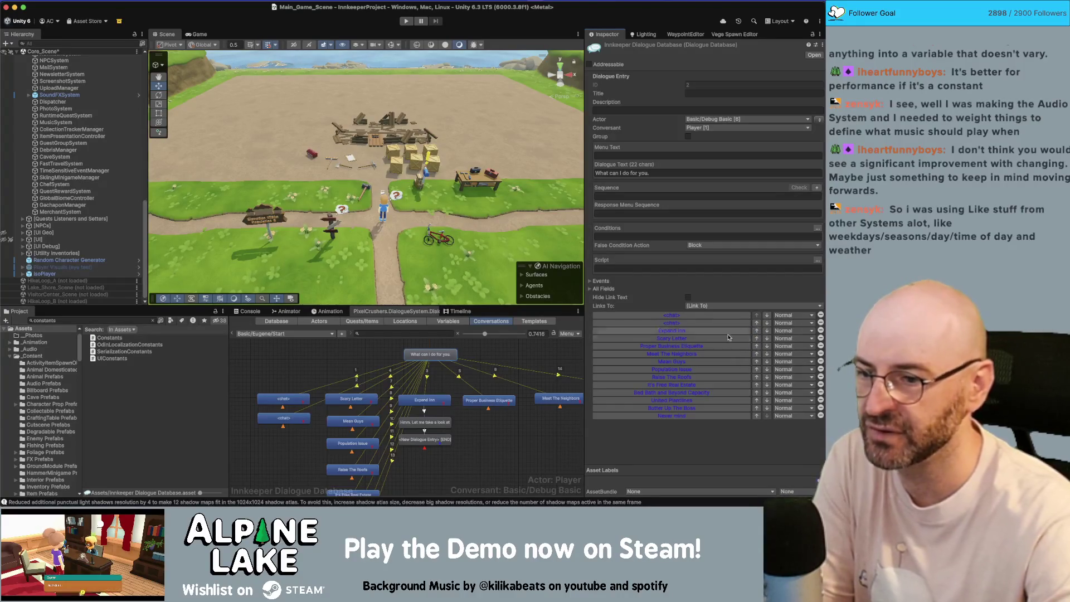
# Step: Select both <chat> nodes together to compare them, then deselect them
pyautogui.click(328, 362)
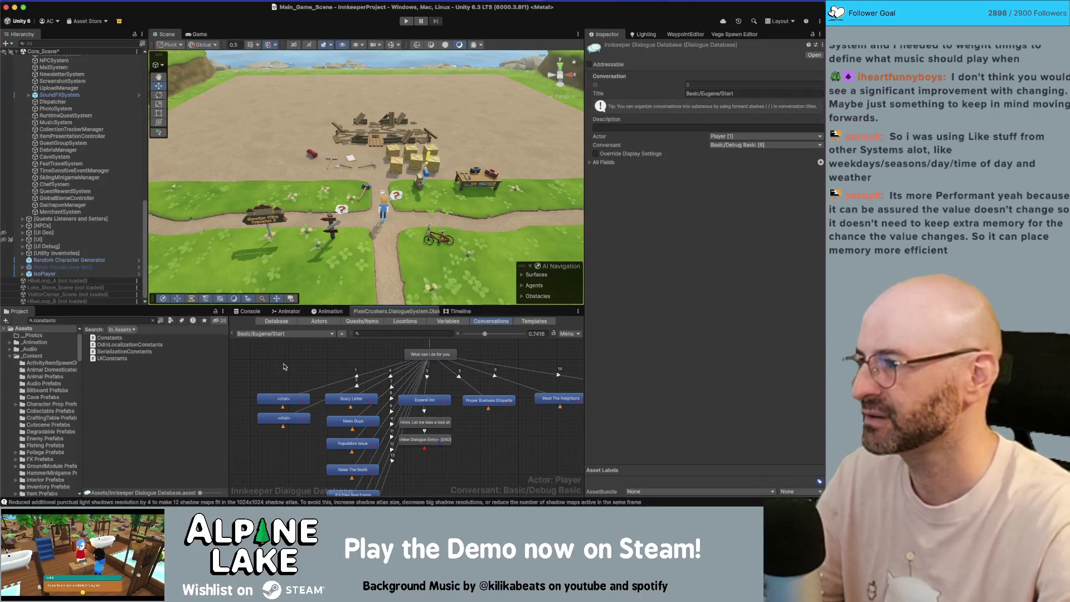
pyautogui.moveTo(271, 377); pyautogui.dragTo(266, 430)
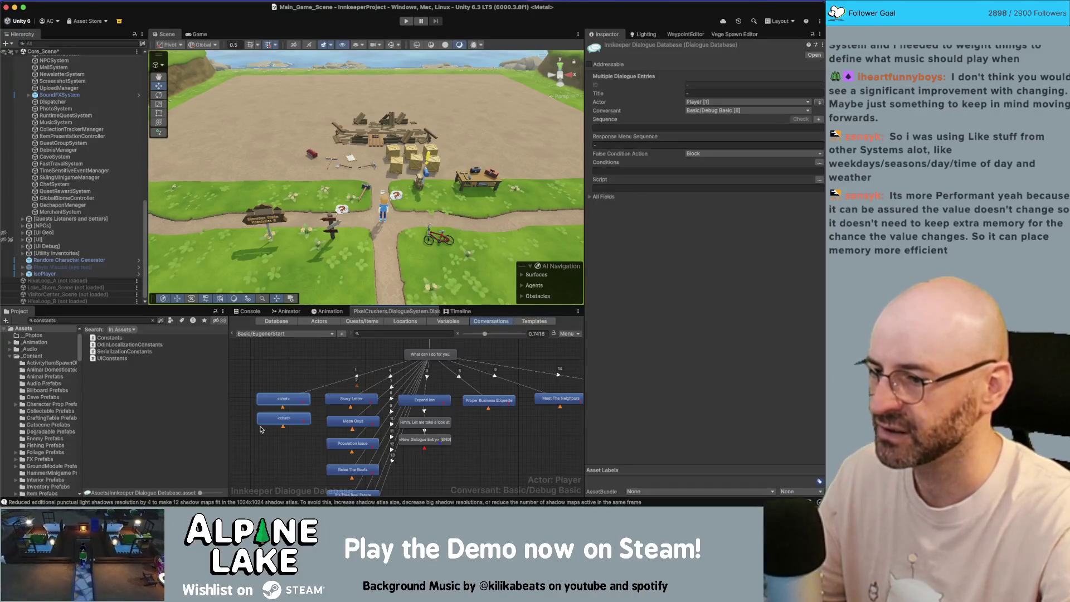
pyautogui.click(268, 385)
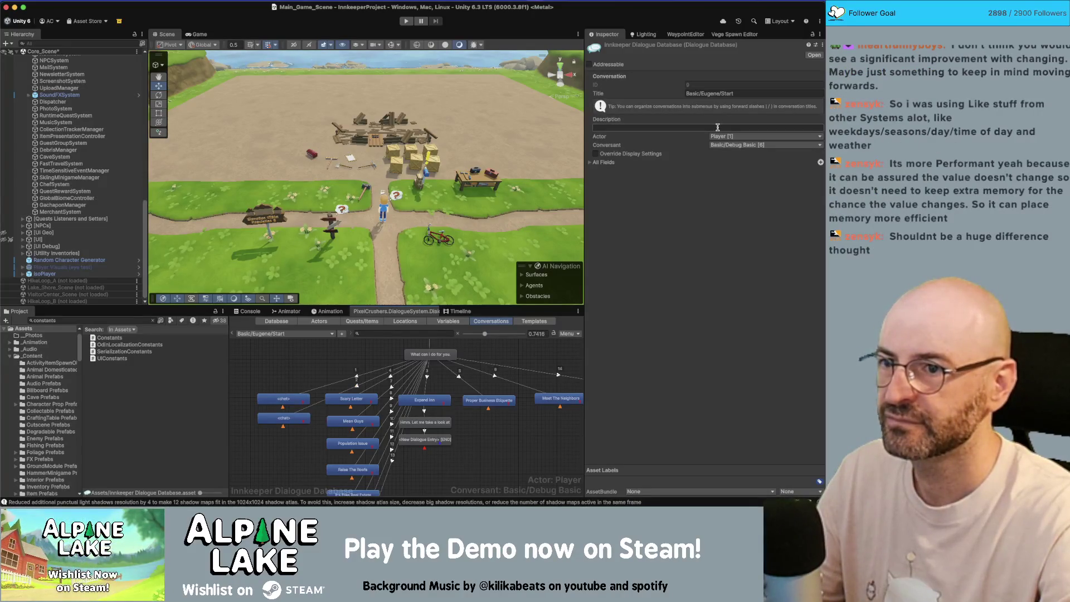
pyautogui.click(261, 335)
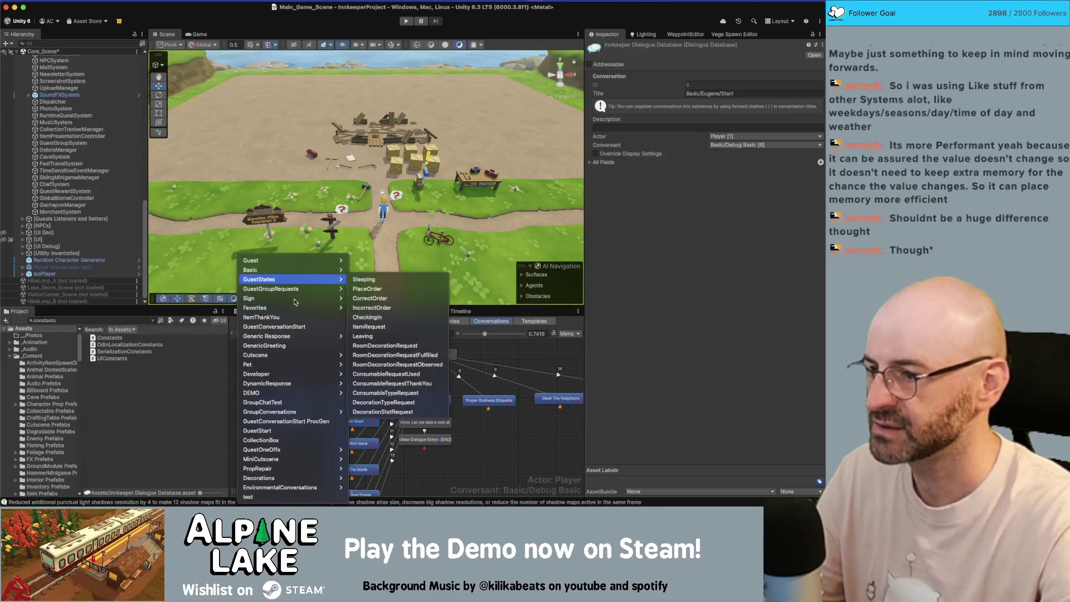
# Step: Open Ruby's Chats conversation from Basic > Ruby to check it
pyautogui.moveTo(297, 287)
pyautogui.moveTo(379, 318)
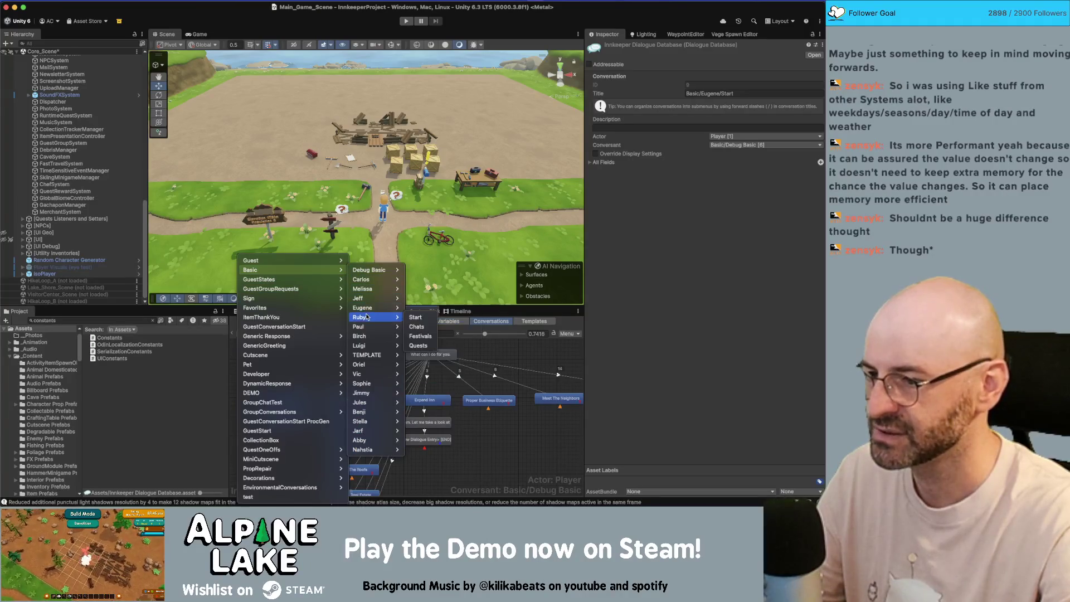
pyautogui.click(420, 327)
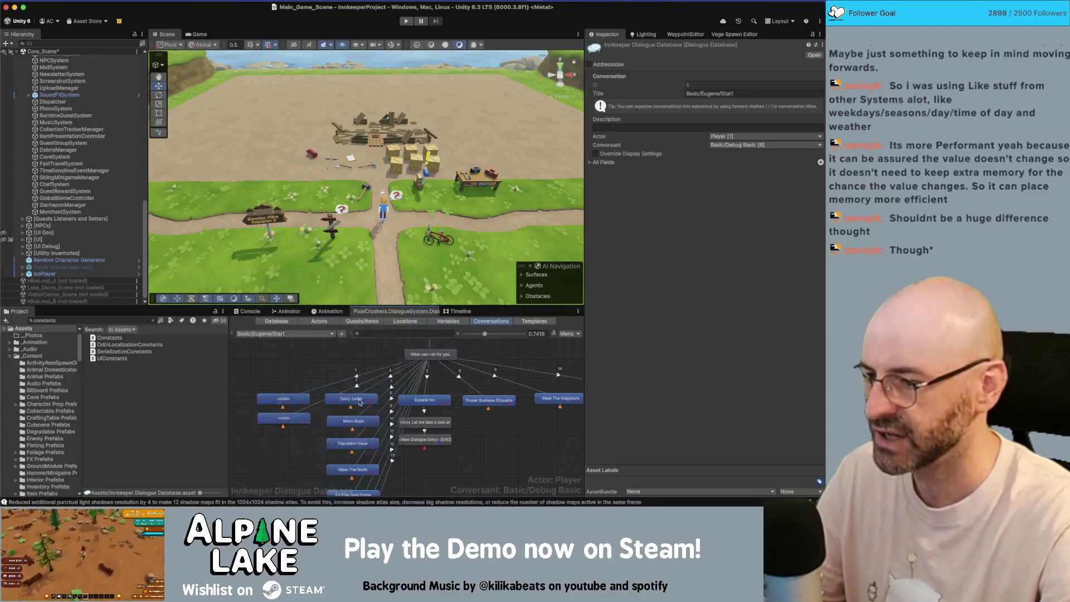
pyautogui.click(300, 424)
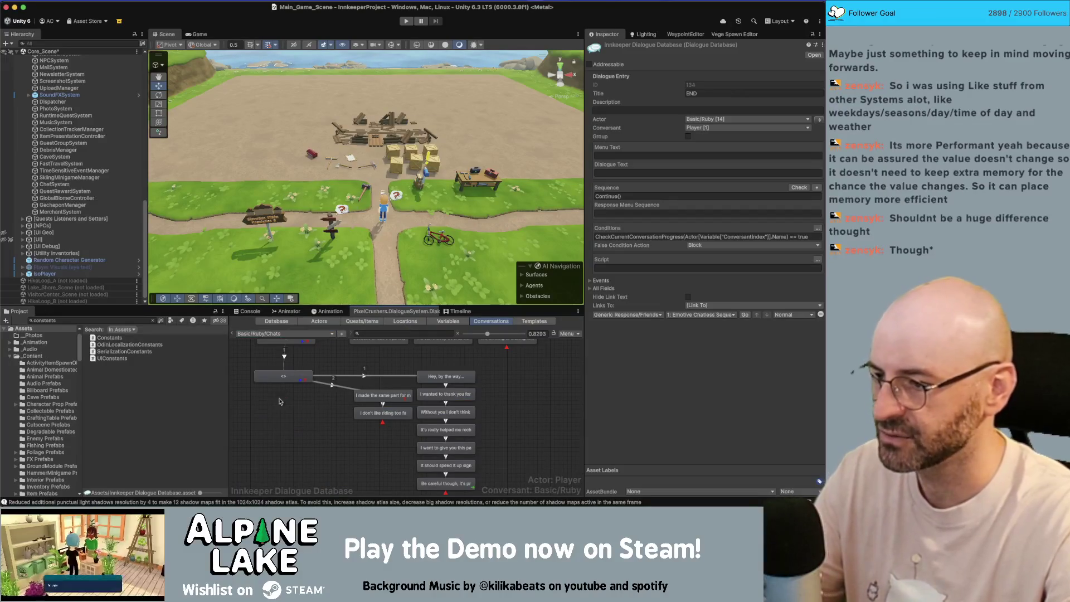
# Step: Switch to Ruby's Start conversation graph
pyautogui.click(284, 334)
pyautogui.moveTo(323, 286)
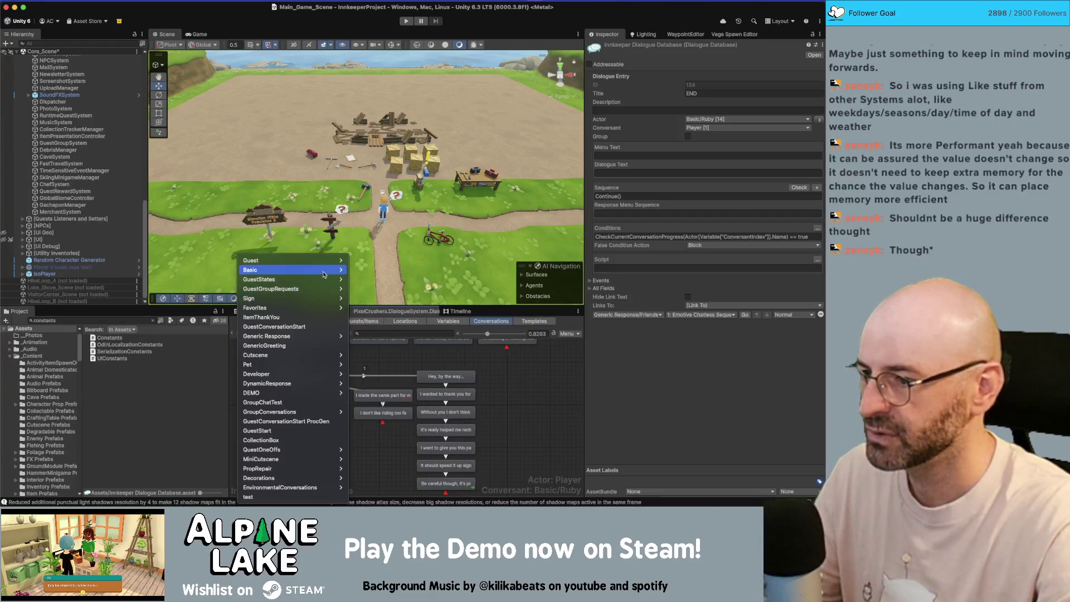
pyautogui.moveTo(368, 317)
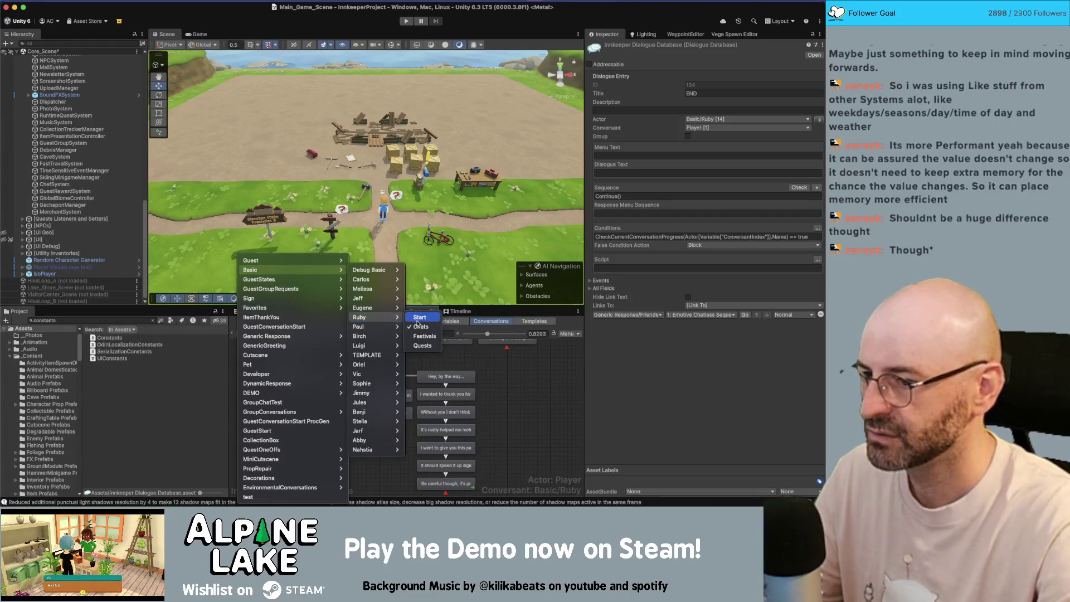
pyautogui.click(416, 321)
pyautogui.doubleClick(283, 376)
pyautogui.rightClick(279, 438)
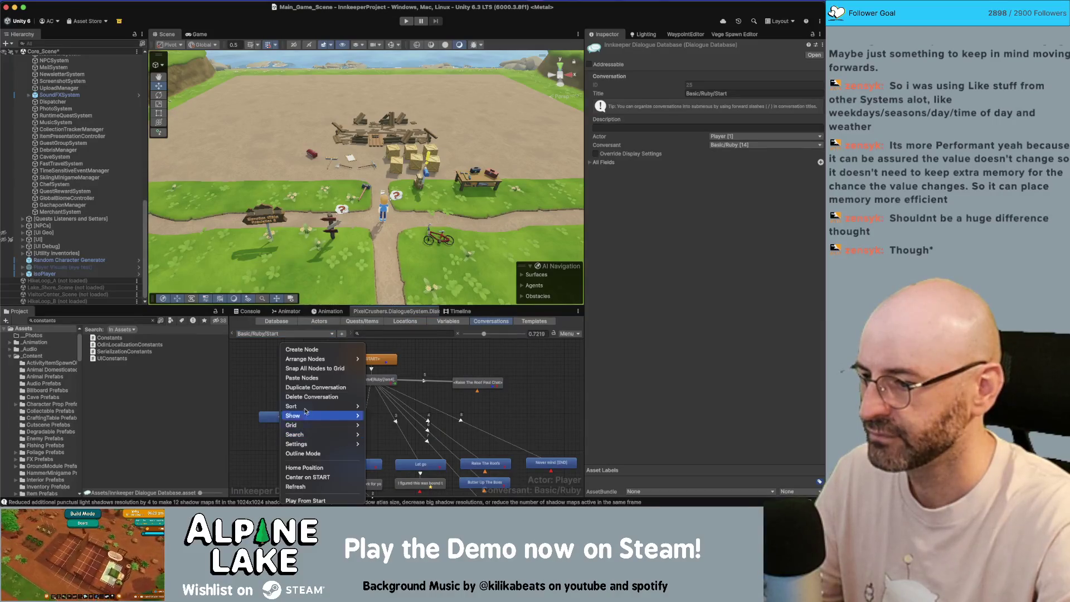
# Step: Create a 'no more chats' end node and link the greeting node to it
pyautogui.click(355, 385)
pyautogui.rightClick(357, 384)
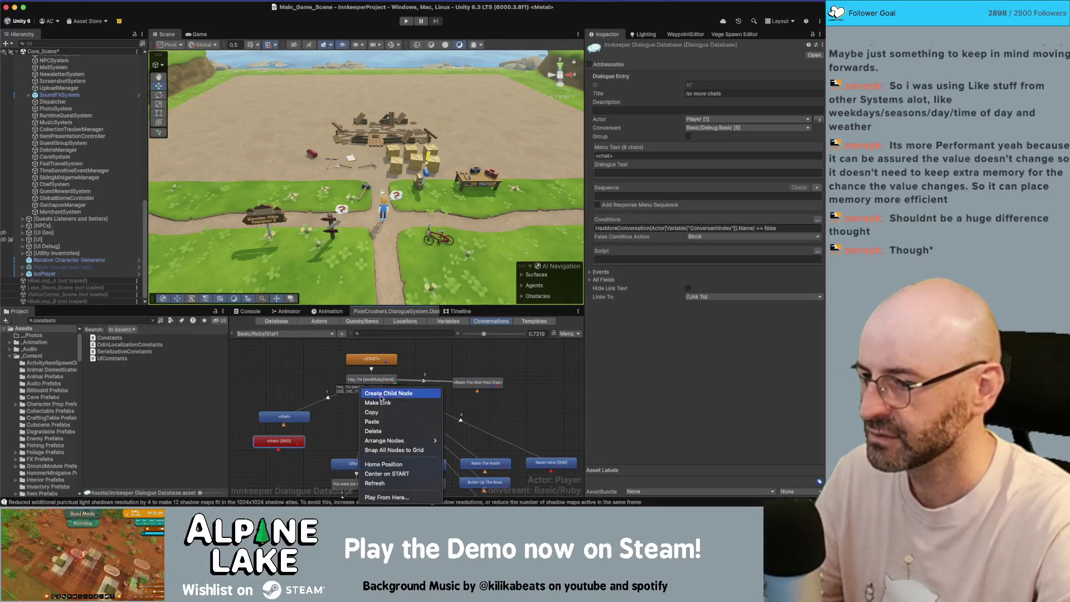
pyautogui.click(390, 399)
pyautogui.click(278, 442)
# Step: Set the conversation's conversant to Debug Basic
pyautogui.click(282, 453)
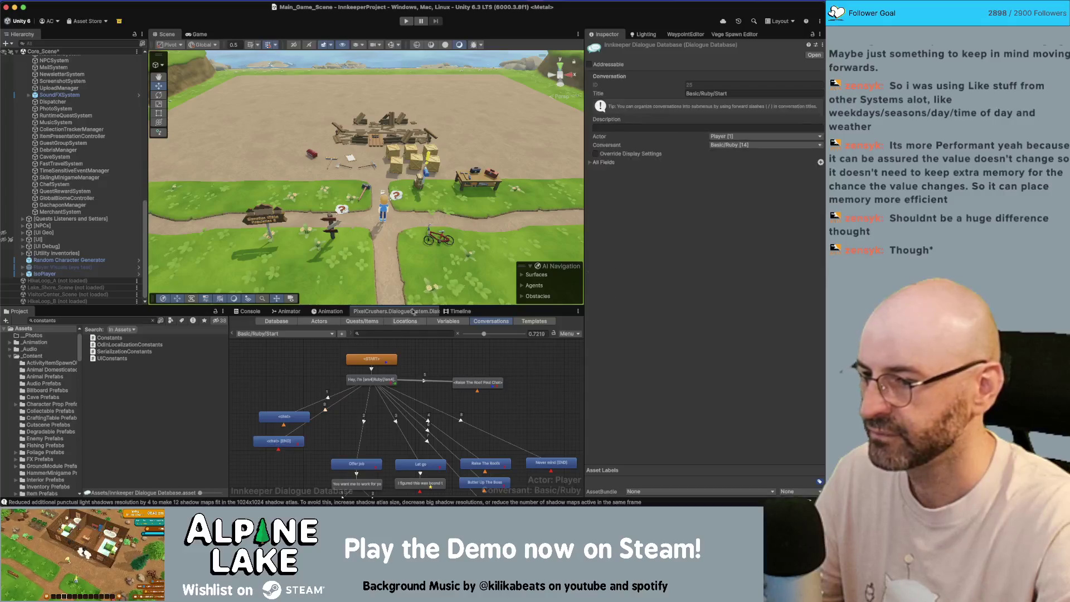
pyautogui.click(744, 145)
pyautogui.moveTo(741, 195)
pyautogui.click(670, 196)
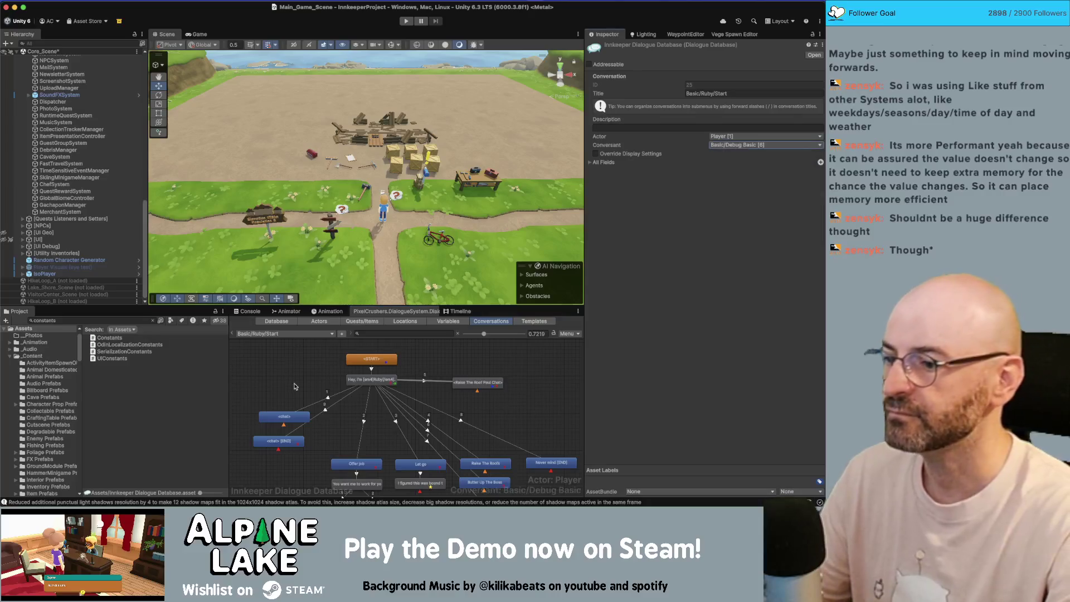
# Step: Copy the end node's HasMoreConversation condition into the upper <chat> node
pyautogui.click(283, 419)
pyautogui.click(281, 440)
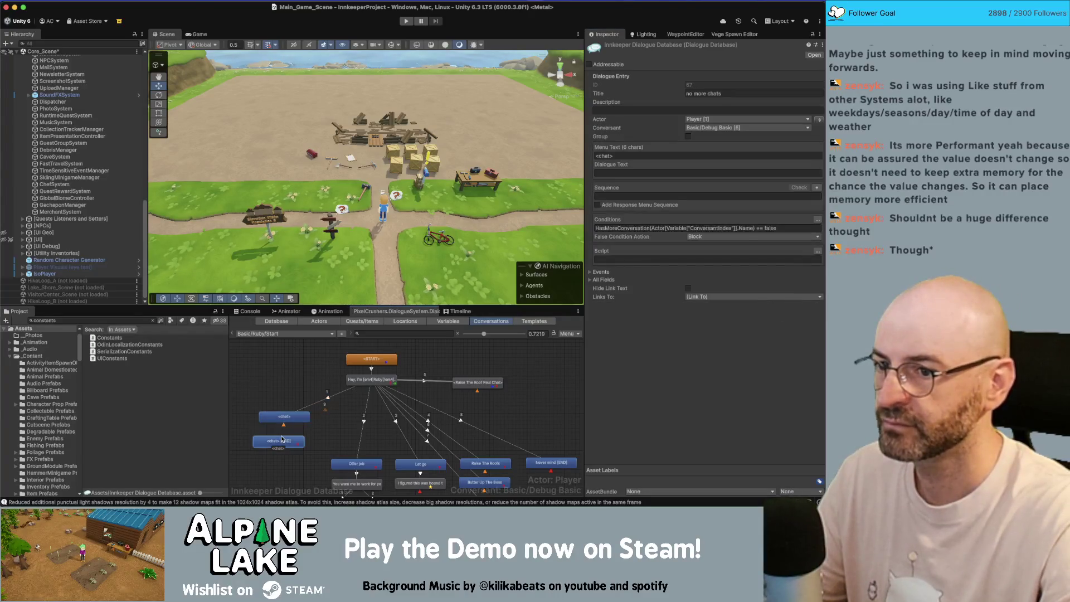
pyautogui.click(688, 228)
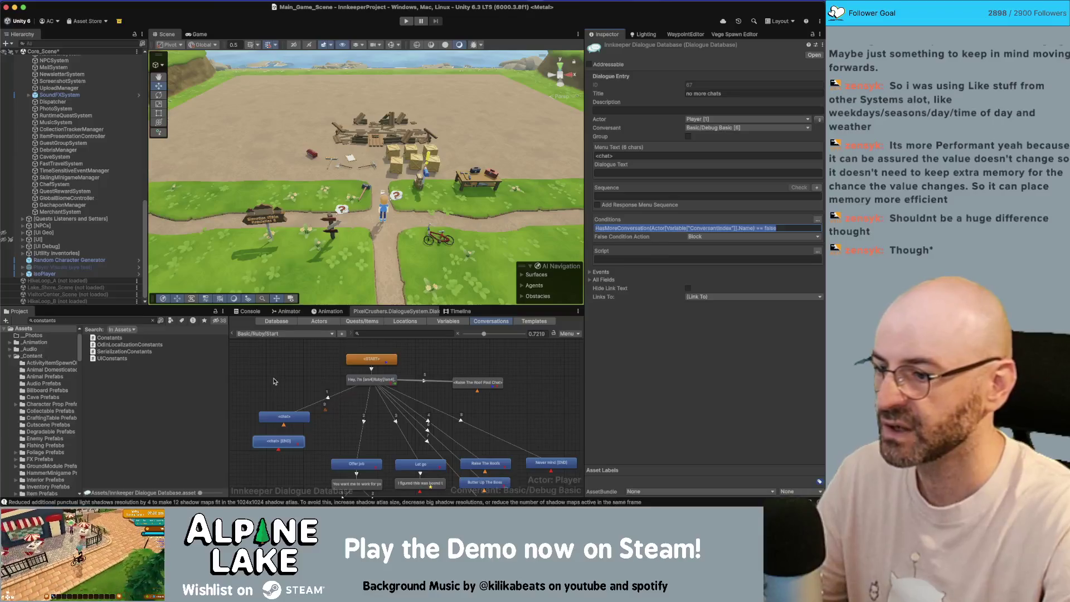
pyautogui.click(272, 417)
pyautogui.click(698, 237)
pyautogui.press('super+v')
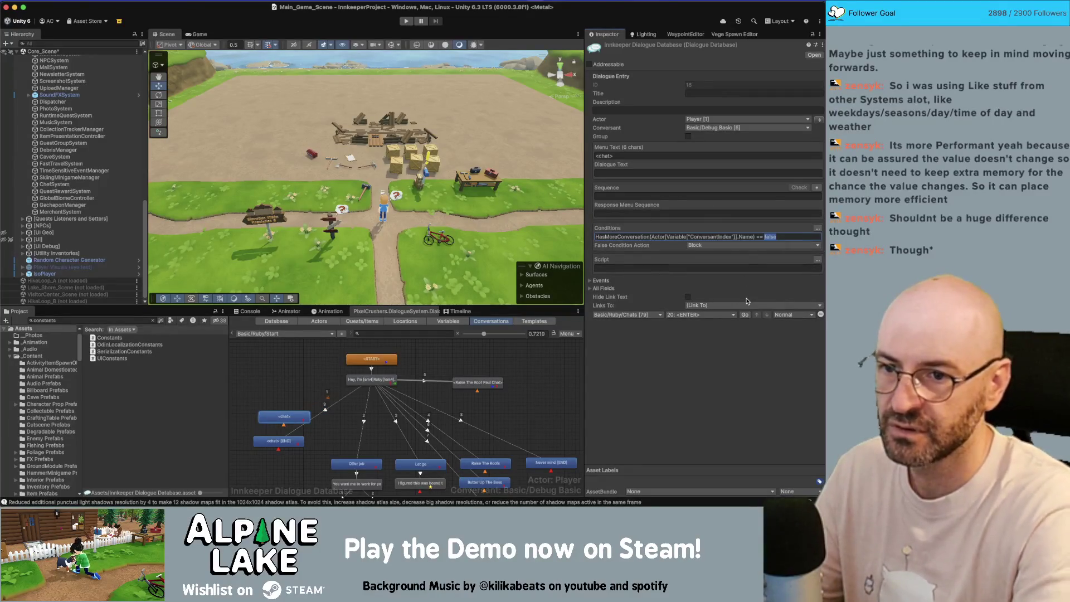
# Step: Link Ruby's 'no more chats' node to FriendshipComplete's 1: Emotive Chatless Sequence entry
pyautogui.write('e')
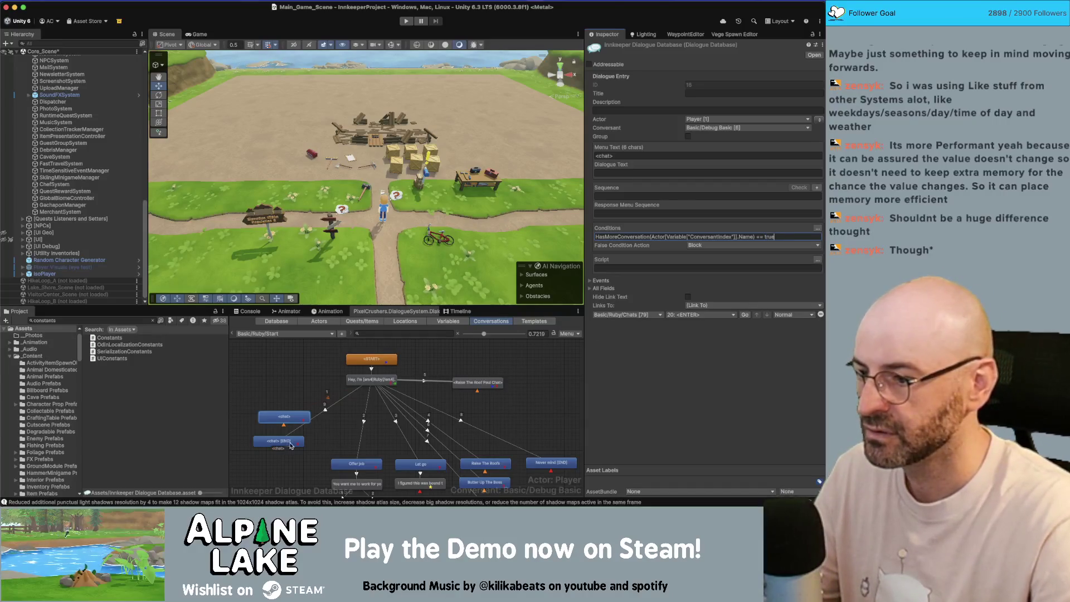
pyautogui.moveTo(290, 446); pyautogui.dragTo(295, 446)
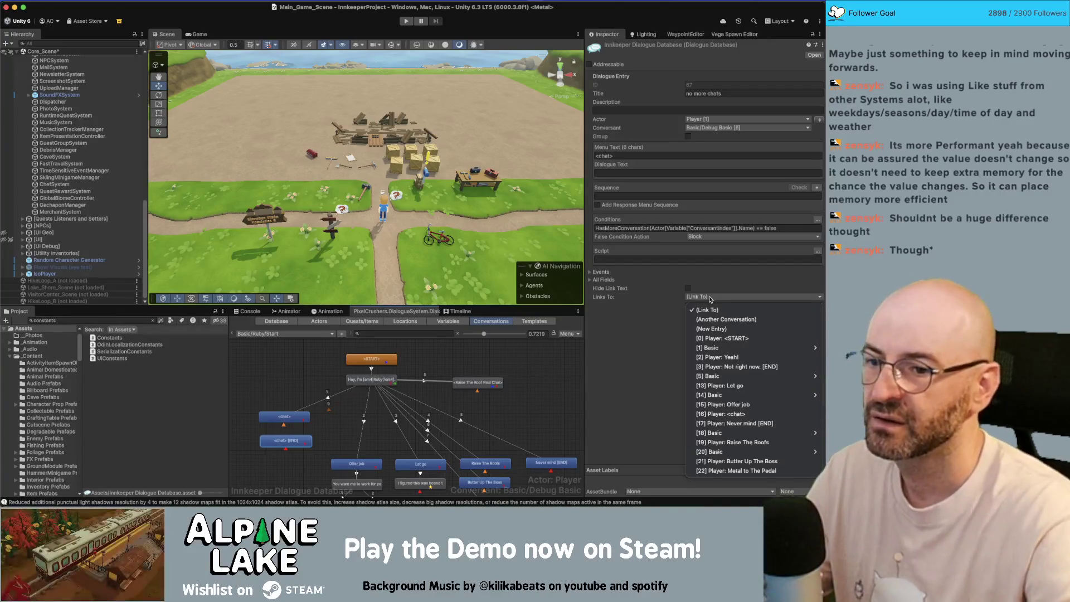
pyautogui.click(725, 320)
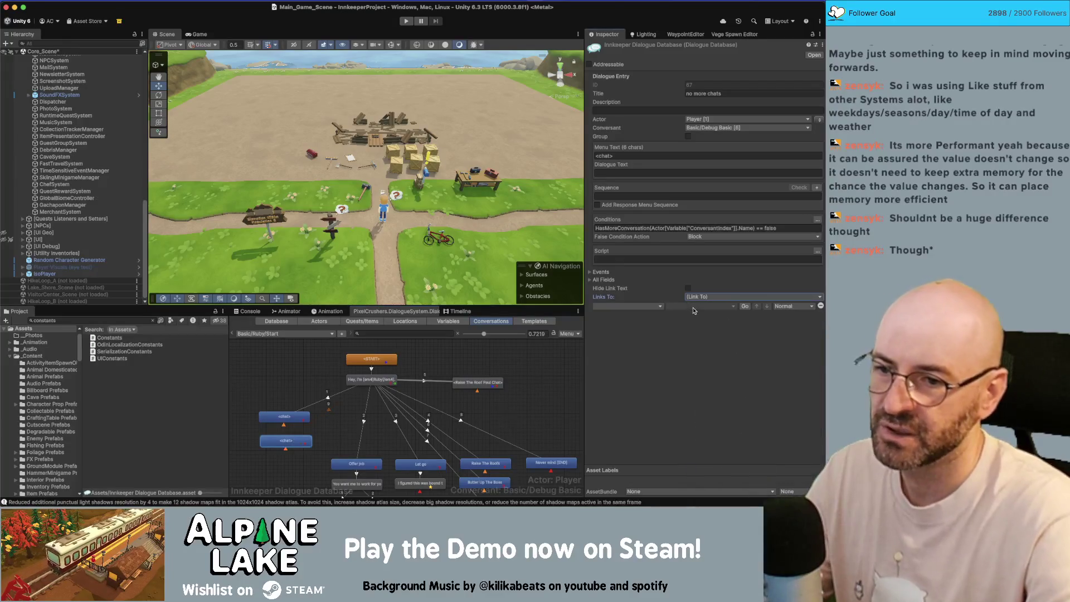
pyautogui.click(642, 308)
pyautogui.moveTo(643, 299)
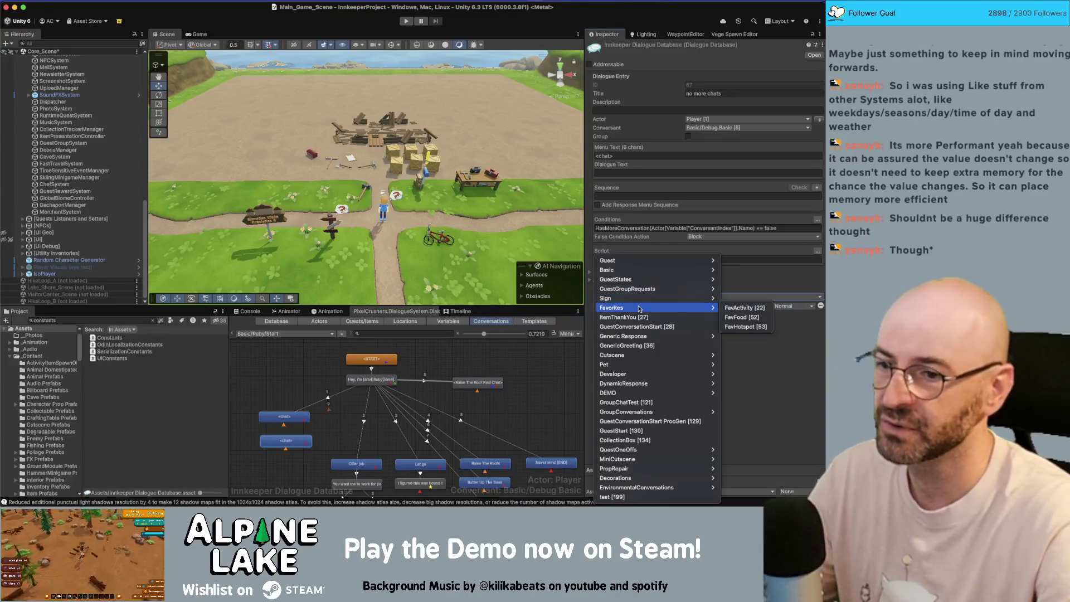
pyautogui.moveTo(650, 276)
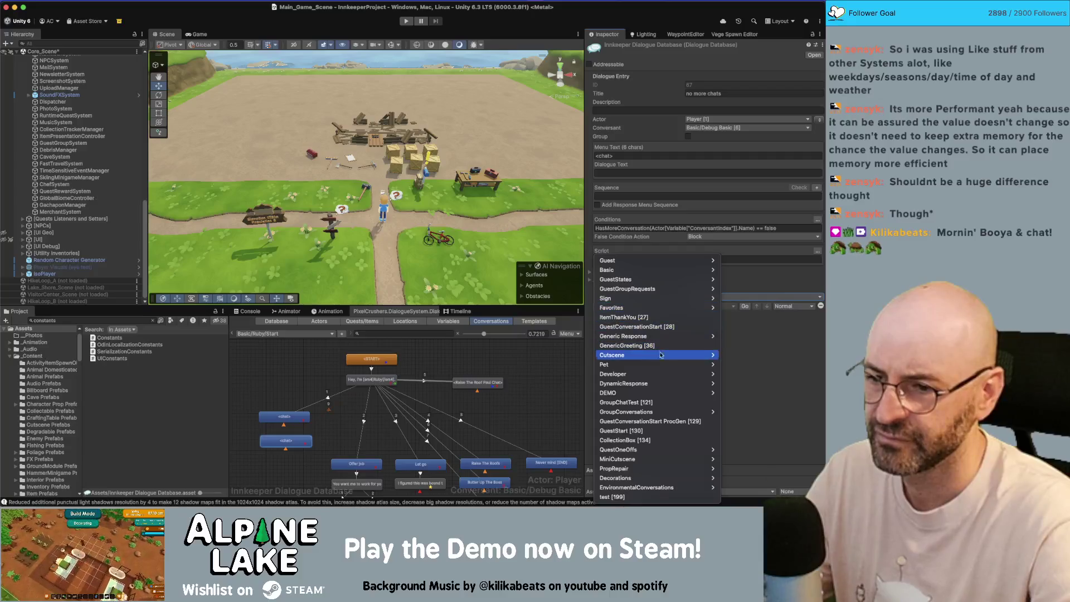
pyautogui.moveTo(678, 264)
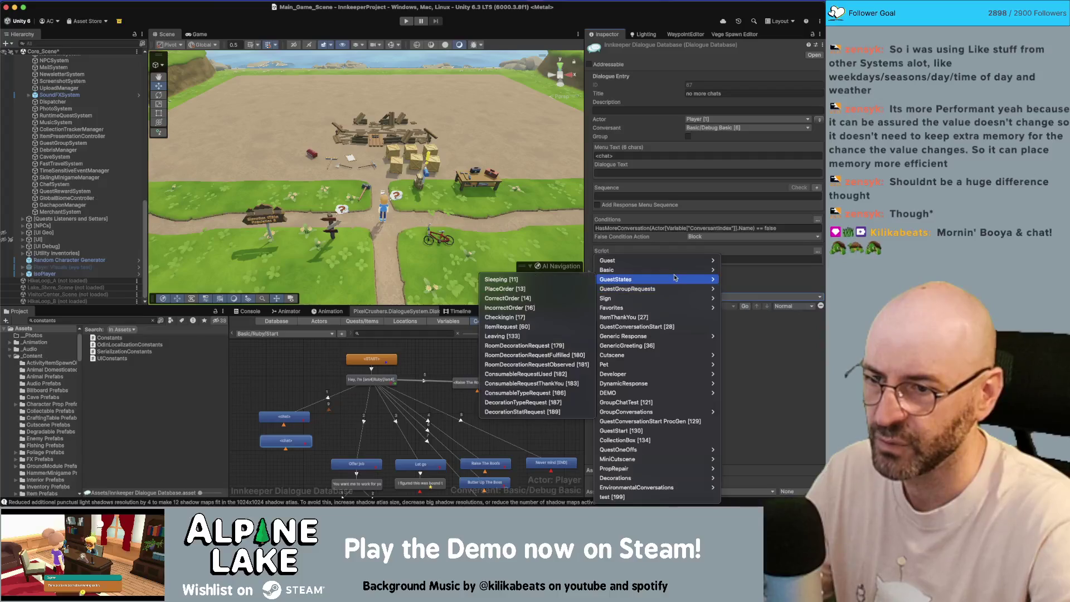
pyautogui.moveTo(668, 336)
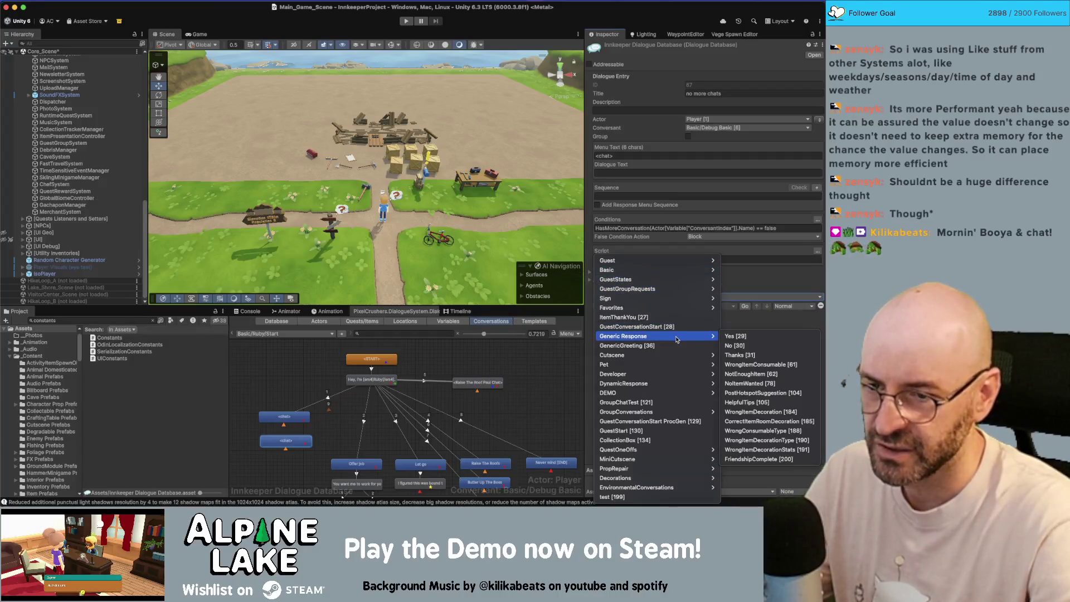
pyautogui.click(764, 448)
pyautogui.click(719, 307)
pyautogui.click(677, 328)
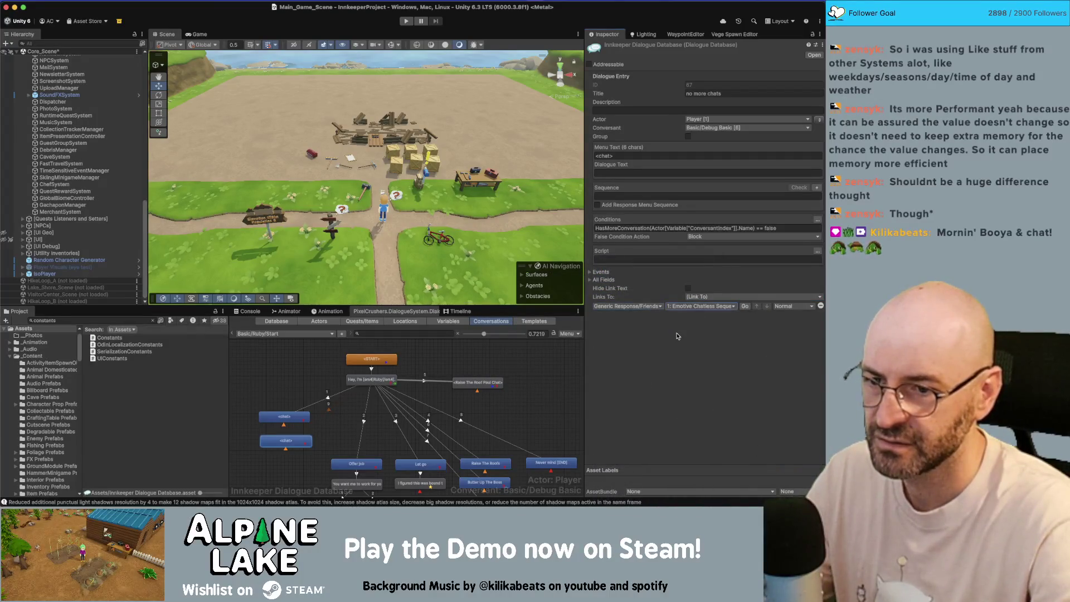
# Step: Recheck the <chat> node's settings against the conversation properties
pyautogui.click(289, 425)
pyautogui.click(290, 417)
pyautogui.click(289, 423)
pyautogui.click(290, 417)
pyautogui.click(291, 412)
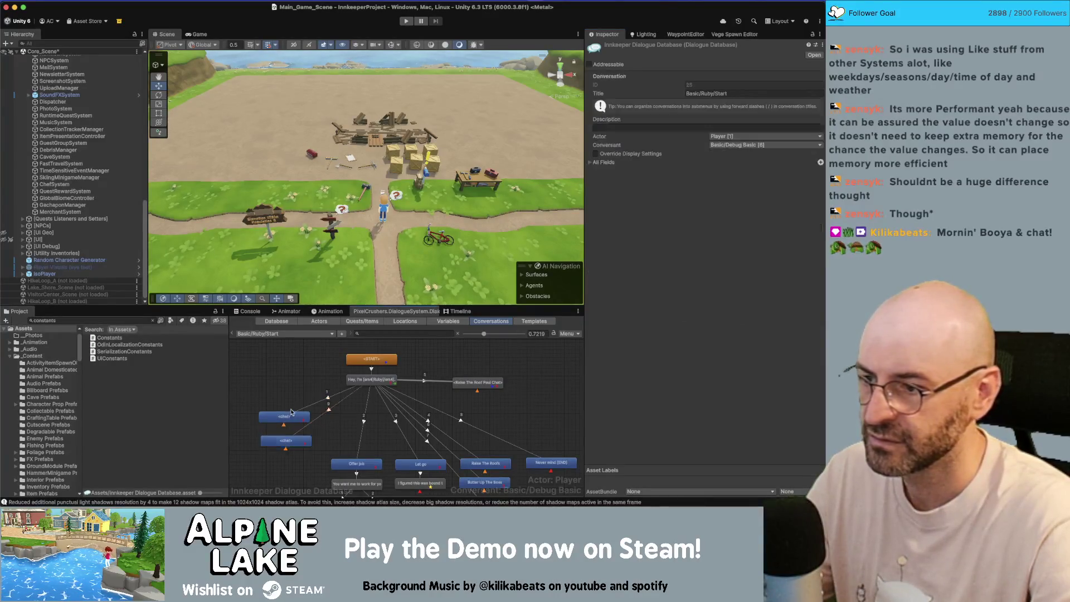
pyautogui.click(286, 333)
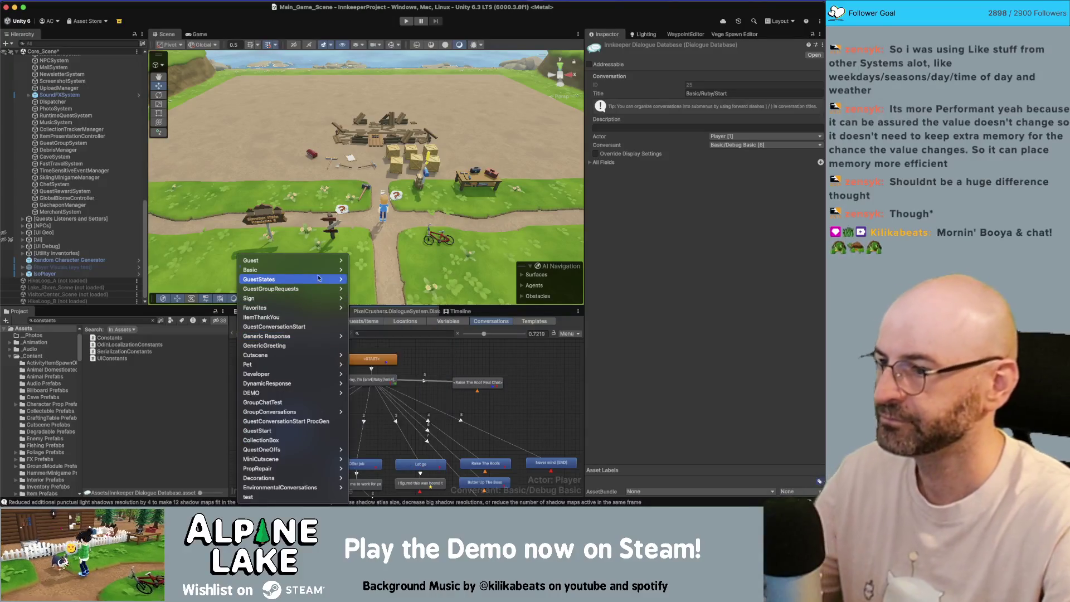
# Step: Open Eugene's Start conversation and select its <chat> [END] node
pyautogui.moveTo(290, 269)
pyautogui.moveTo(373, 307)
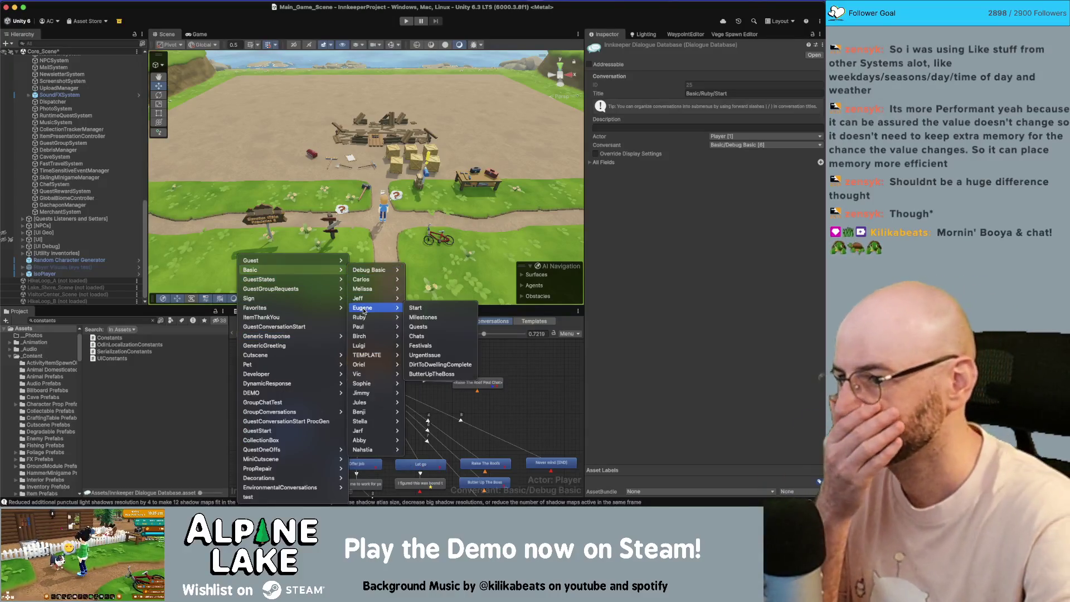
pyautogui.click(418, 312)
pyautogui.click(288, 421)
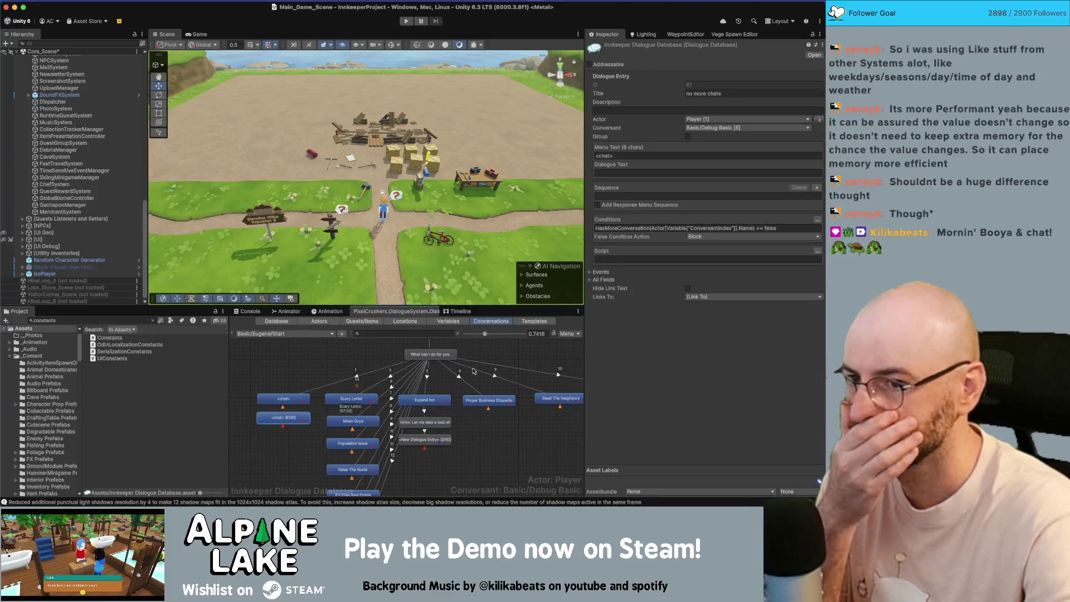
# Step: Link the node to Generic Response FriendshipComplete's Emotive Chatless Sequence entry
pyautogui.click(718, 297)
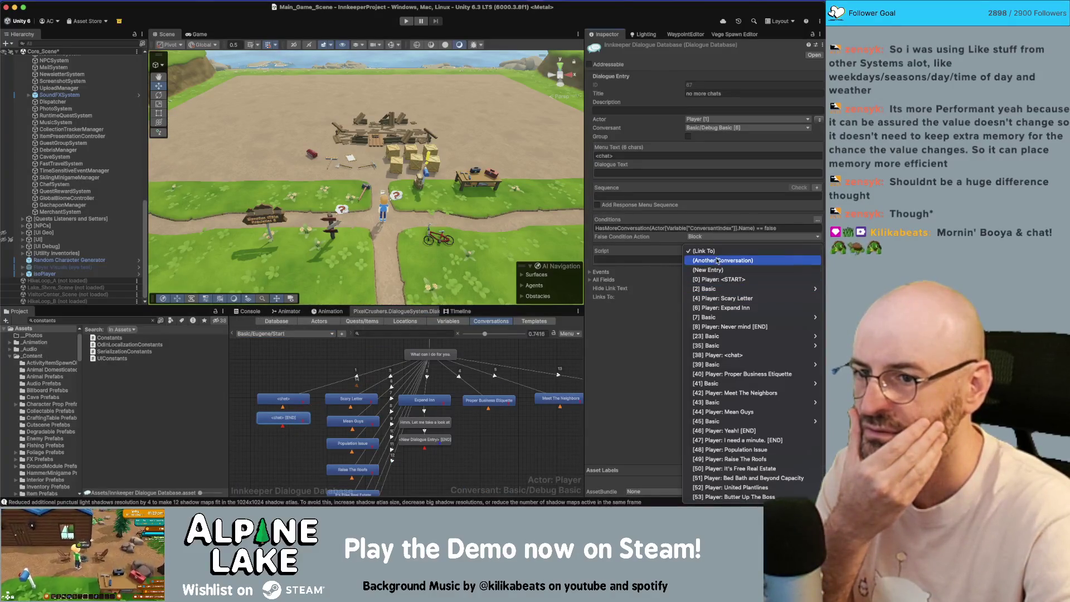
pyautogui.click(717, 260)
pyautogui.click(633, 302)
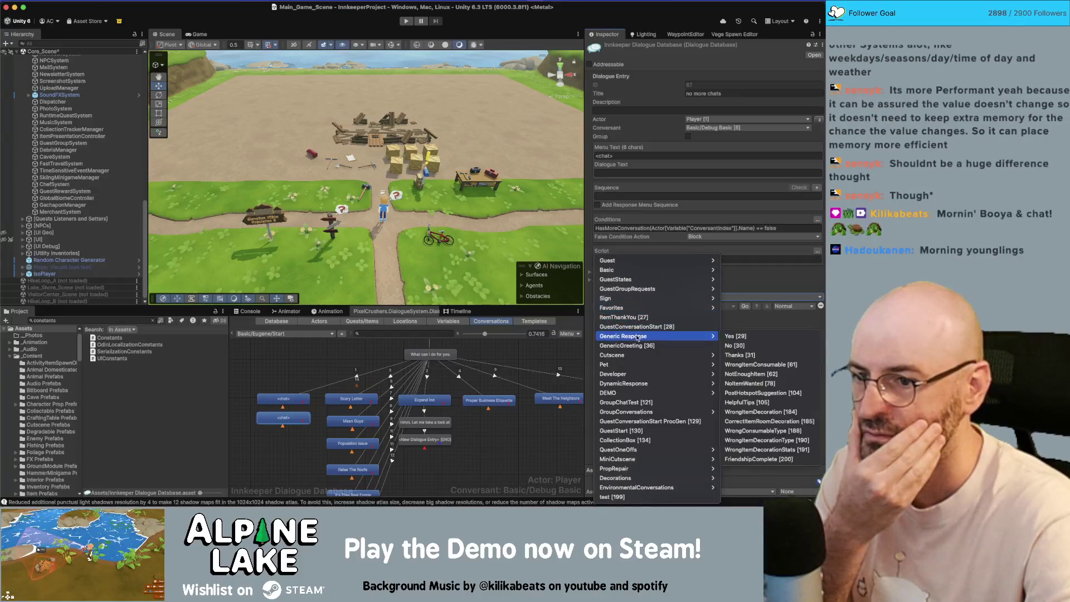
pyautogui.moveTo(639, 338)
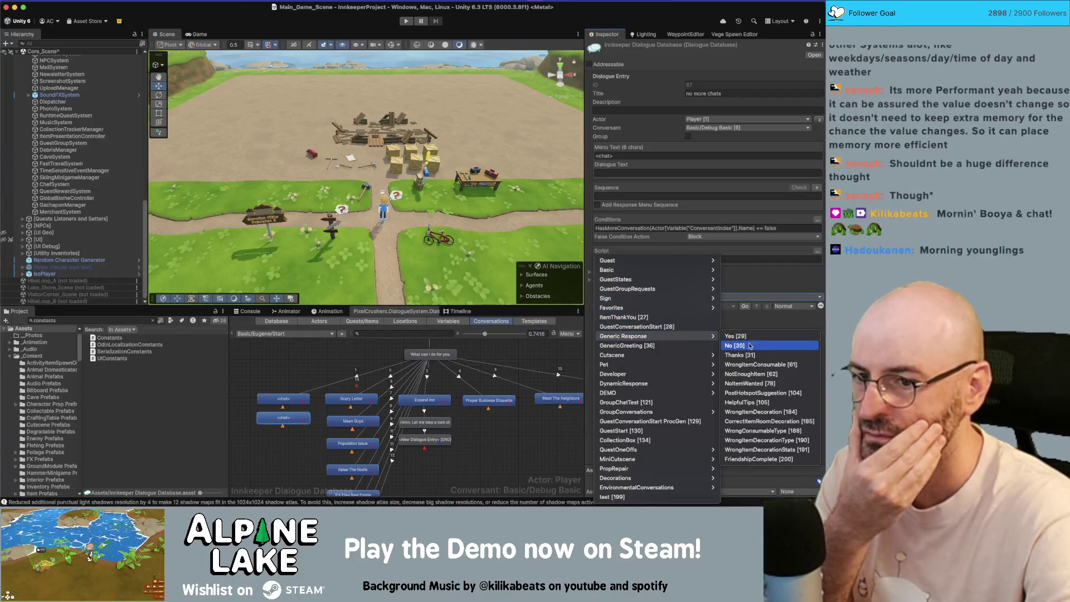
pyautogui.click(759, 458)
pyautogui.click(718, 307)
pyautogui.click(712, 329)
pyautogui.click(297, 387)
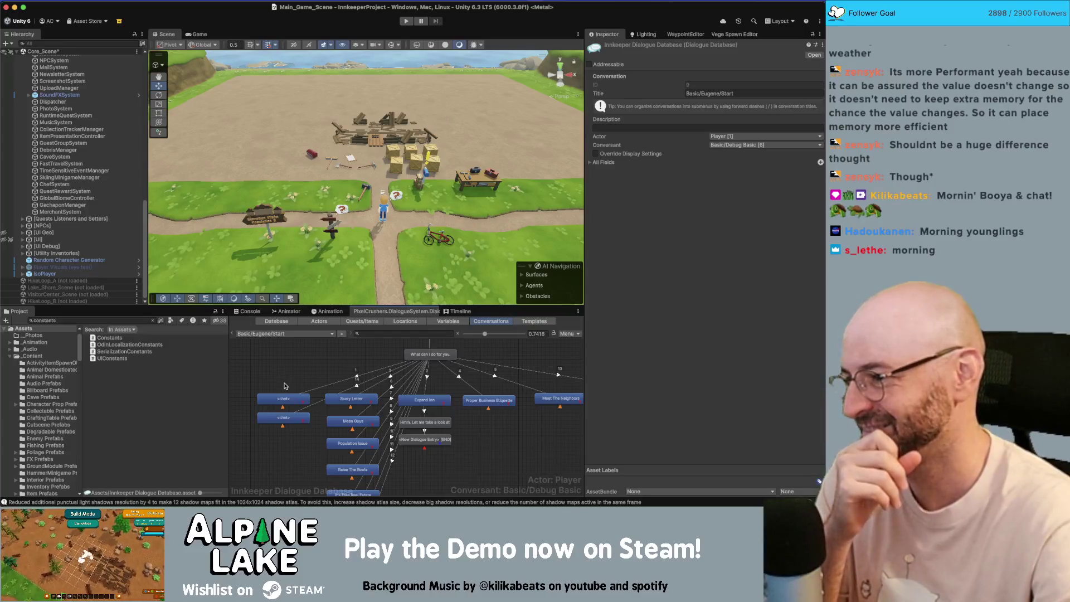
# Step: Move both <chat> links to the top of 'What can I do for you.' Links To list
pyautogui.click(430, 355)
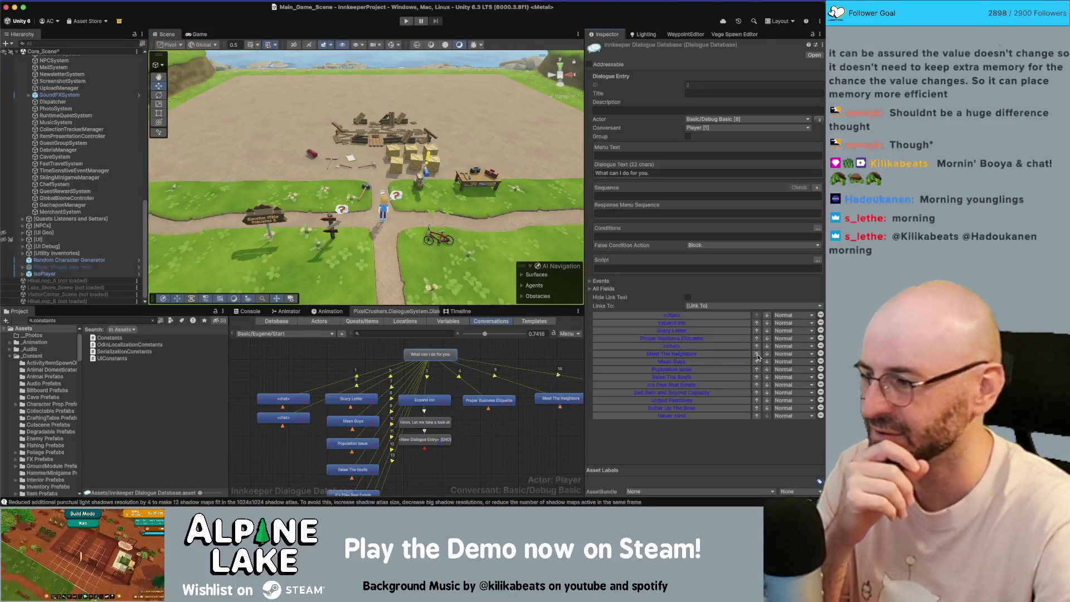
pyautogui.click(756, 362)
pyautogui.click(757, 354)
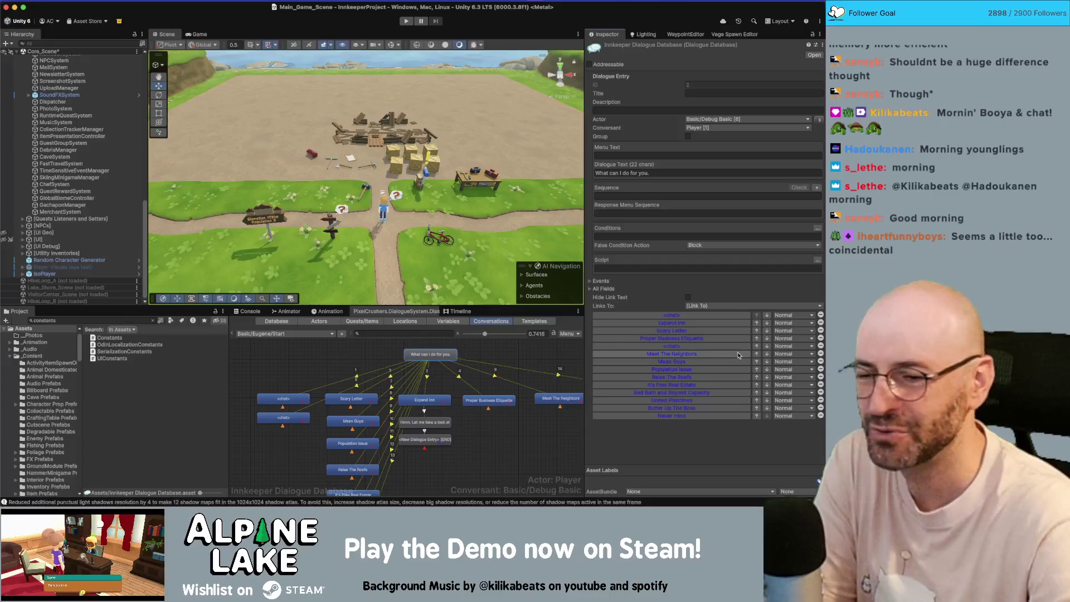
pyautogui.click(757, 346)
pyautogui.click(757, 339)
pyautogui.click(757, 331)
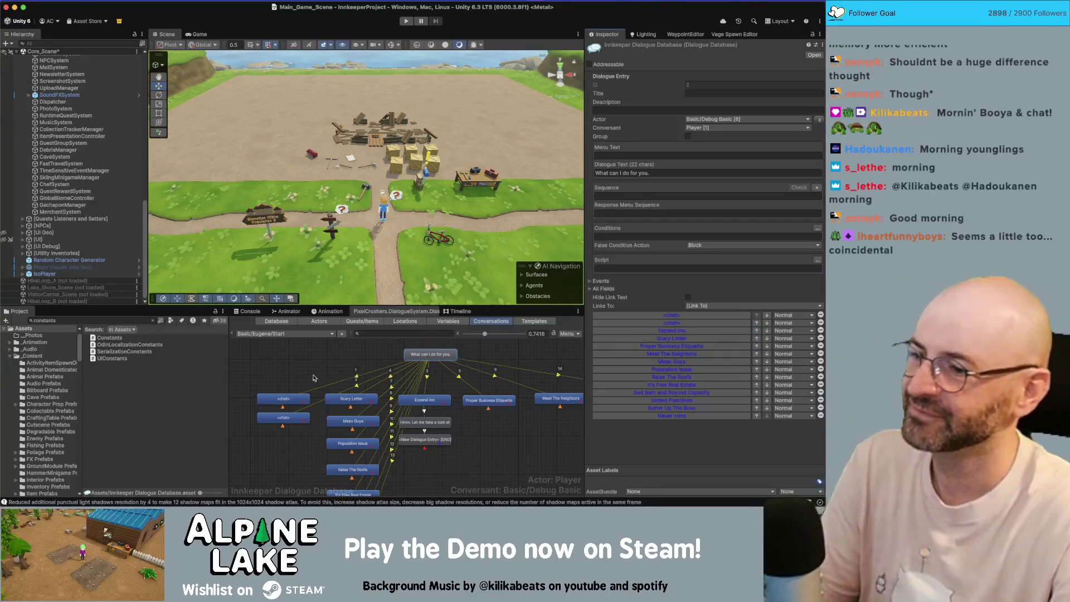
# Step: Check the lower <chat> node and the conversation properties
pyautogui.click(286, 387)
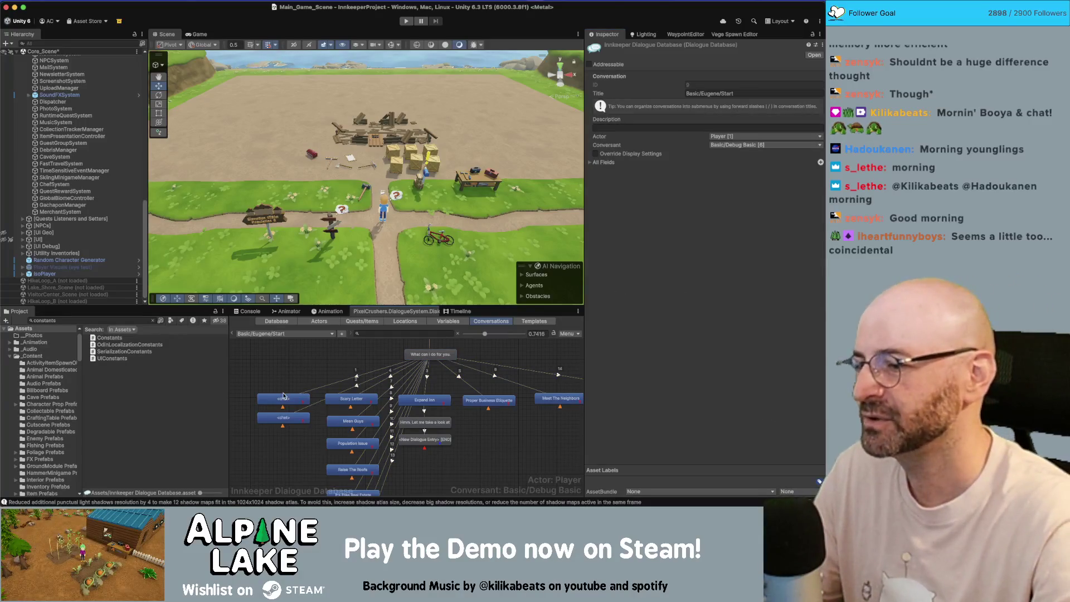
pyautogui.click(282, 416)
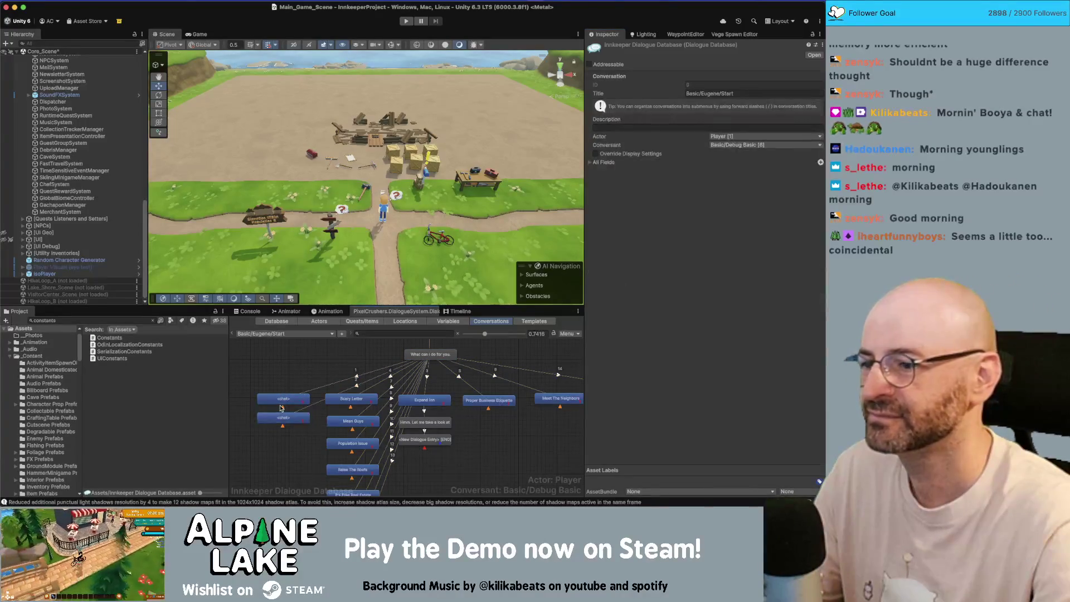
pyautogui.click(287, 385)
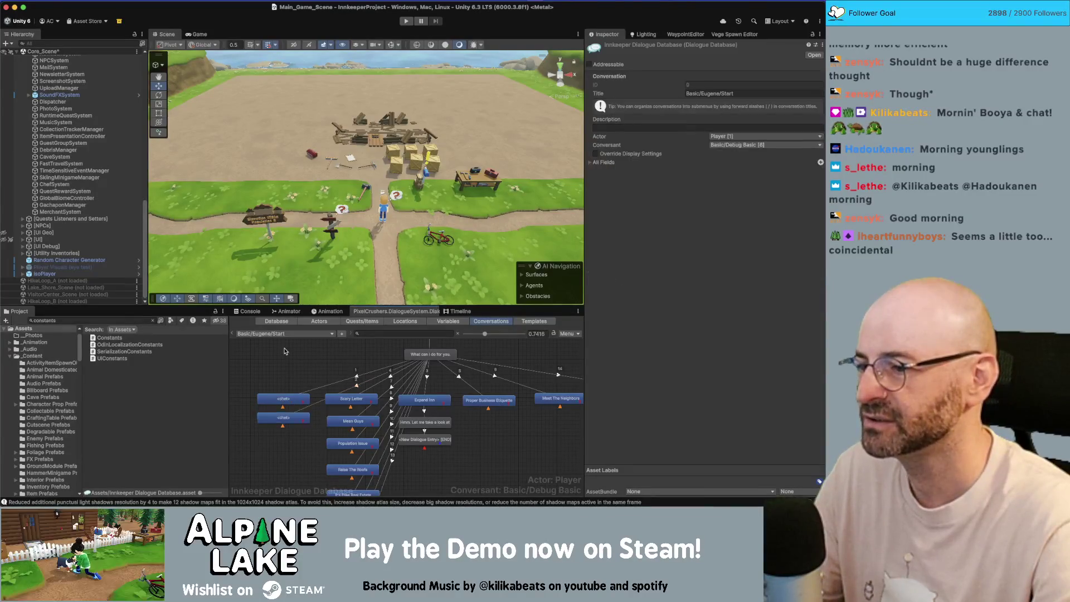
pyautogui.click(290, 335)
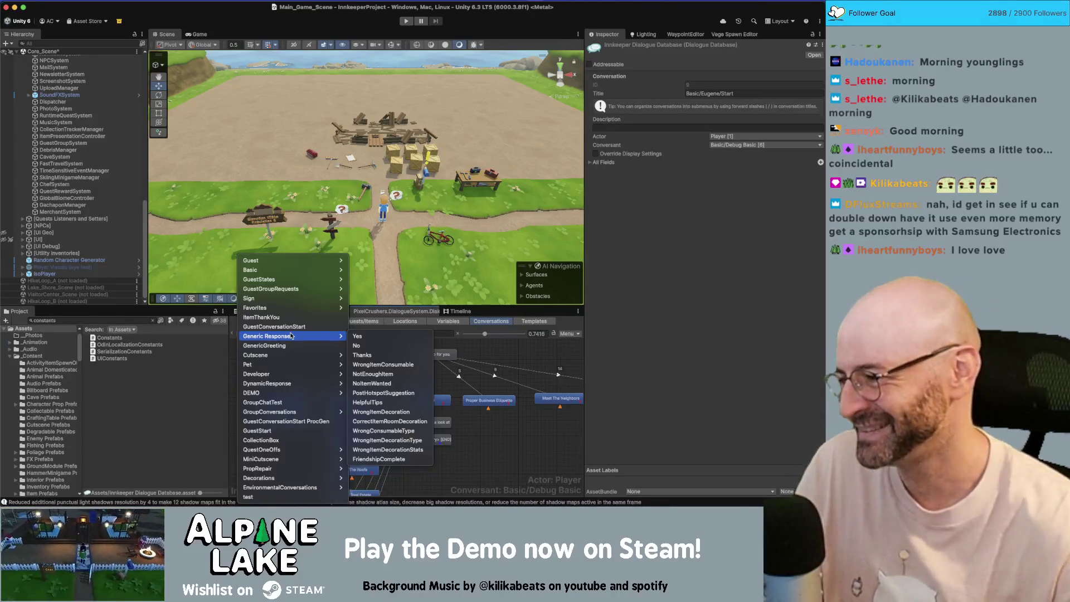
# Step: Open Basic/Paul/Chats and delete its END node, confirming the removal
pyautogui.moveTo(306, 261)
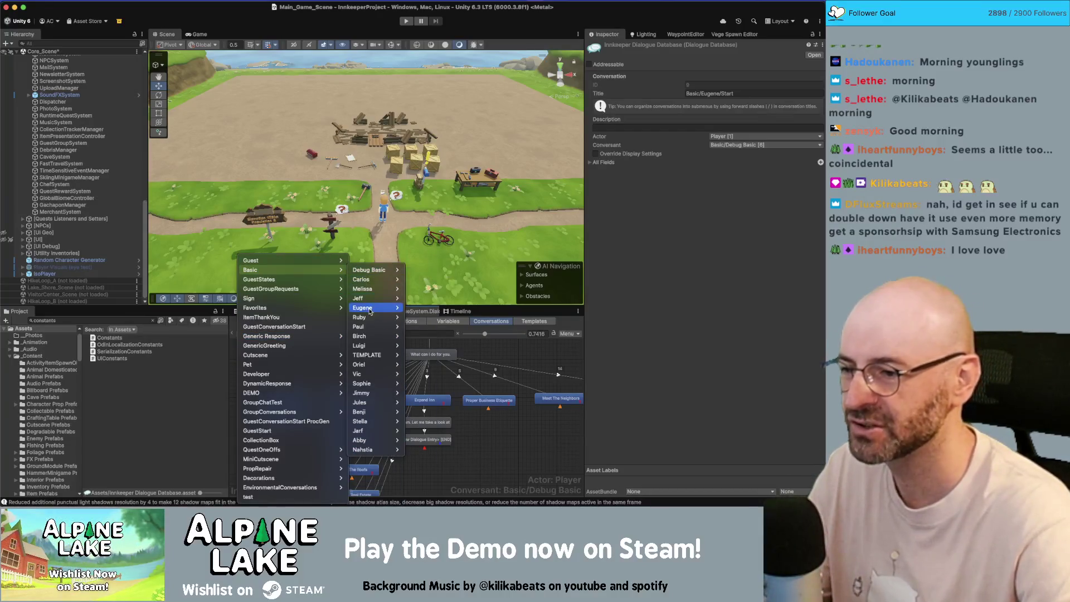
pyautogui.moveTo(368, 327)
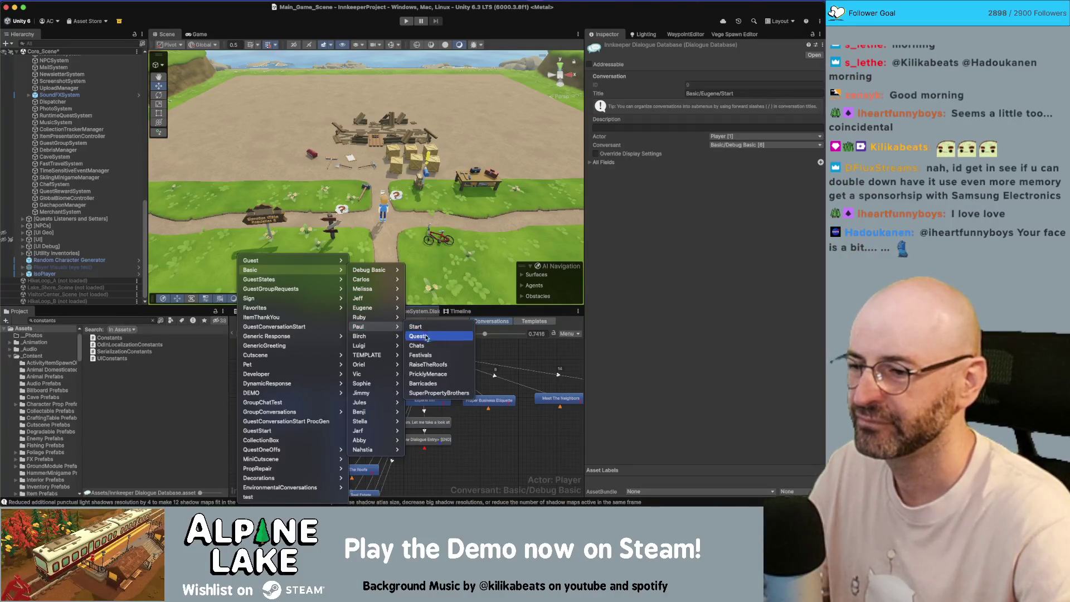
pyautogui.click(427, 345)
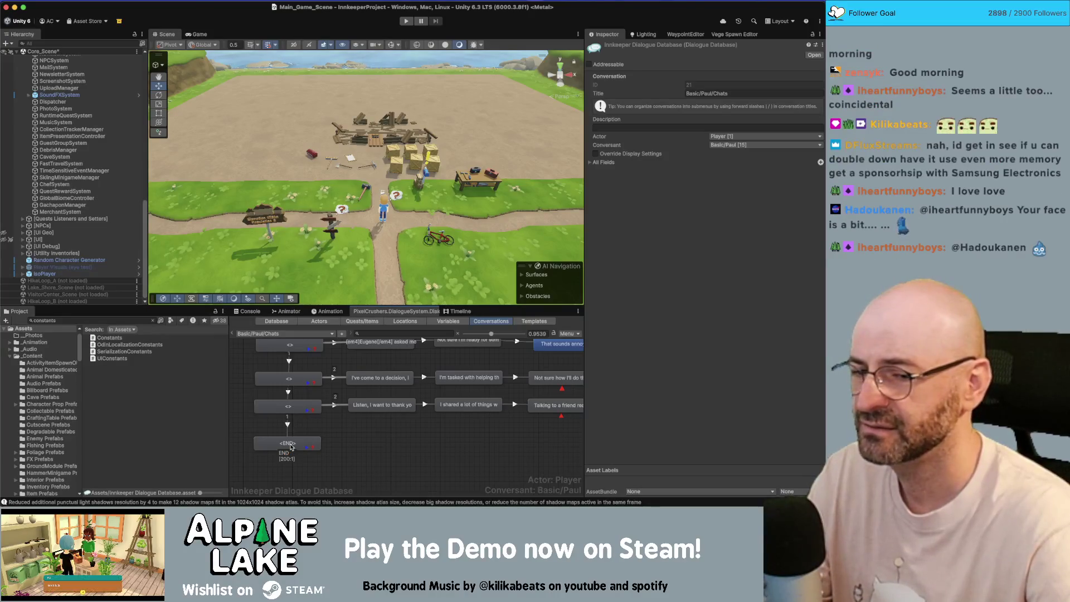
pyautogui.click(290, 445)
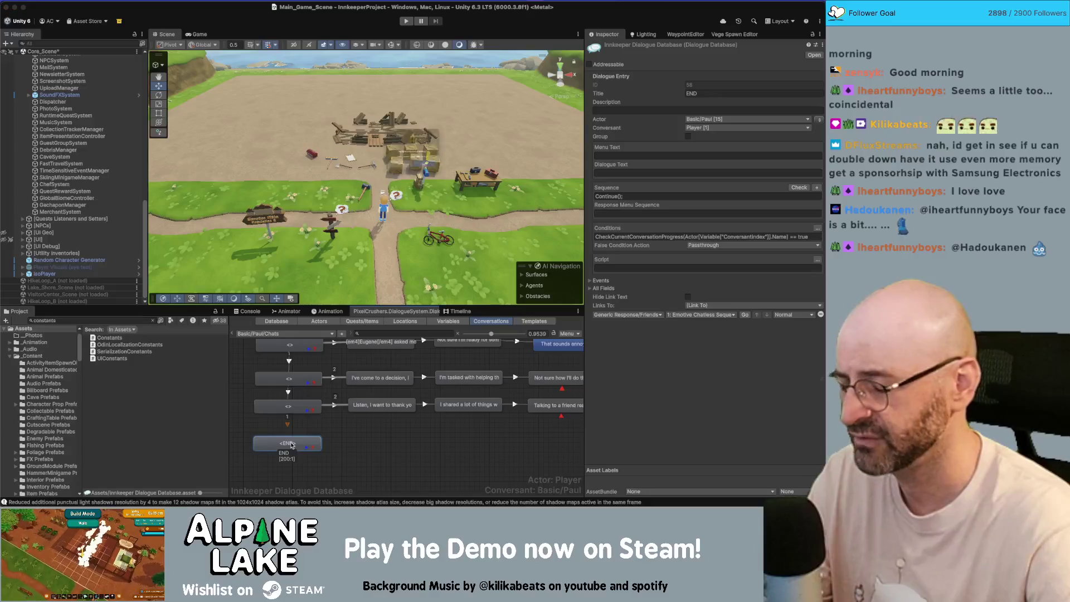
pyautogui.press('Delete')
pyautogui.press('Return')
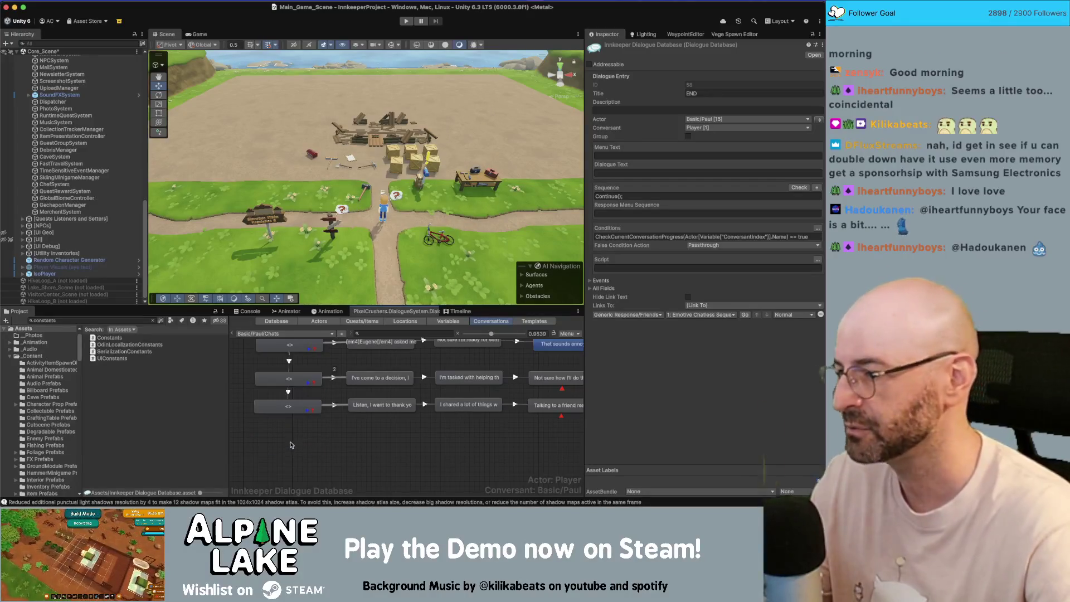
# Step: Pan around the graph to view the remaining chat branches
pyautogui.scroll(-2, 358, 443)
pyautogui.moveTo(318, 432)
pyautogui.mouseDown()
pyautogui.moveTo(463, 402)
pyautogui.moveTo(412, 436)
pyautogui.mouseUp()
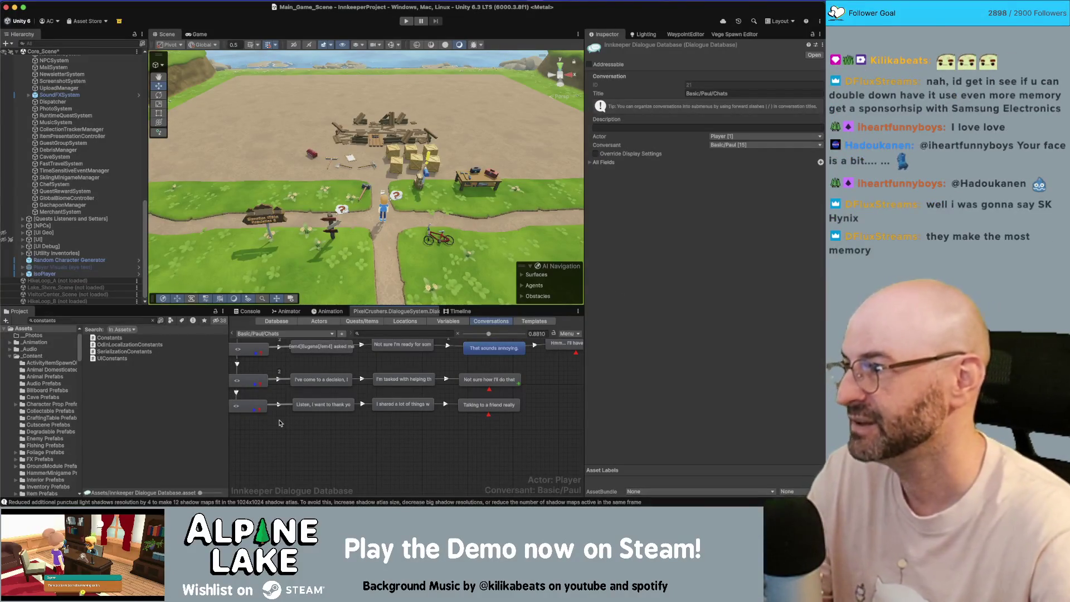
pyautogui.moveTo(279, 436); pyautogui.dragTo(342, 436)
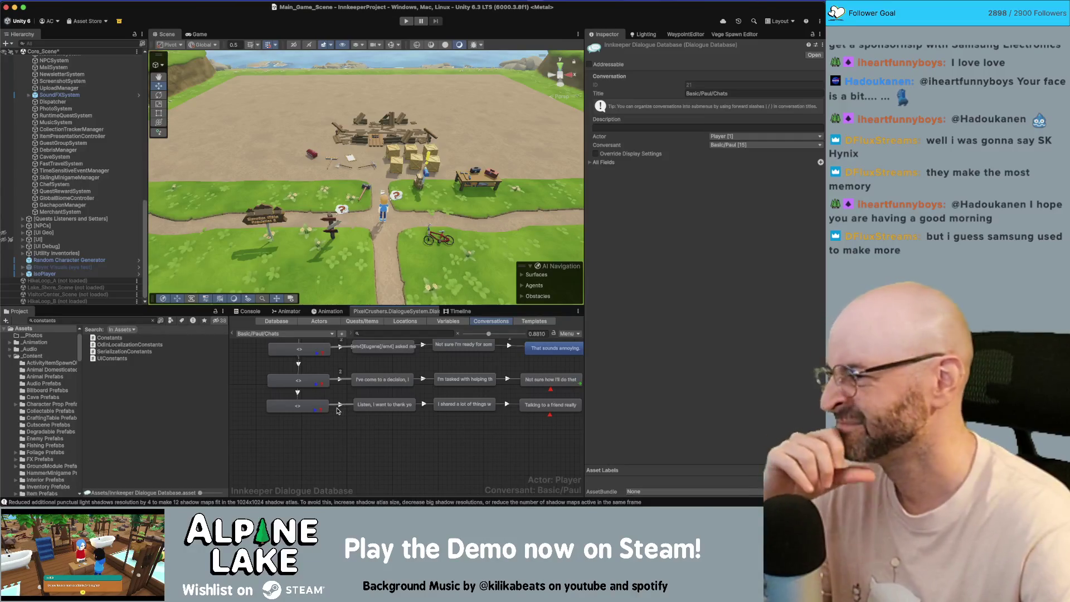
pyautogui.hscroll(-3, 317, 432)
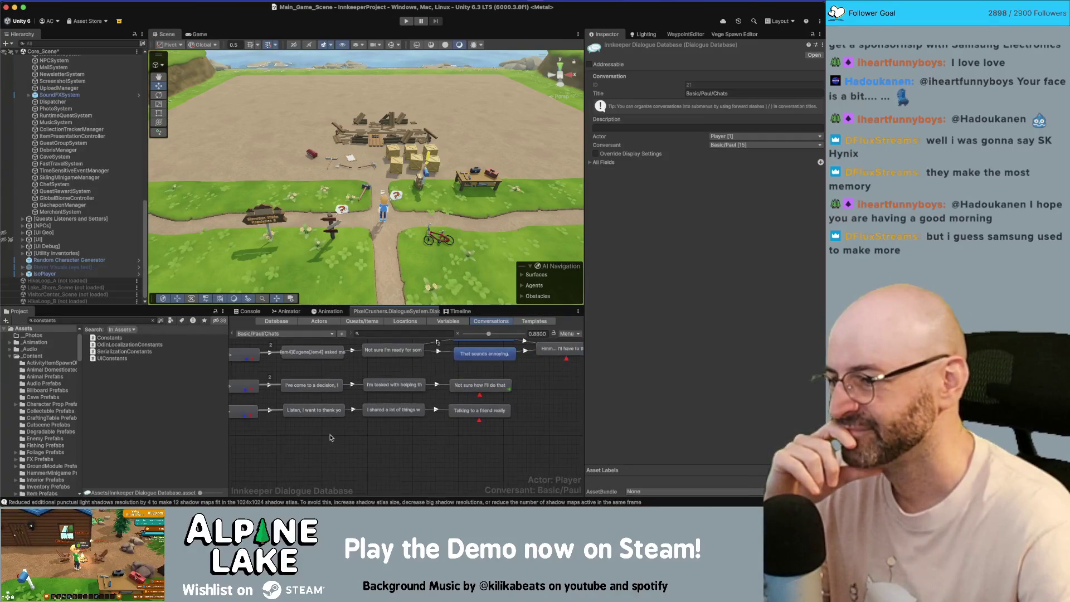
pyautogui.hscroll(3, 357, 426)
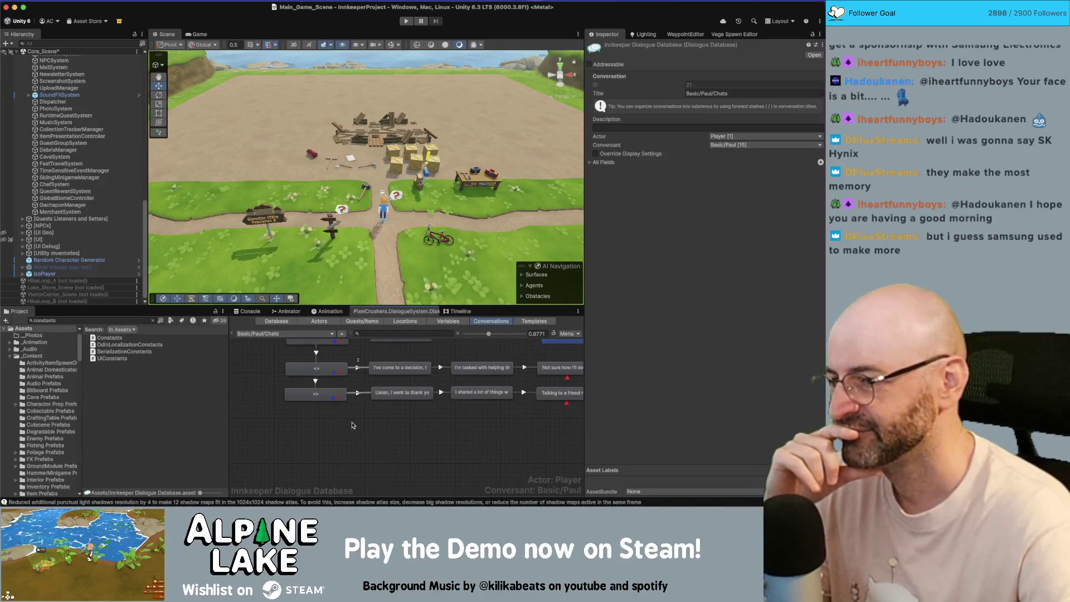
pyautogui.hscroll(-1, 329, 410)
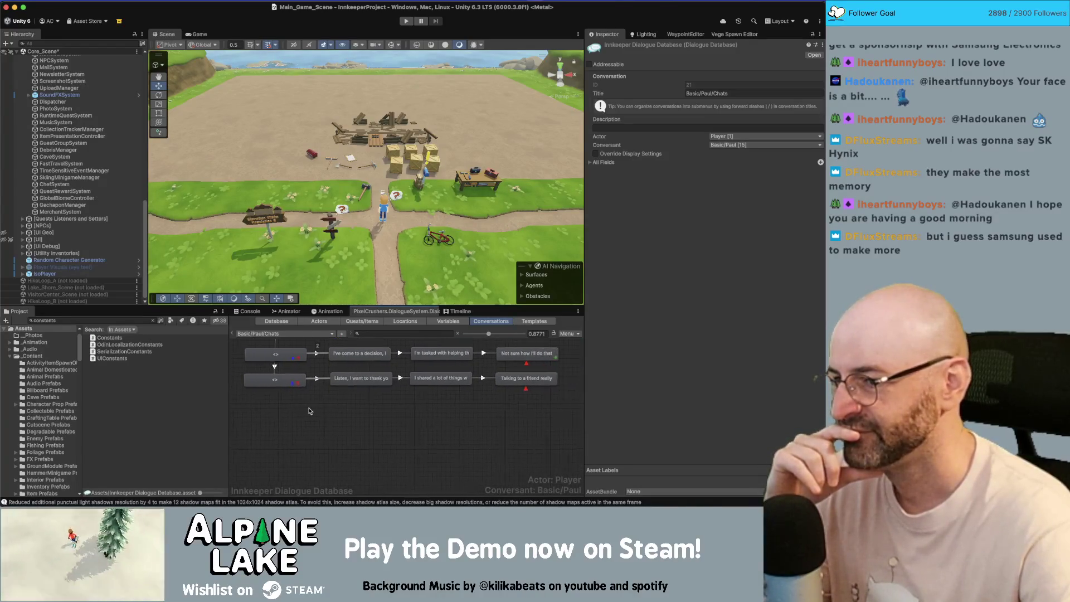
pyautogui.hscroll(-2, 313, 411)
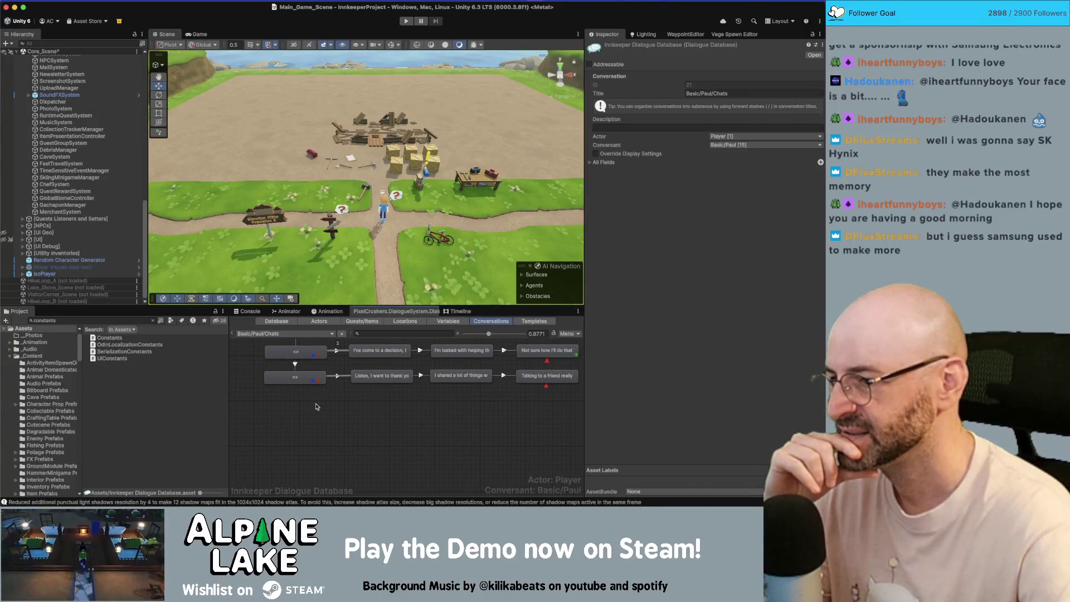
pyautogui.click(255, 335)
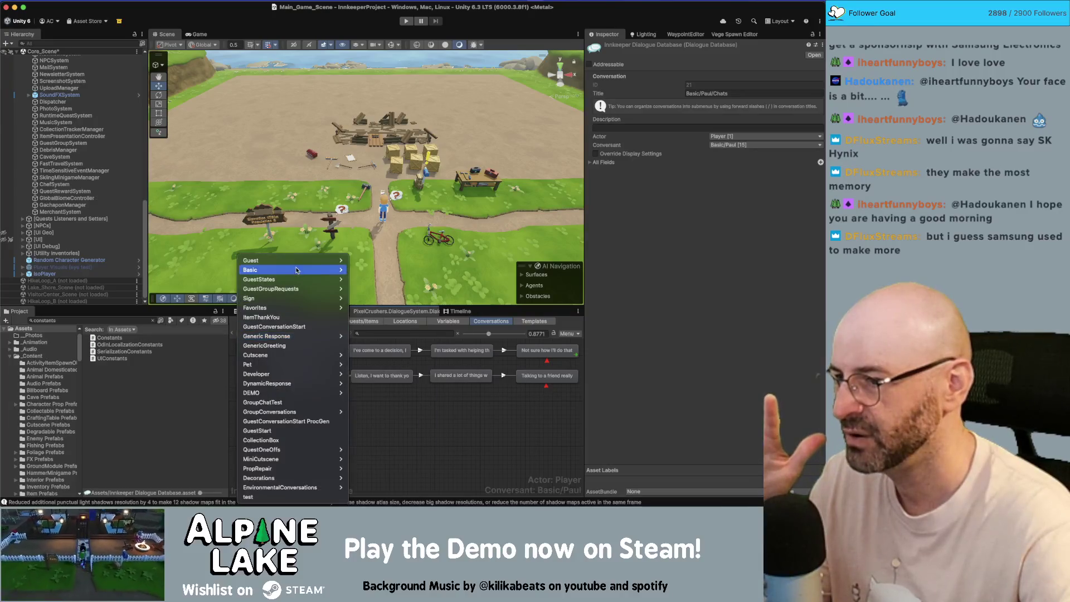
# Step: In Paul's Start conversation, paste the copied <chat> nodes and set the conversant to Debug Basic
pyautogui.moveTo(301, 271)
pyautogui.moveTo(360, 327)
pyautogui.click(421, 328)
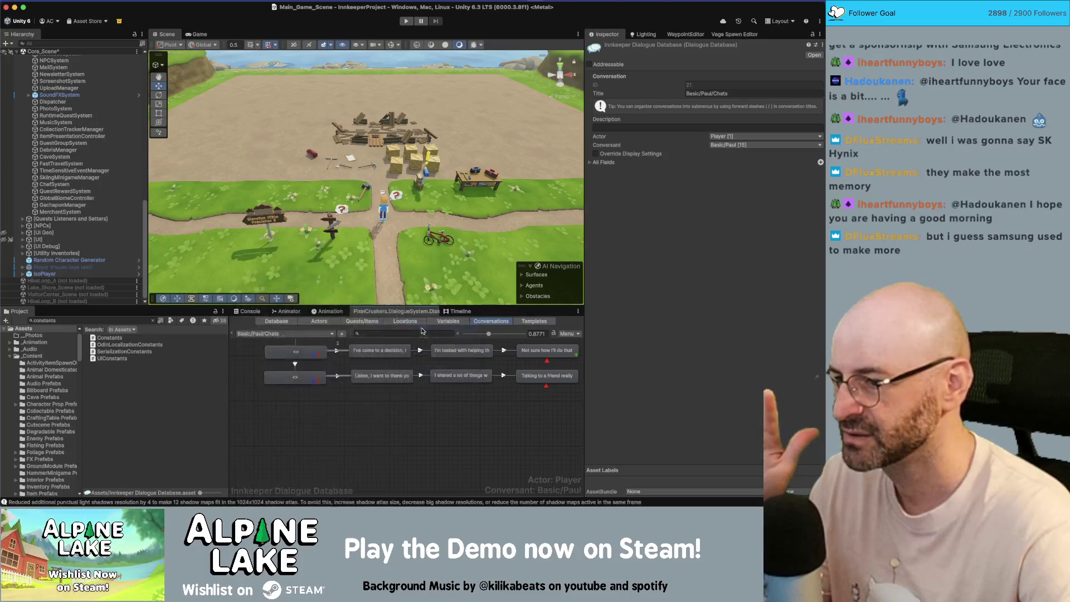
pyautogui.rightClick(297, 346)
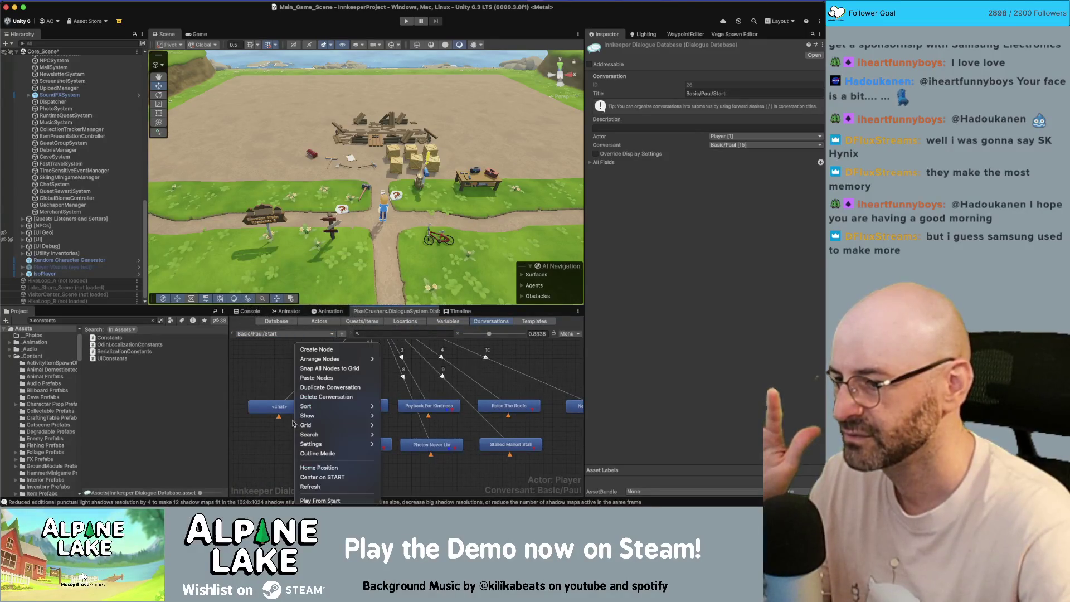
pyautogui.click(345, 381)
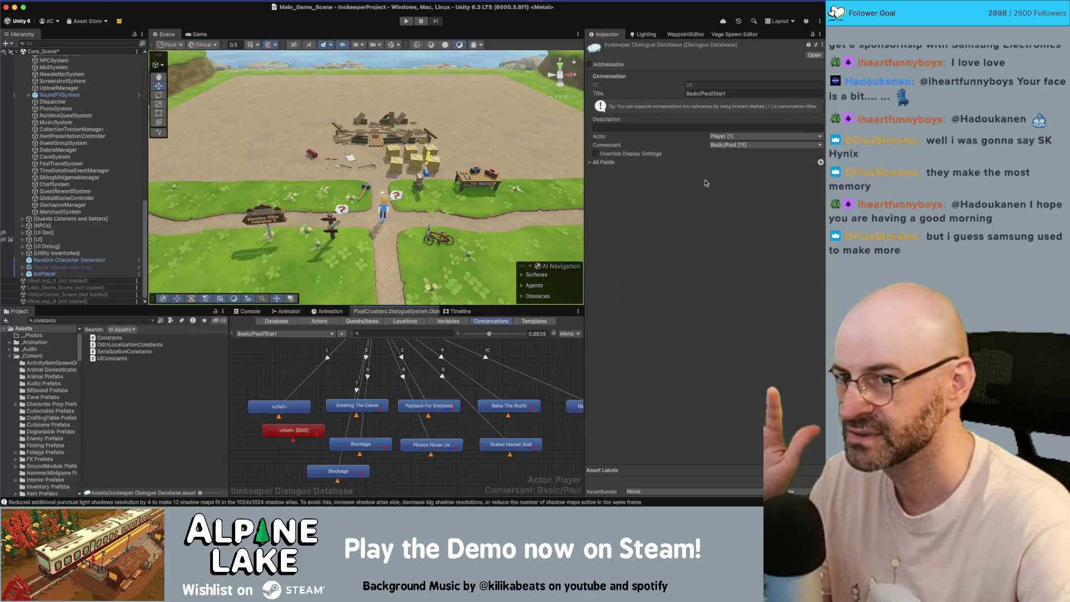
pyautogui.click(740, 146)
pyautogui.moveTo(738, 197)
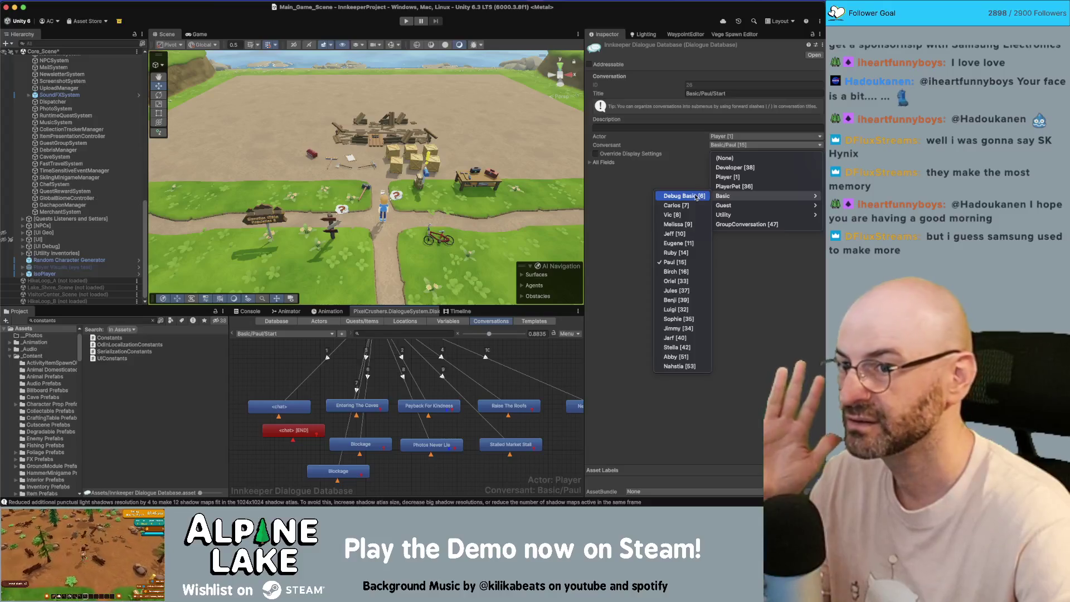
pyautogui.click(702, 197)
# Step: Link Paul's top greeting node to the pasted <chat> [END] node
pyautogui.click(302, 432)
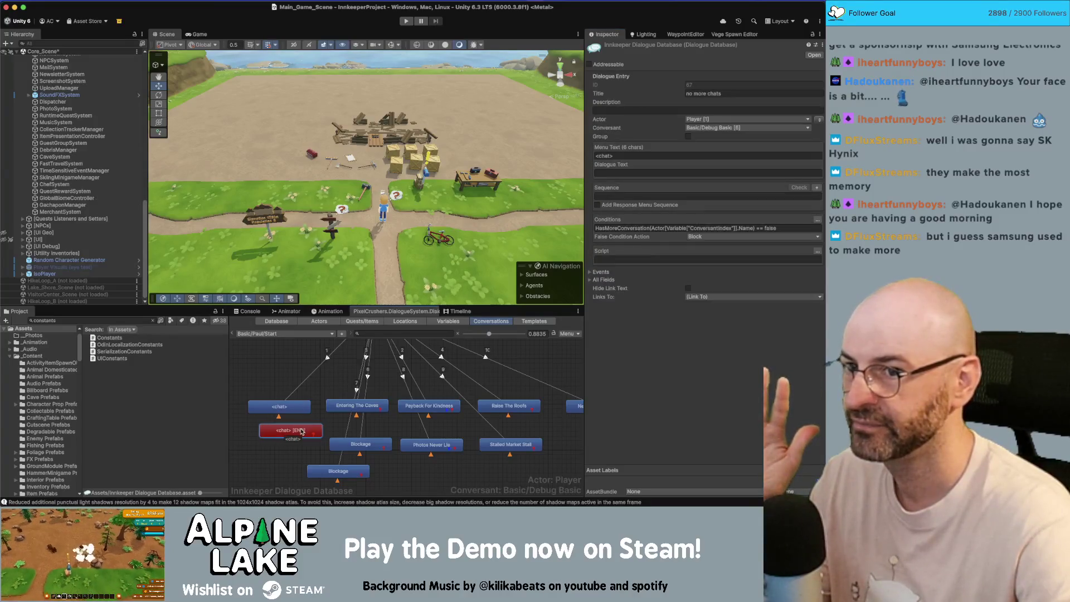
pyautogui.scroll(3, 371, 345)
pyautogui.rightClick(370, 345)
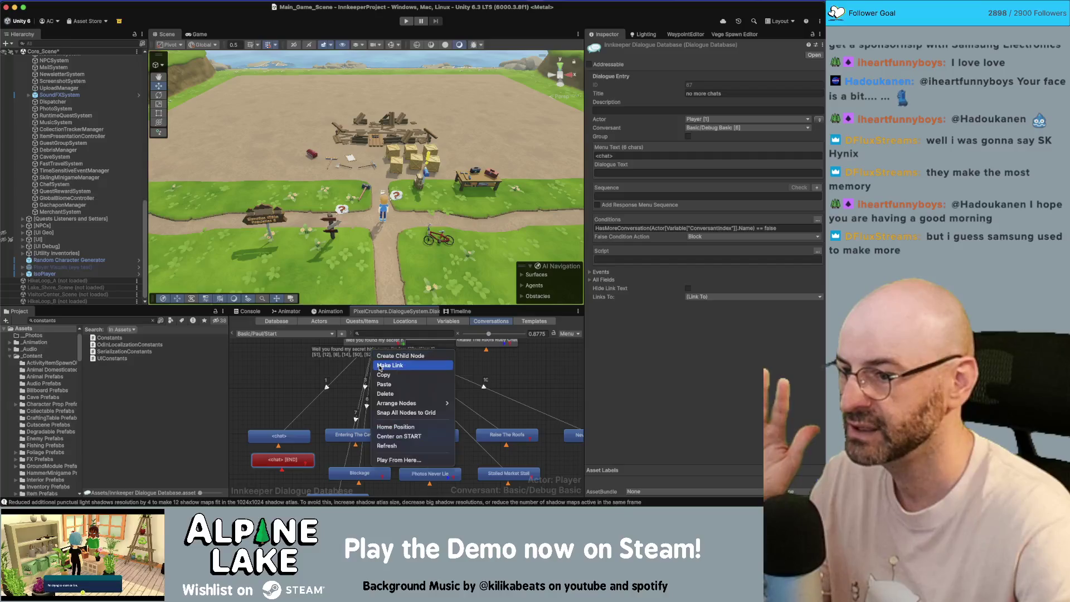
pyautogui.click(390, 363)
pyautogui.click(293, 460)
pyautogui.click(363, 346)
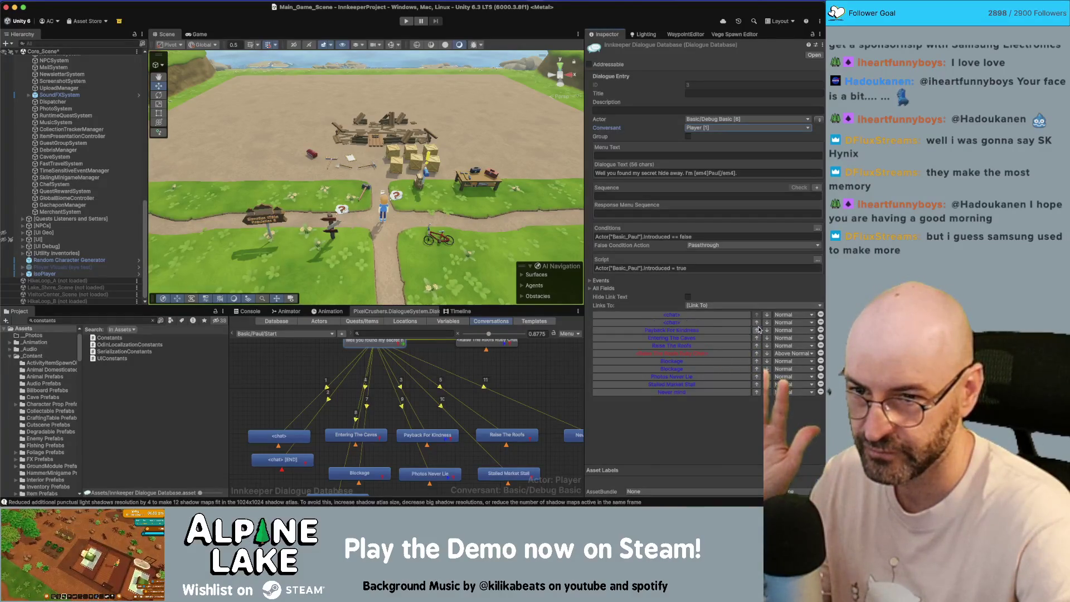
# Step: Edit the <chat> node's condition, replacing its 'false' value
pyautogui.click(283, 459)
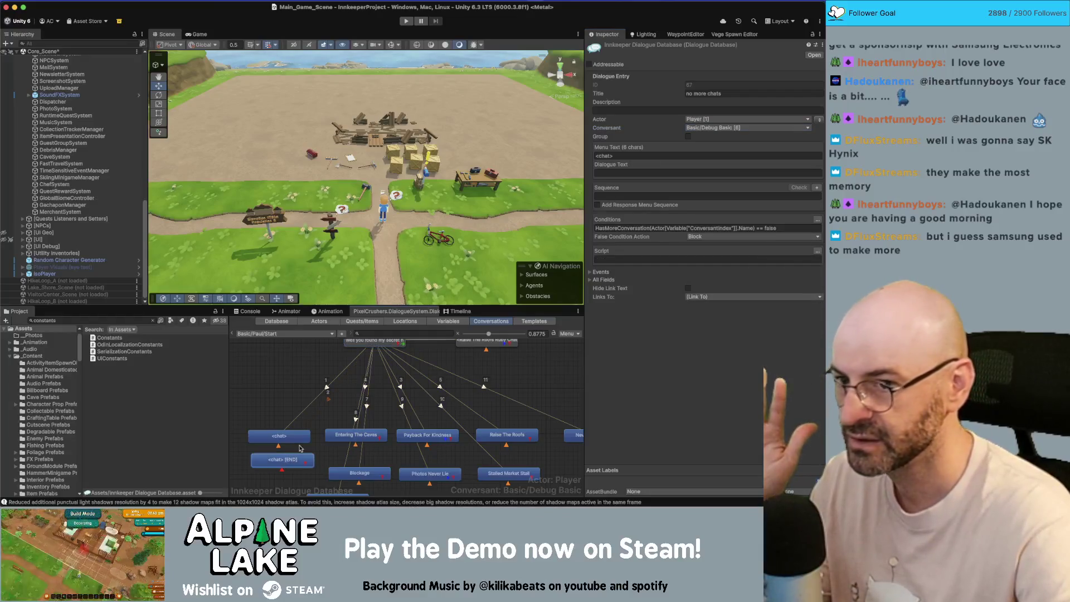
pyautogui.click(686, 228)
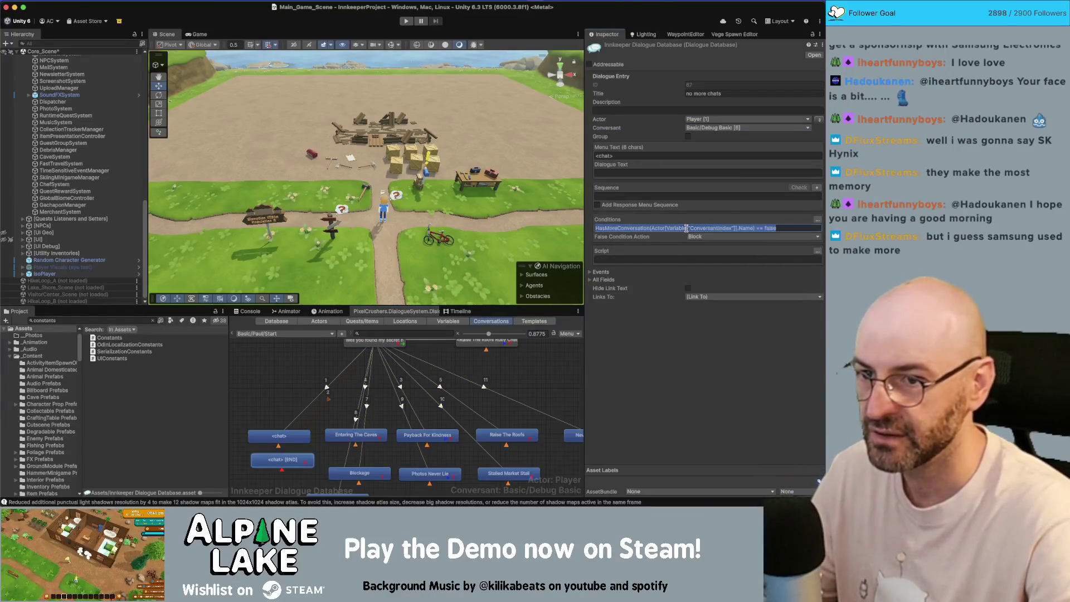
pyautogui.click(294, 436)
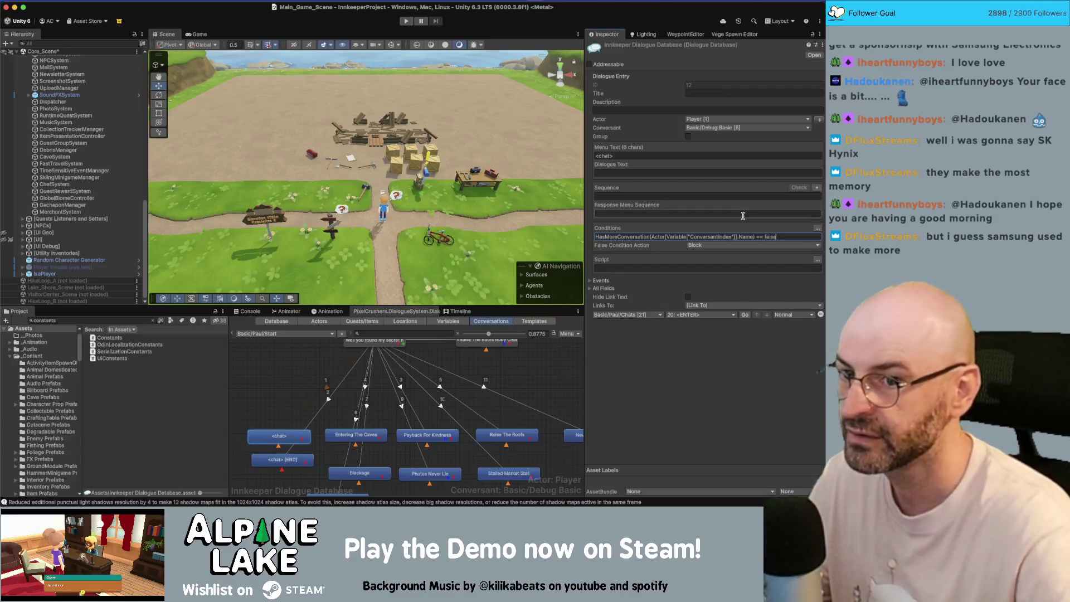
pyautogui.press('BackSpace')
pyautogui.press('BackSpace')
pyautogui.press('BackSpace')
pyautogui.write('tru')
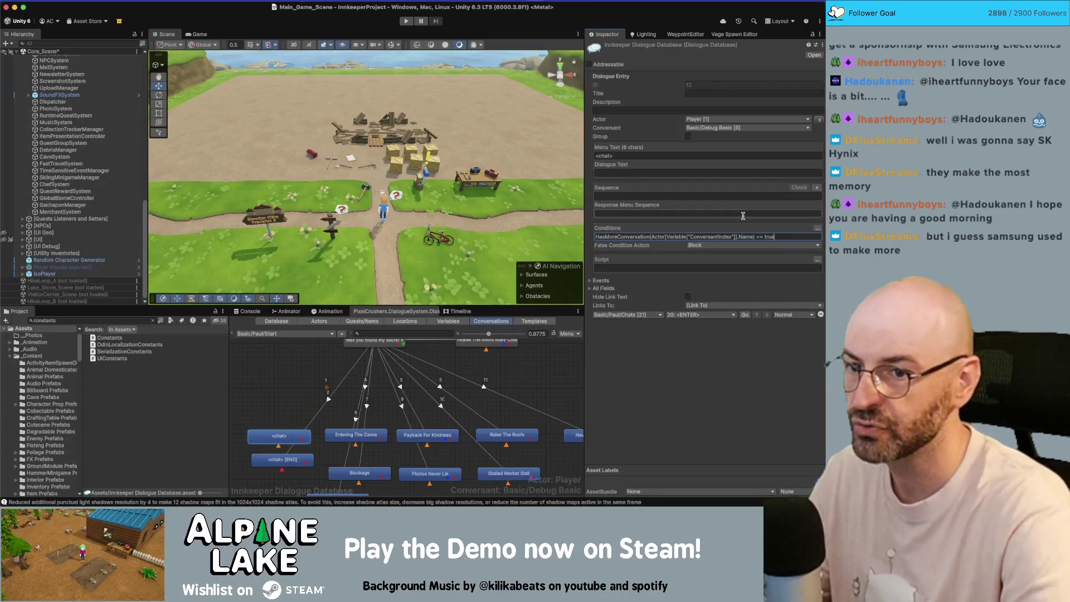
# Step: Link the <chat> [END] node to the Generic Response Emotive Chatless Sequence entry
pyautogui.click(297, 461)
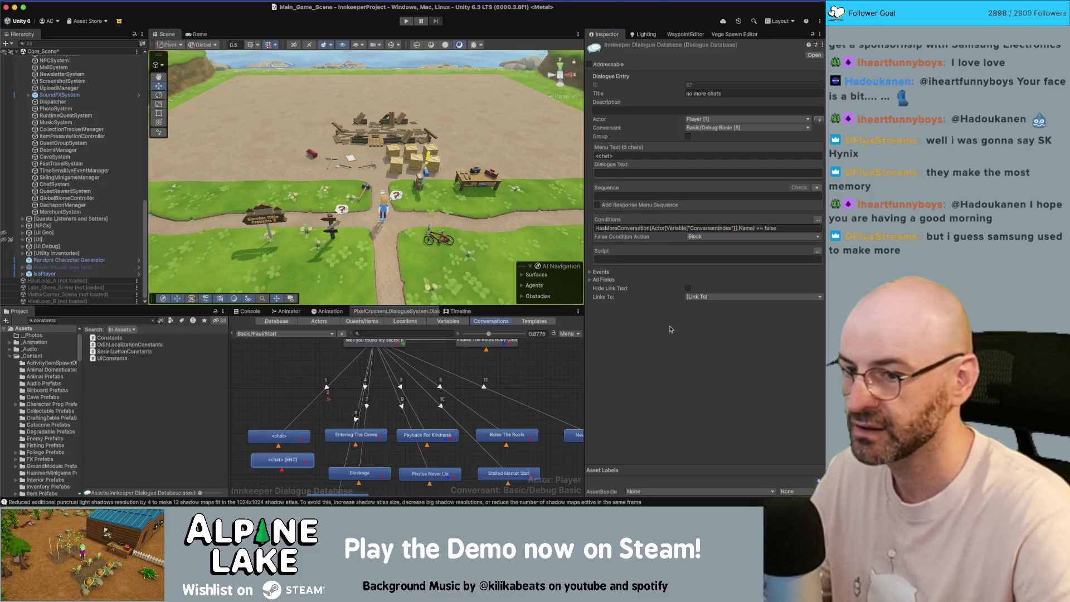
pyautogui.click(706, 297)
pyautogui.click(706, 320)
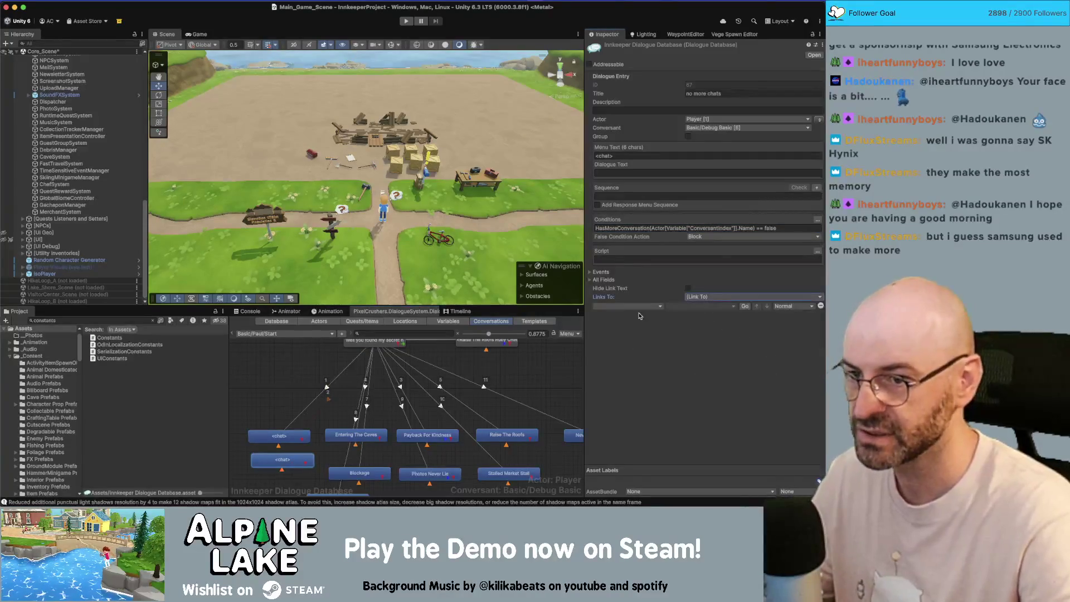
pyautogui.click(644, 306)
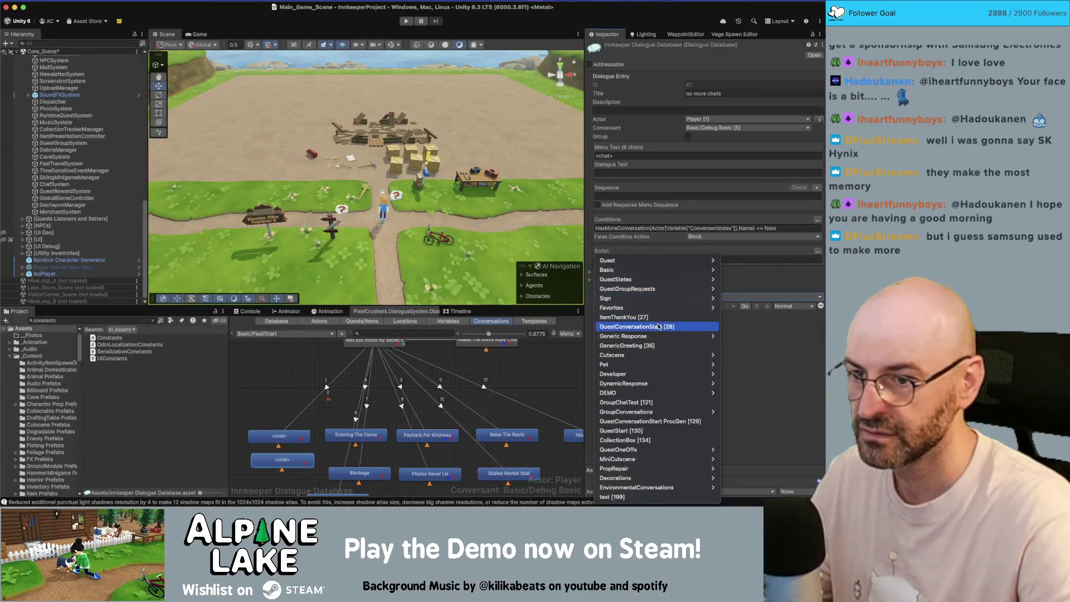
pyautogui.moveTo(661, 336)
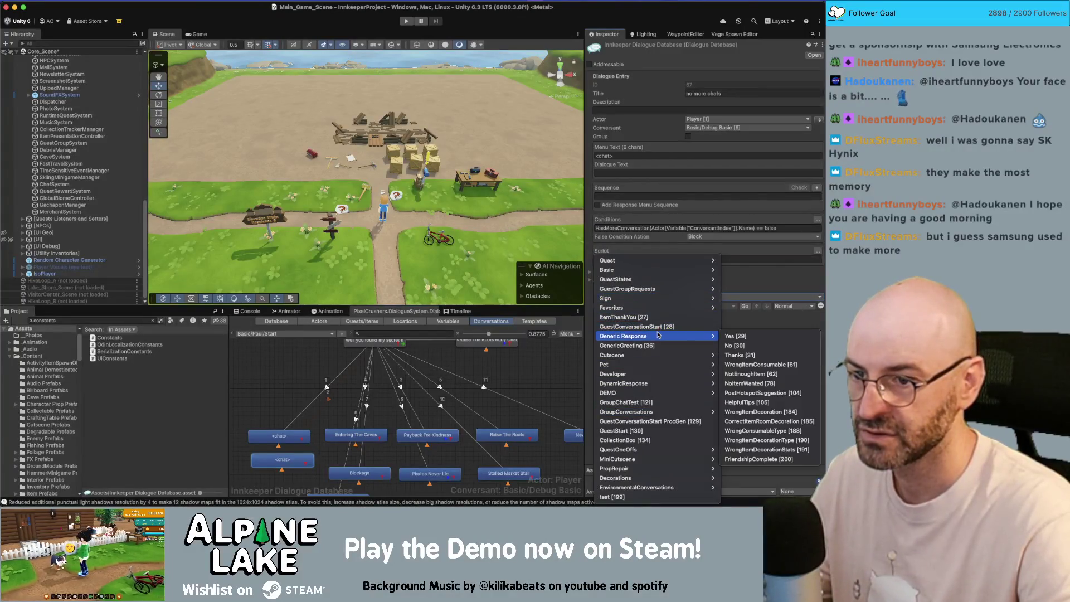
pyautogui.click(756, 459)
pyautogui.click(702, 306)
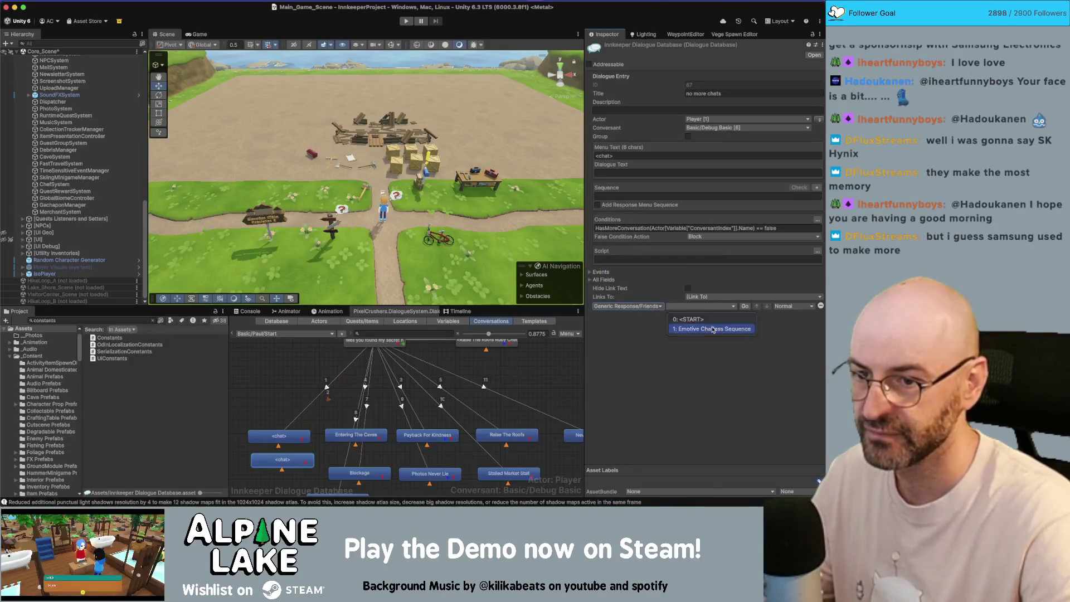
pyautogui.click(702, 329)
pyautogui.click(319, 372)
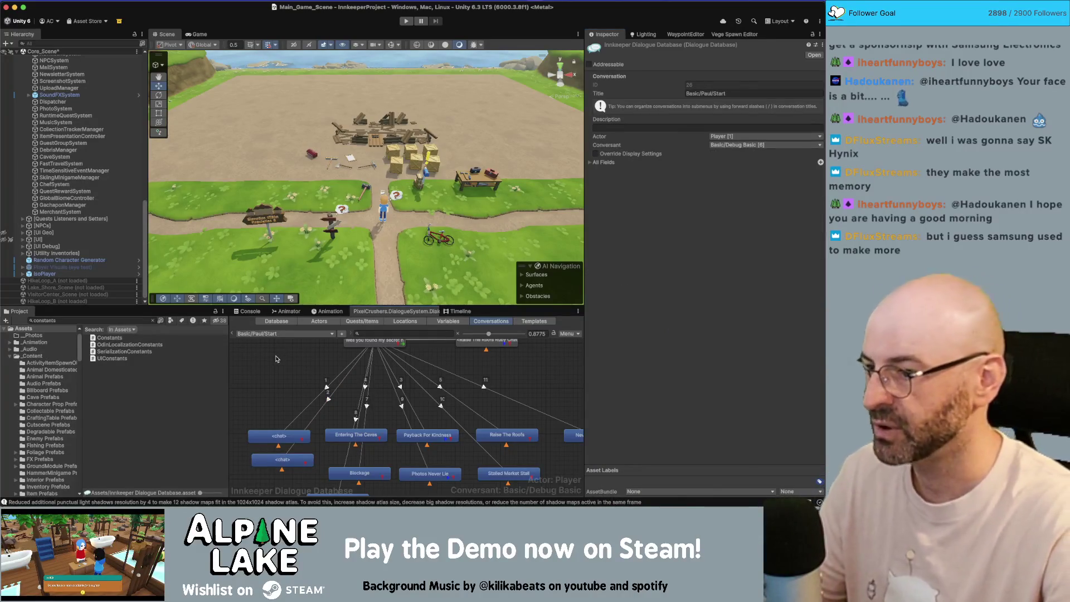
pyautogui.rightClick(280, 346)
pyautogui.click(273, 334)
# Step: Switch to Basic/Birch/Chats, look over its END node, then reopen the conversation list
pyautogui.moveTo(310, 274)
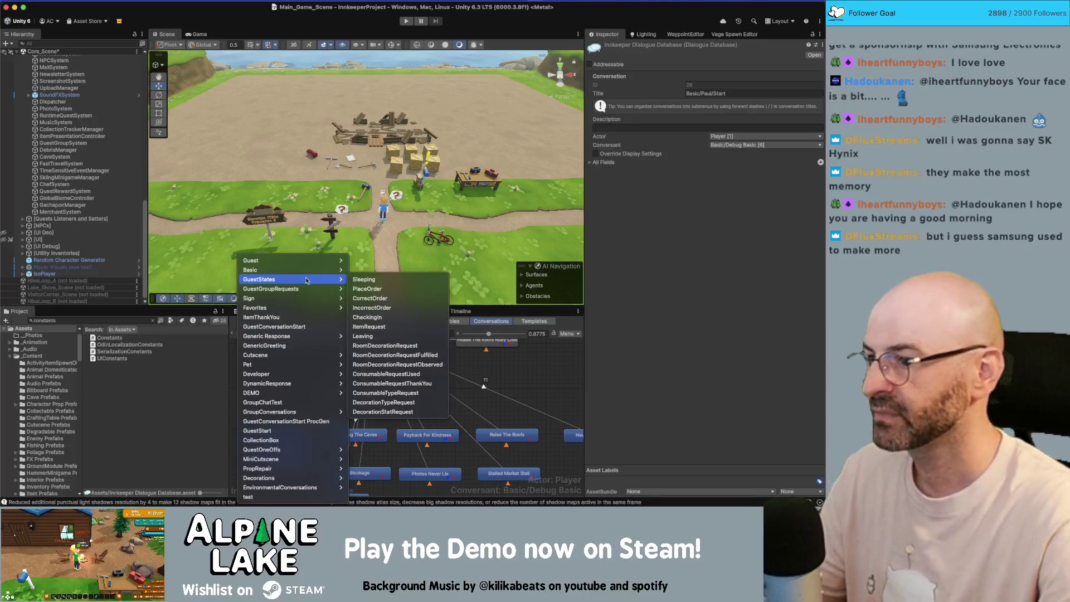
pyautogui.moveTo(373, 336)
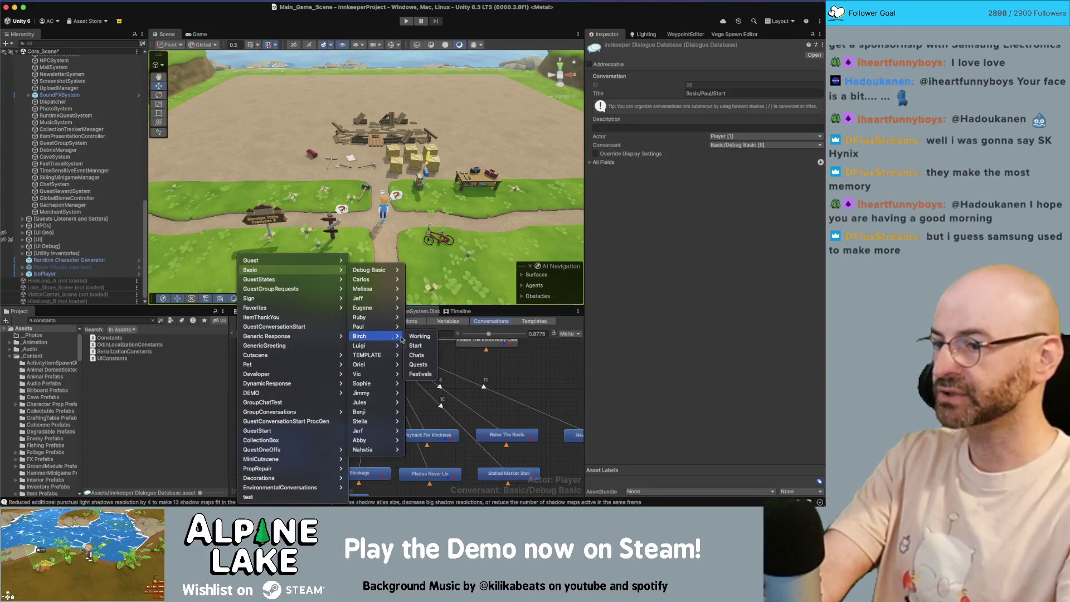
pyautogui.click(417, 355)
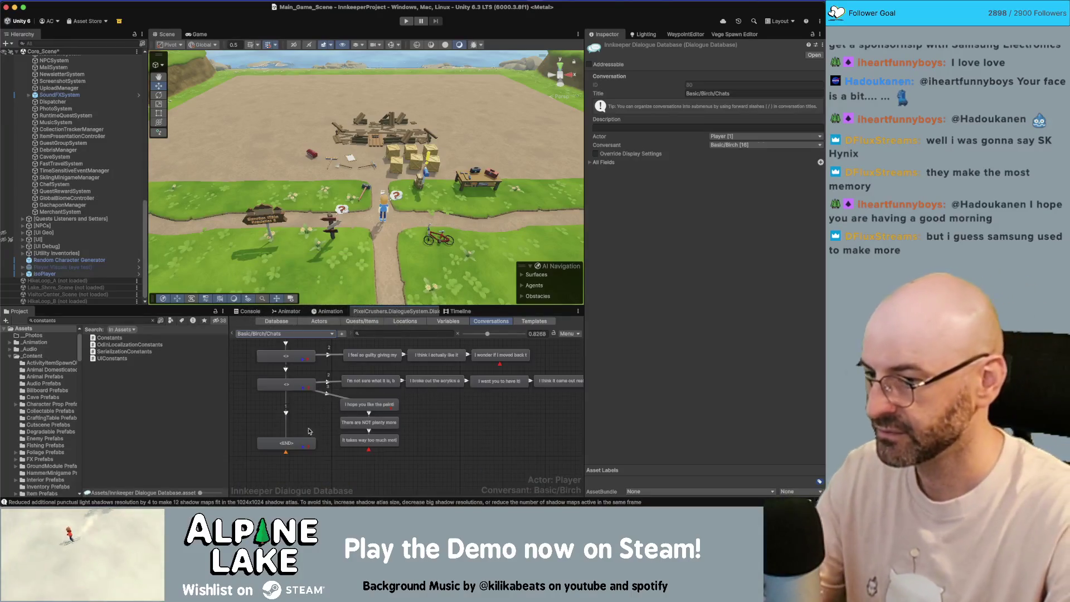
pyautogui.click(300, 443)
pyautogui.click(301, 424)
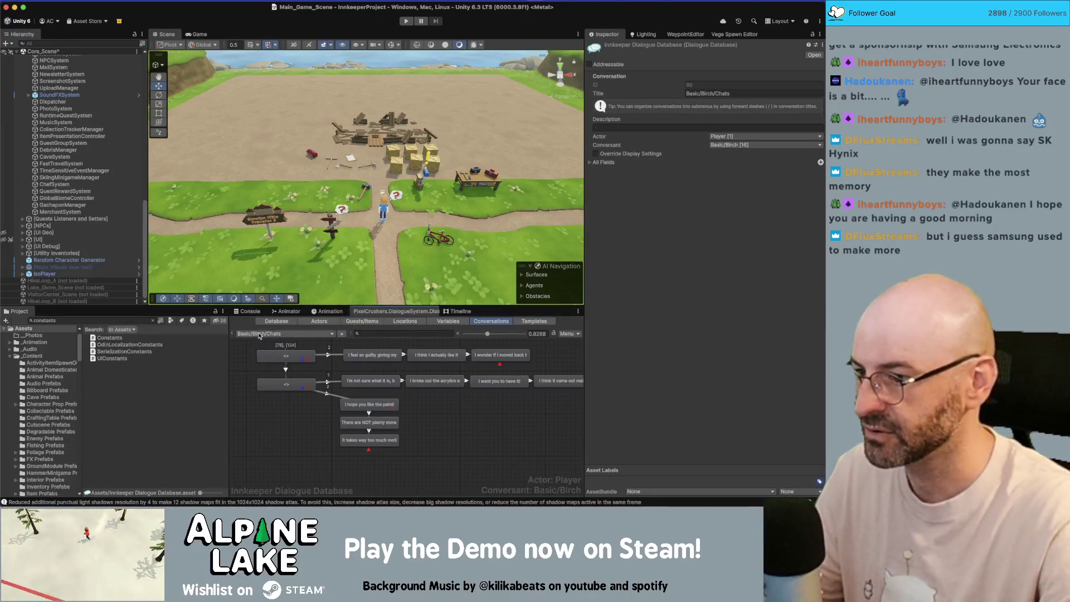
pyautogui.click(284, 333)
# Step: Paste the <chat> nodes into Basic/Birch/Start and set the conversant to Debug Basic
pyautogui.moveTo(337, 270)
pyautogui.moveTo(368, 336)
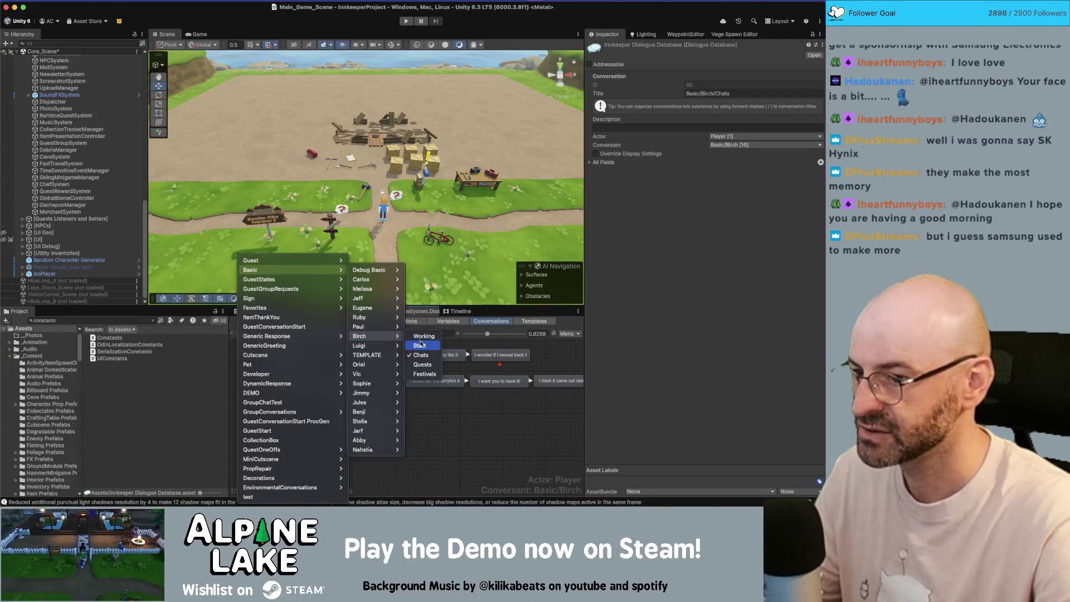
pyautogui.click(413, 347)
pyautogui.rightClick(269, 344)
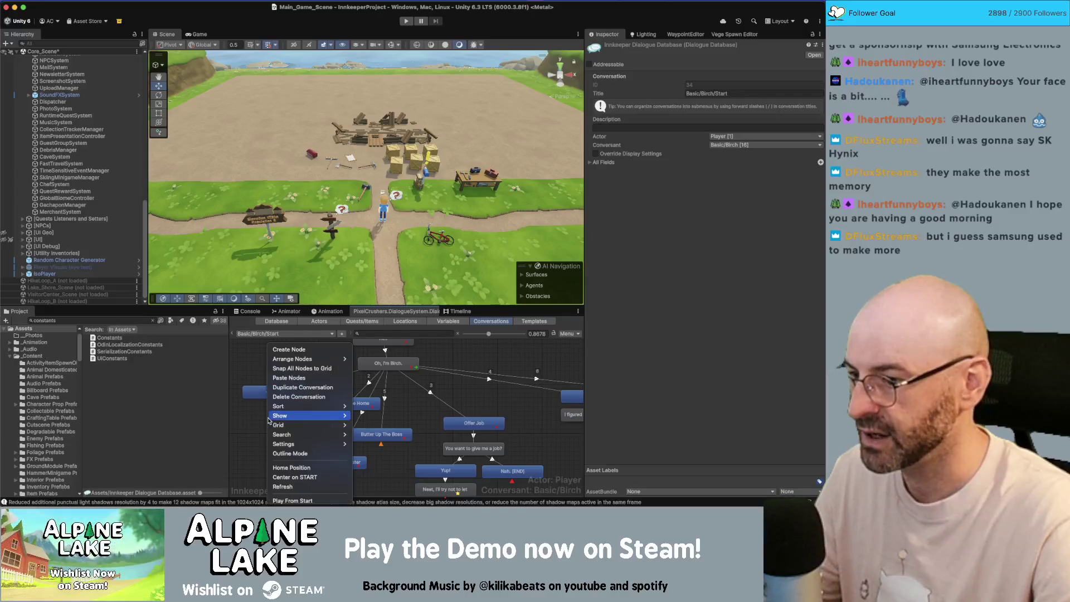
pyautogui.click(298, 377)
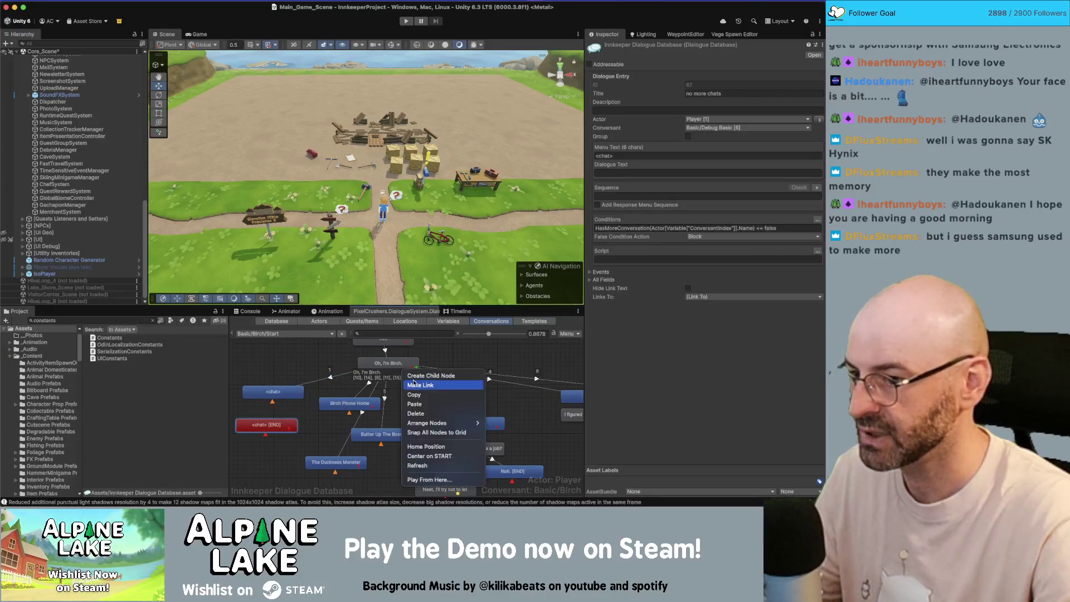
pyautogui.click(440, 357)
pyautogui.click(719, 146)
pyautogui.moveTo(725, 196)
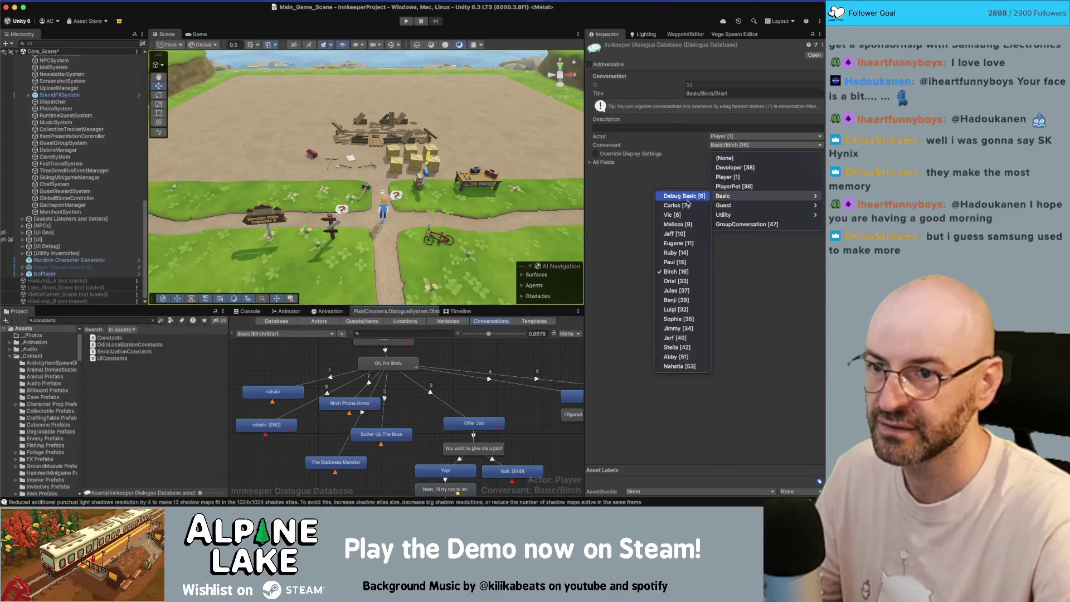
pyautogui.click(684, 197)
# Step: Link the <chat> [END] node to Generic Response FriendshipComplete's first entry
pyautogui.click(266, 425)
pyautogui.click(679, 228)
pyautogui.click(288, 389)
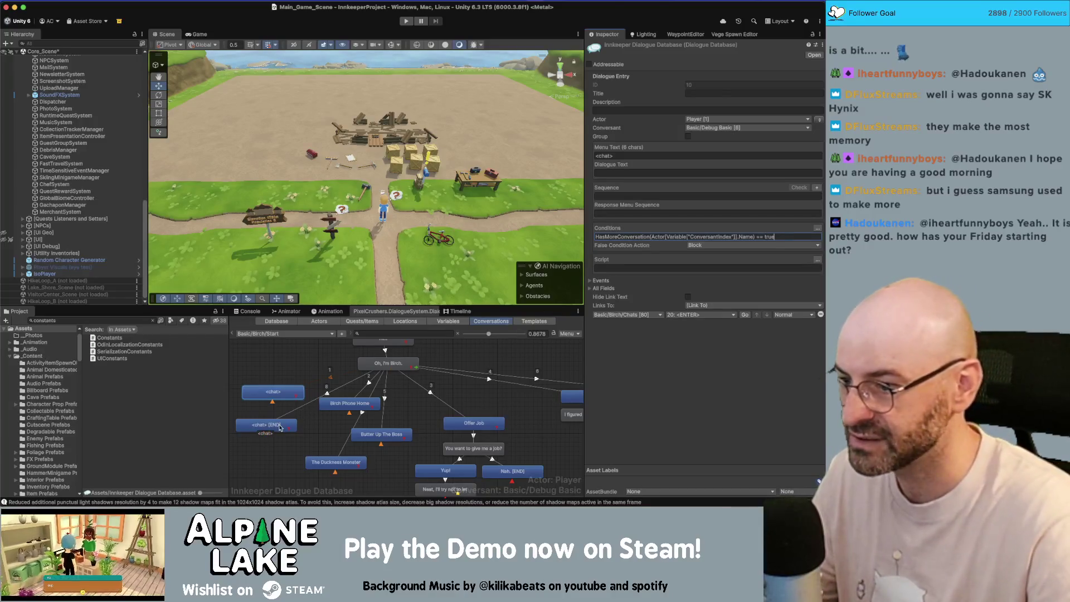
pyautogui.hotkey('ctrl', 'z')
pyautogui.click(753, 297)
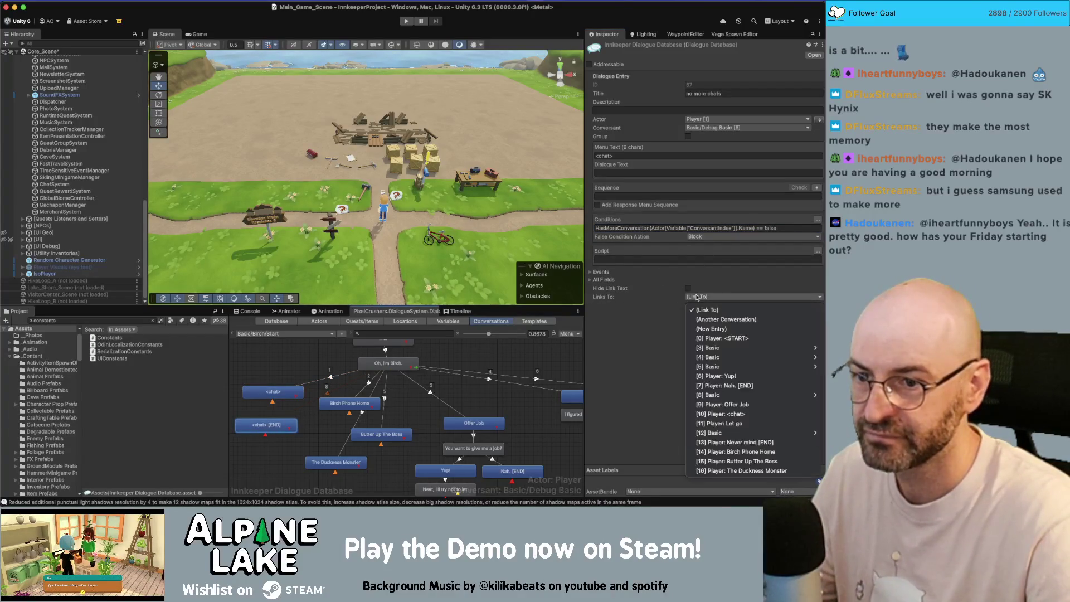
pyautogui.click(708, 311)
pyautogui.click(620, 308)
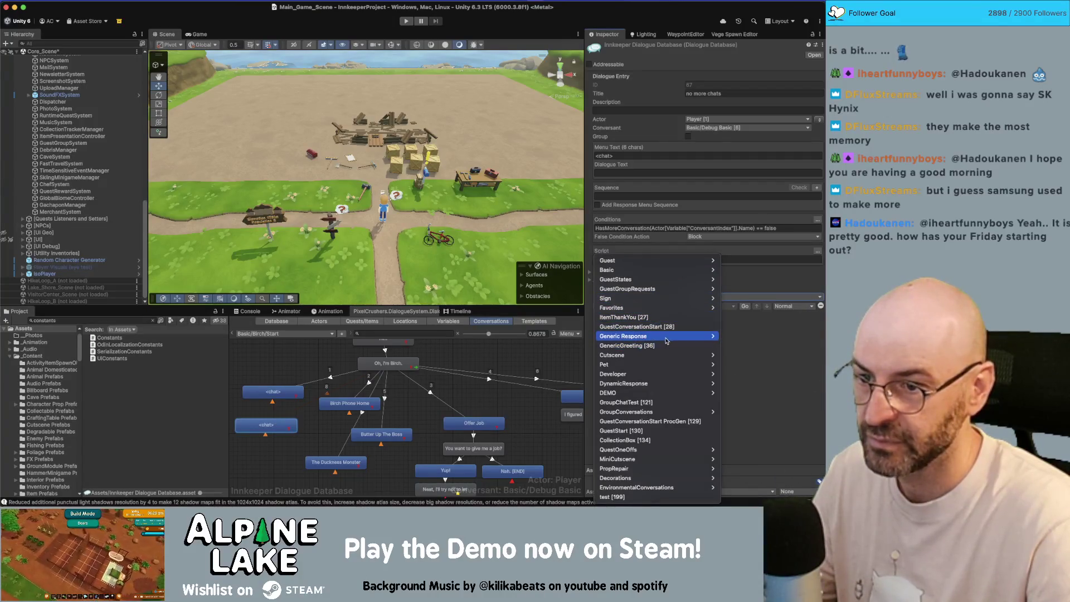
pyautogui.moveTo(669, 336)
pyautogui.click(764, 459)
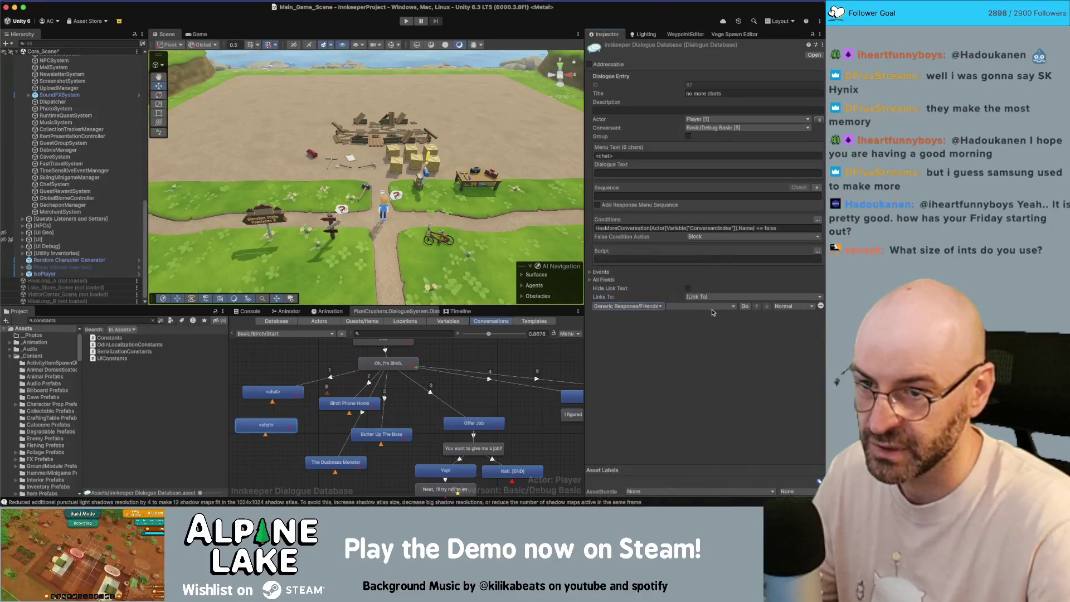
pyautogui.click(701, 306)
pyautogui.click(702, 328)
# Step: Review the 'Oh, I'm Birch.' node's links, then switch to Basic/Oriel/Chats
pyautogui.click(312, 356)
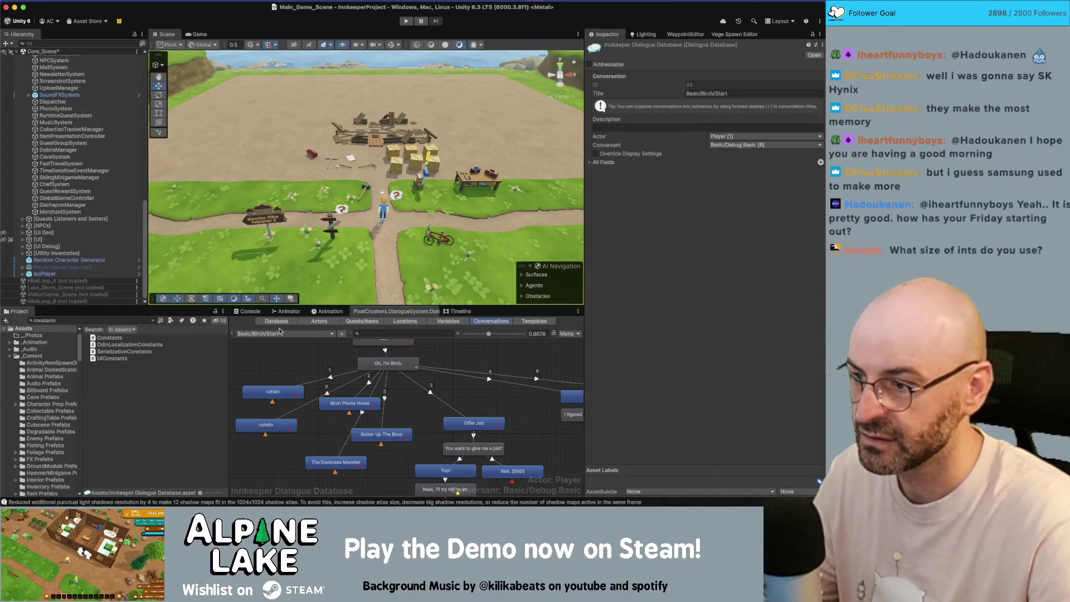
pyautogui.click(388, 363)
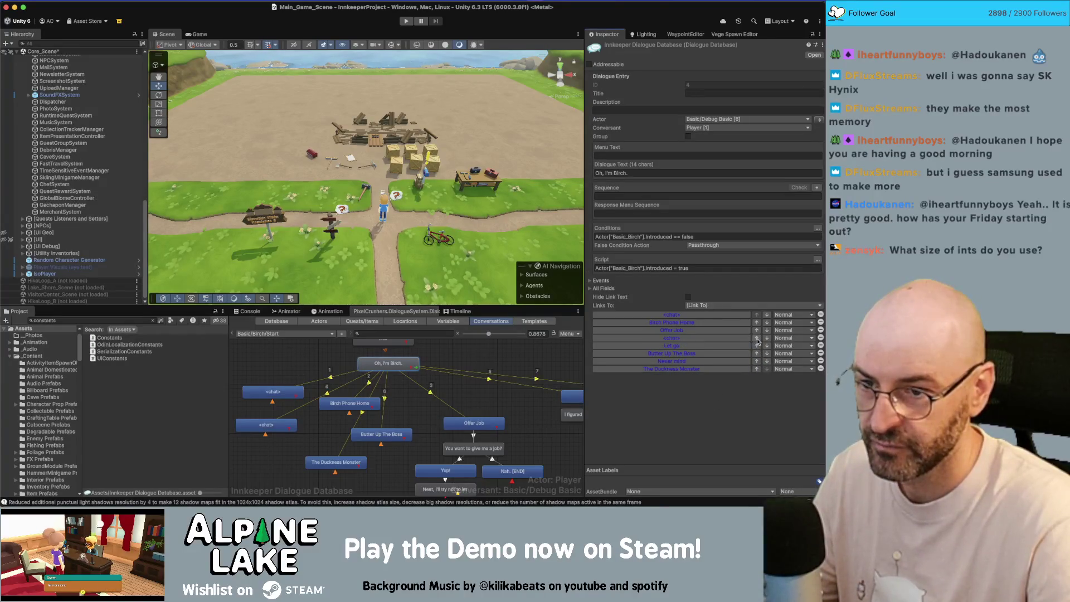
pyautogui.click(315, 362)
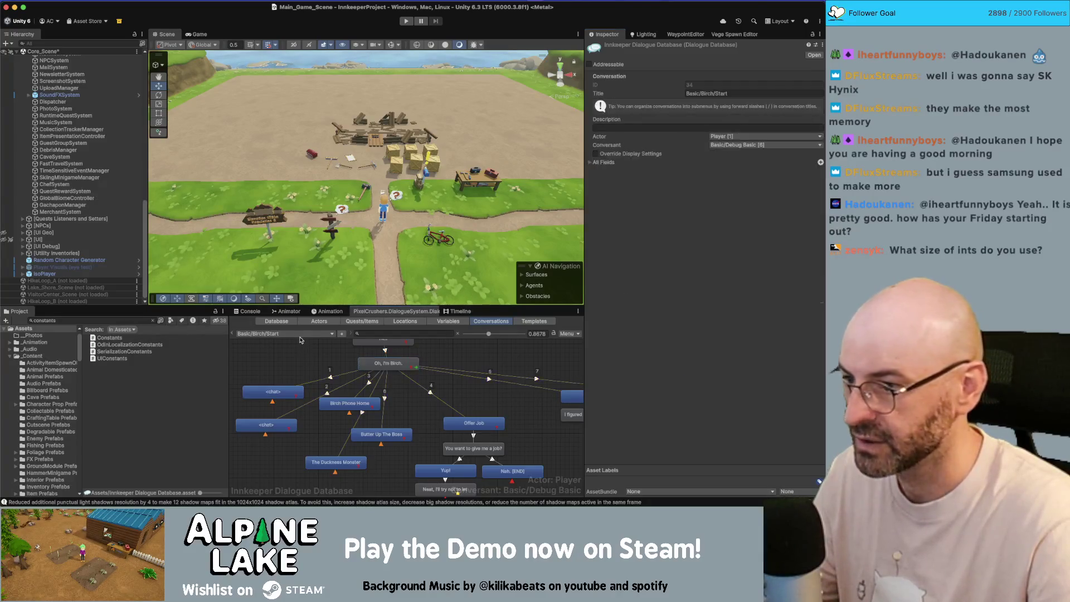
pyautogui.click(284, 333)
pyautogui.moveTo(326, 271)
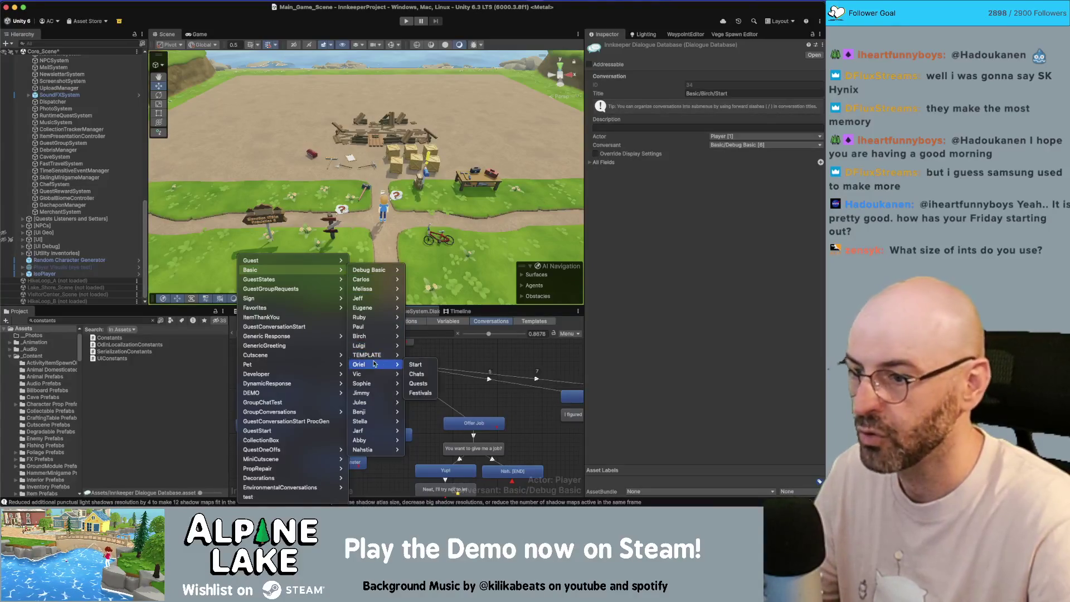
pyautogui.click(418, 365)
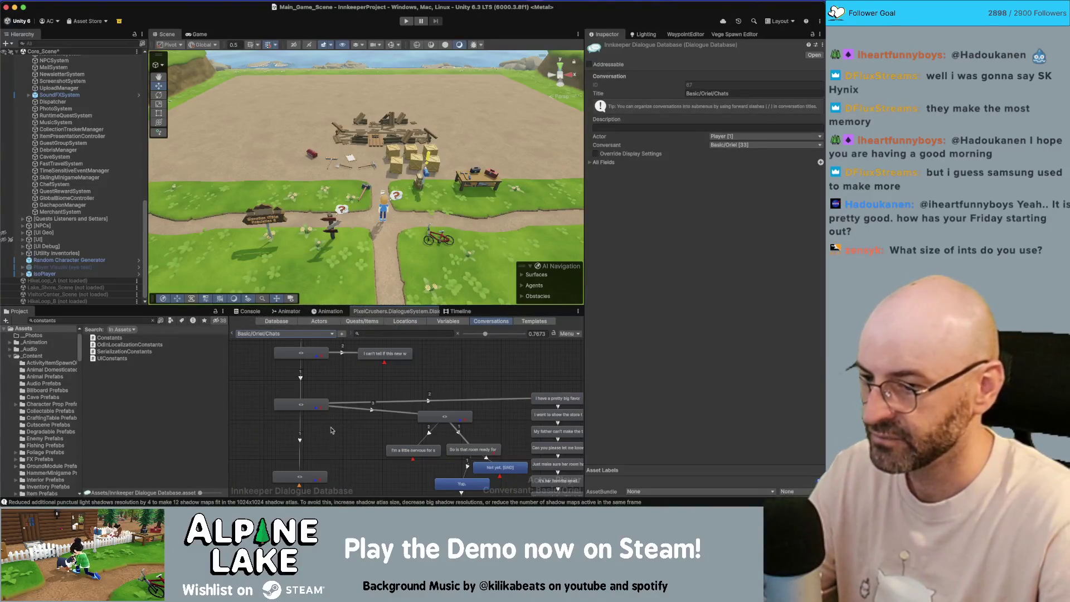
# Step: Delete the selected END node from Oriel's Chats conversation
pyautogui.scroll(-4, 325, 383)
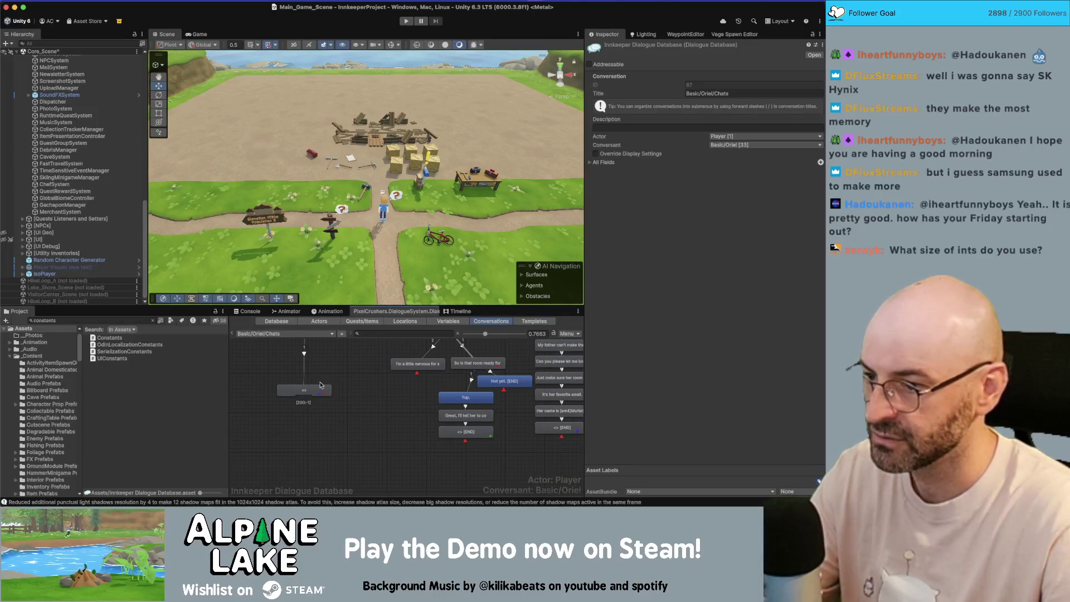
pyautogui.press('Delete')
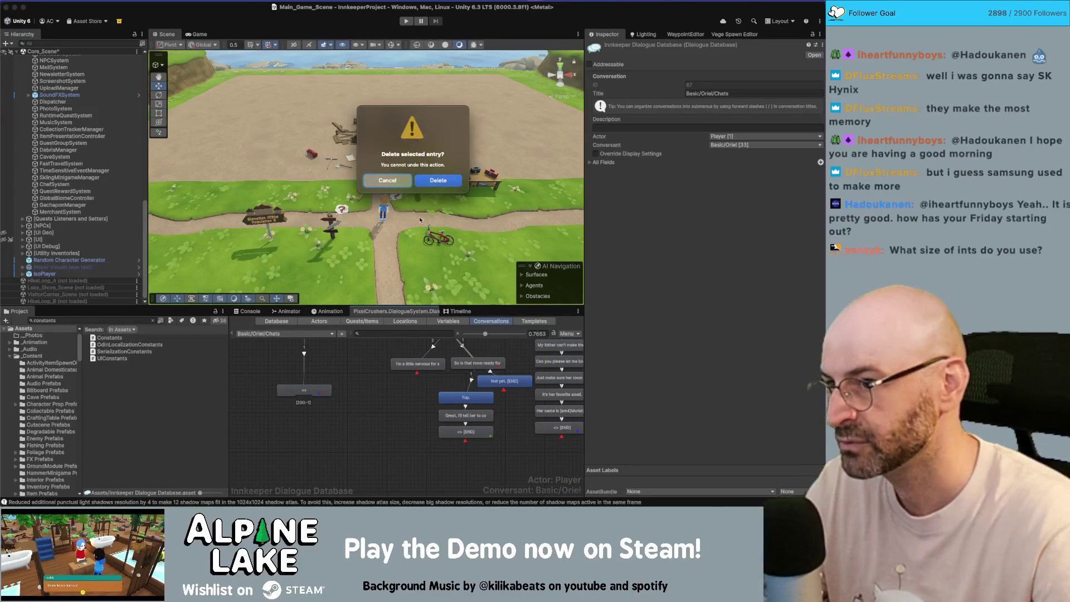
pyautogui.click(438, 180)
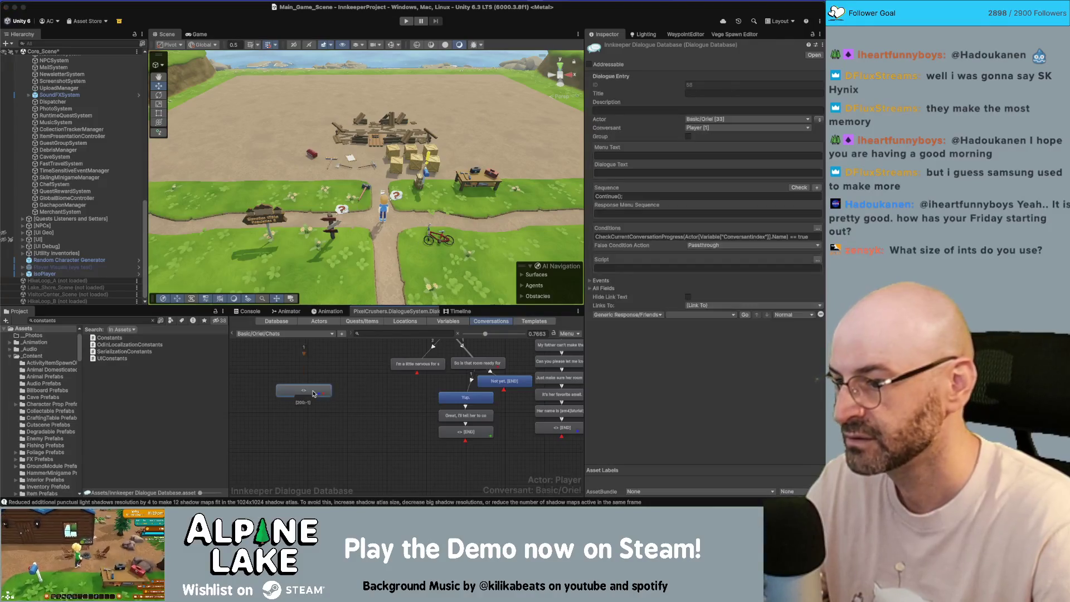
pyautogui.click(284, 333)
# Step: Paste the <chat> nodes into Basic/Oriel/Start with Debug Basic as conversant
pyautogui.moveTo(312, 269)
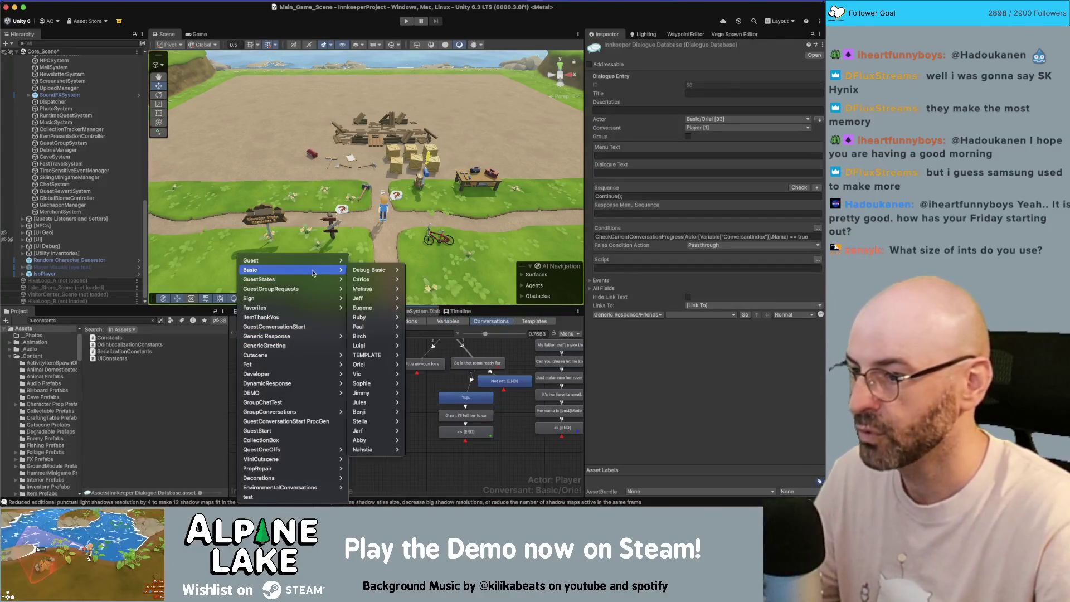
pyautogui.moveTo(362, 365)
pyautogui.click(423, 366)
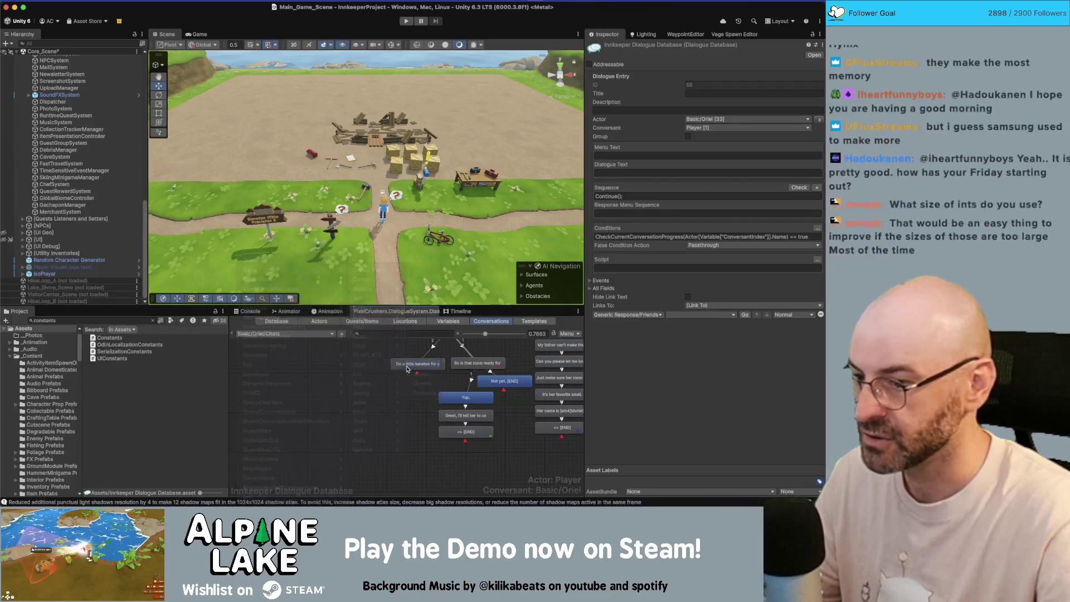
pyautogui.rightClick(264, 344)
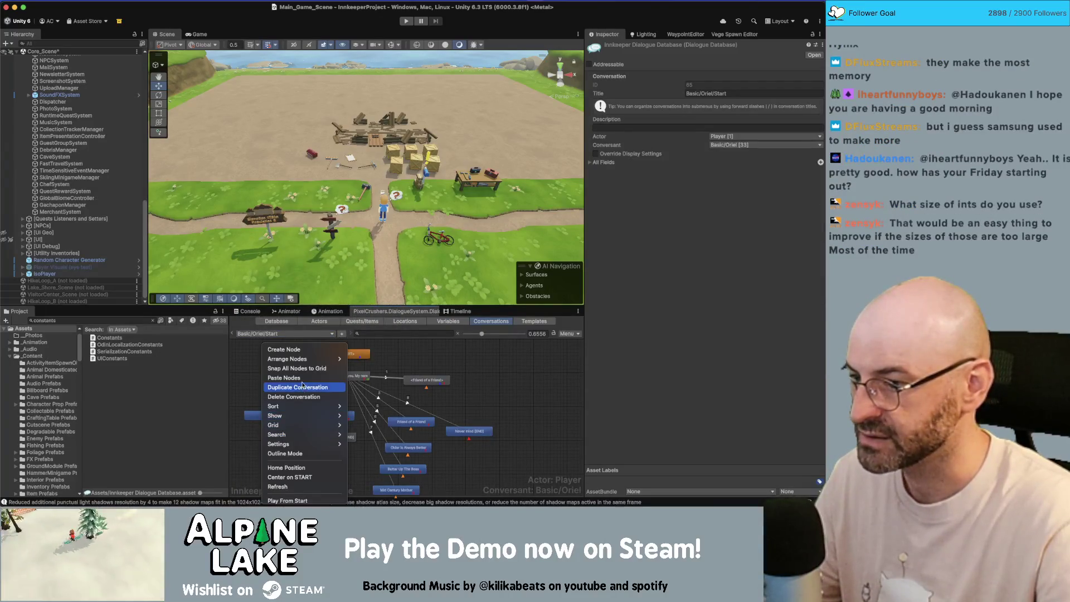
pyautogui.click(715, 145)
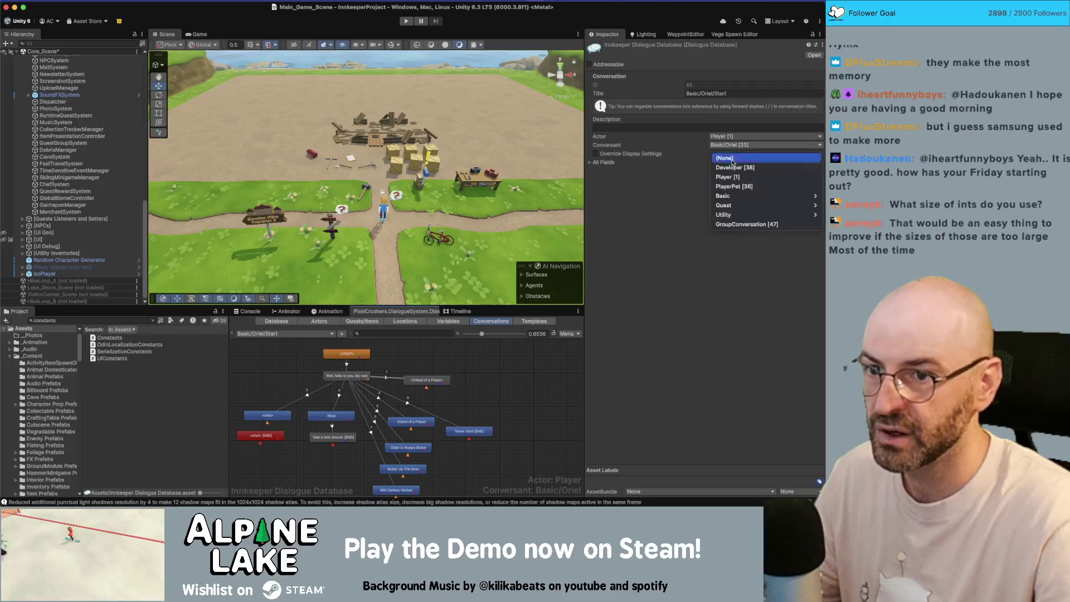
pyautogui.click(683, 195)
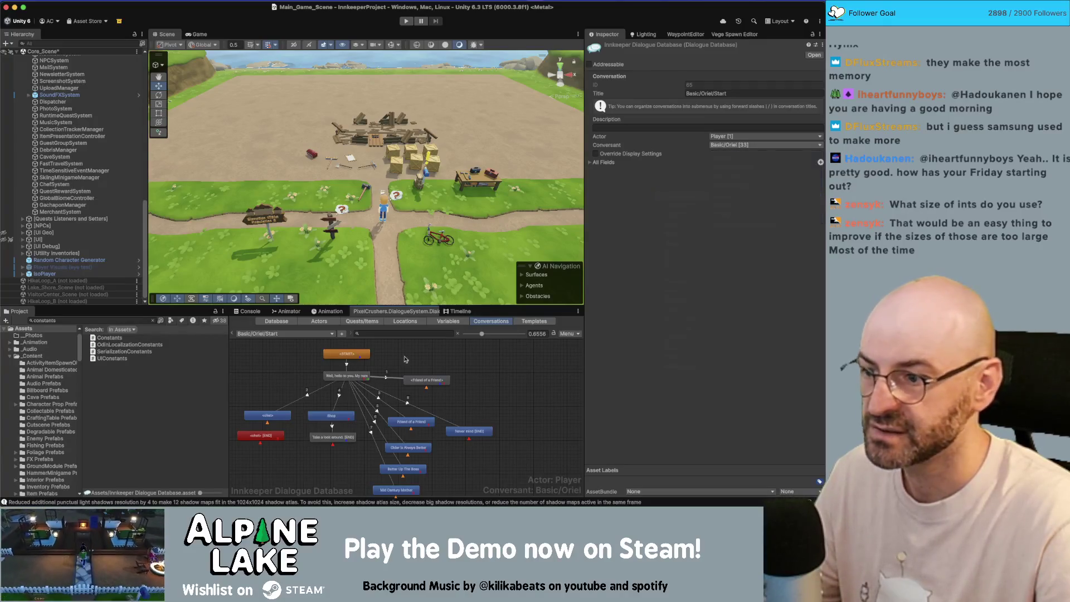
# Step: Give the <chat> node the condition HasMoreConversation == true
pyautogui.rightClick(343, 384)
pyautogui.click(273, 432)
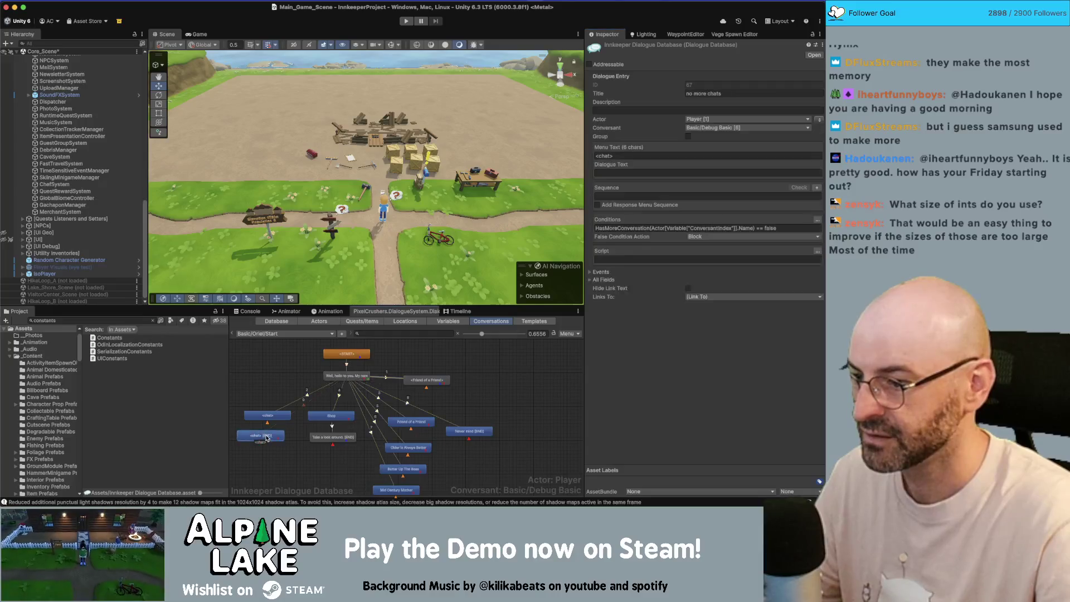
pyautogui.click(690, 228)
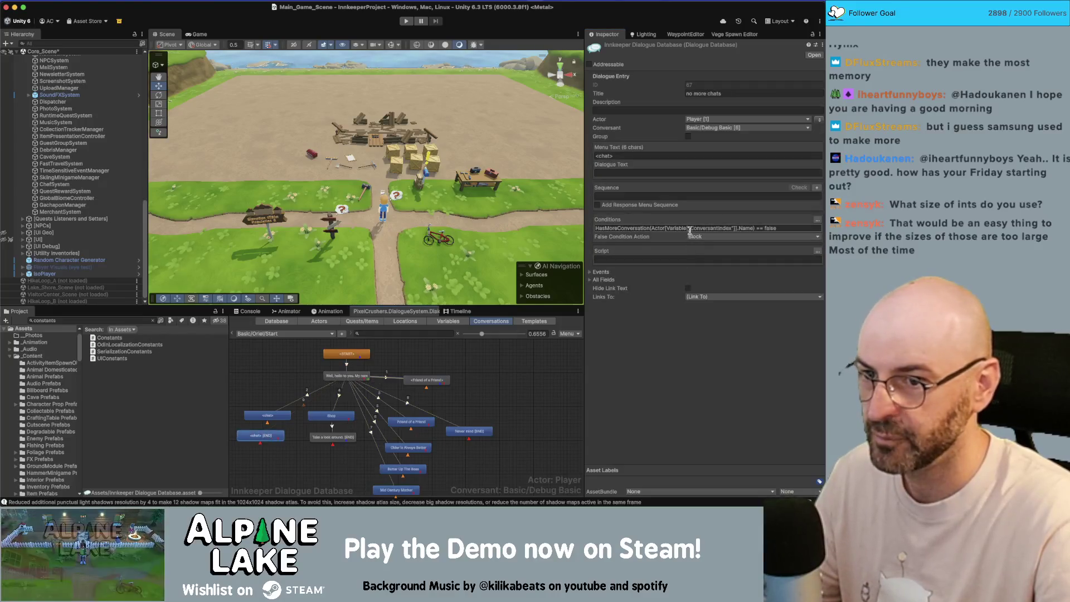
pyautogui.click(280, 421)
pyautogui.click(724, 232)
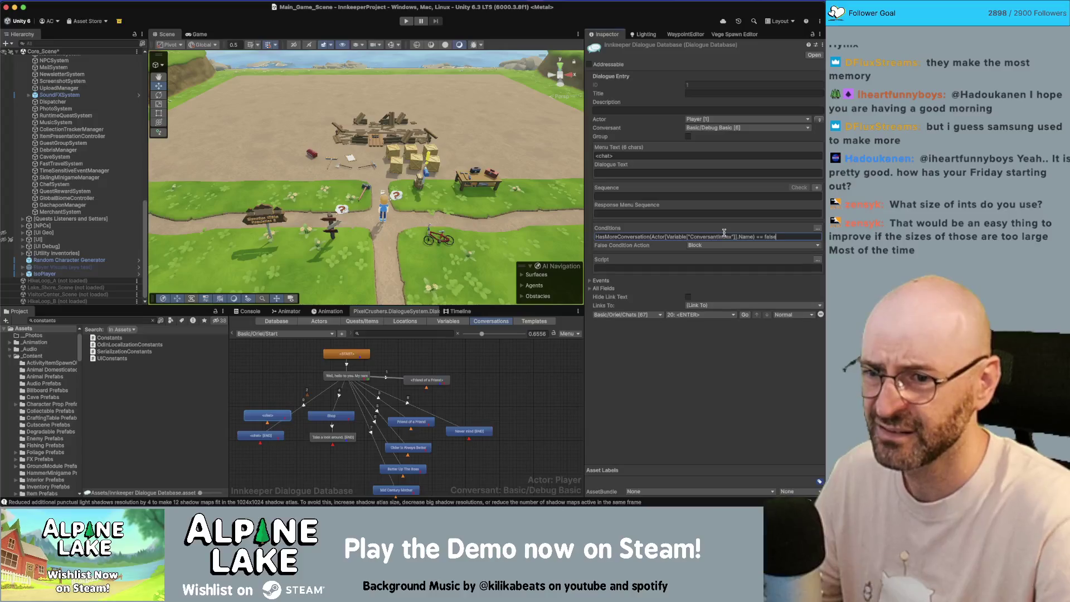
pyautogui.hotkey('ctrl', 'v')
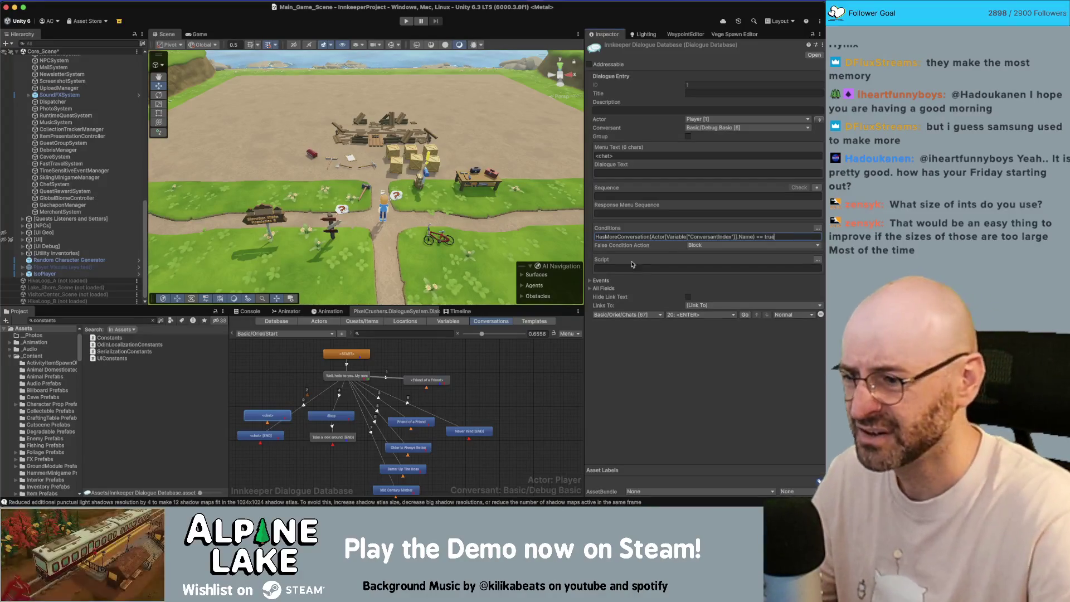
# Step: Link the <chat> [END] node to the Generic Response Emotive Chatless Sequence entry
pyautogui.click(280, 434)
pyautogui.click(715, 296)
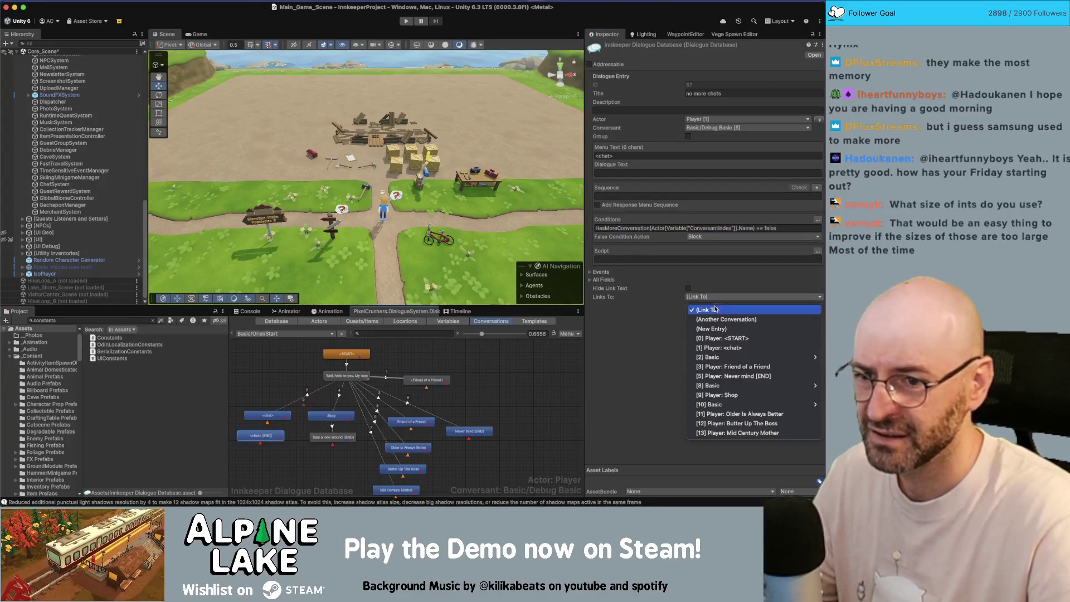
pyautogui.click(716, 322)
pyautogui.click(704, 306)
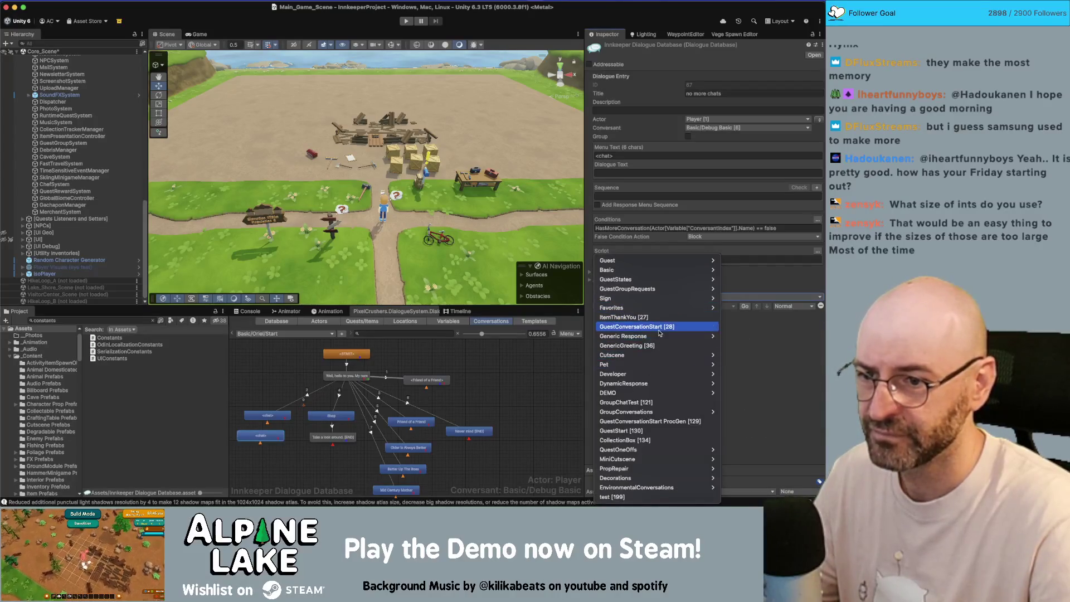
pyautogui.click(719, 347)
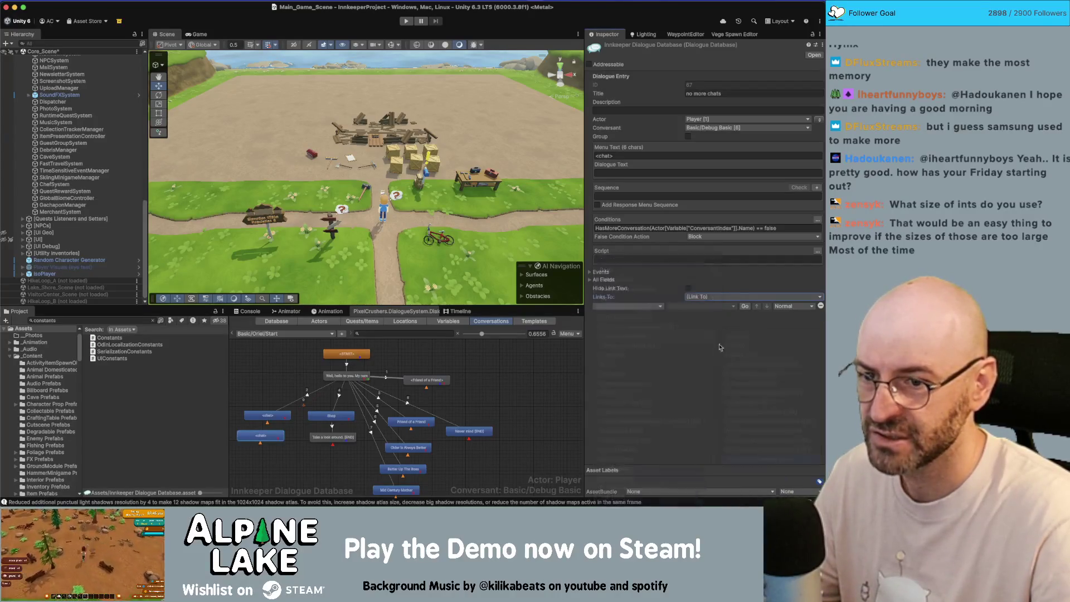
pyautogui.click(702, 306)
pyautogui.click(704, 325)
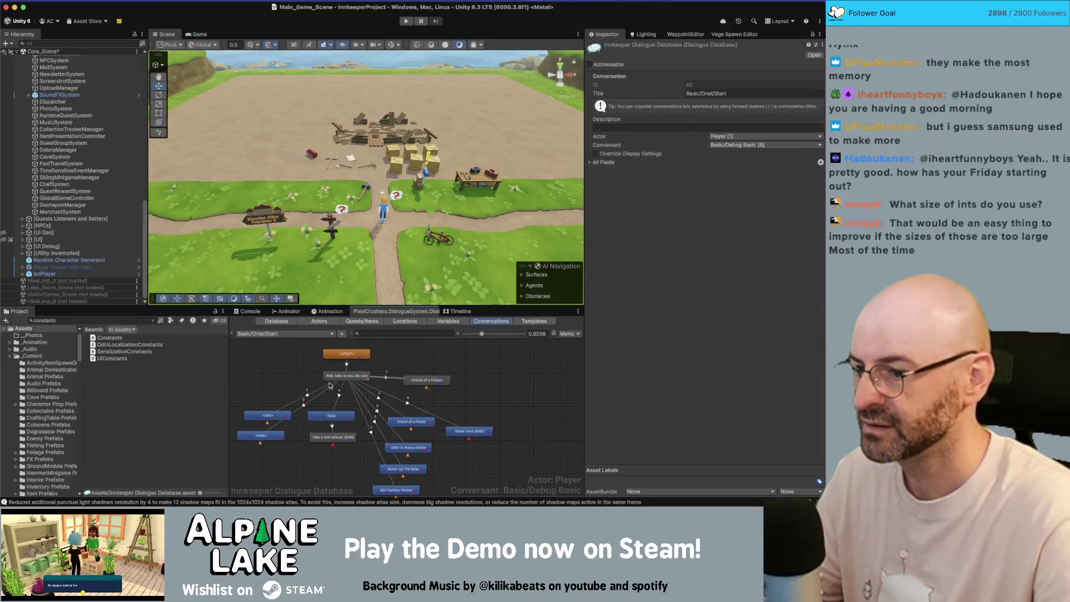
# Step: Check the 'Well, hello' greeting's links, nudge the lower <chat> node, and verify both <chat> nodes
pyautogui.click(346, 376)
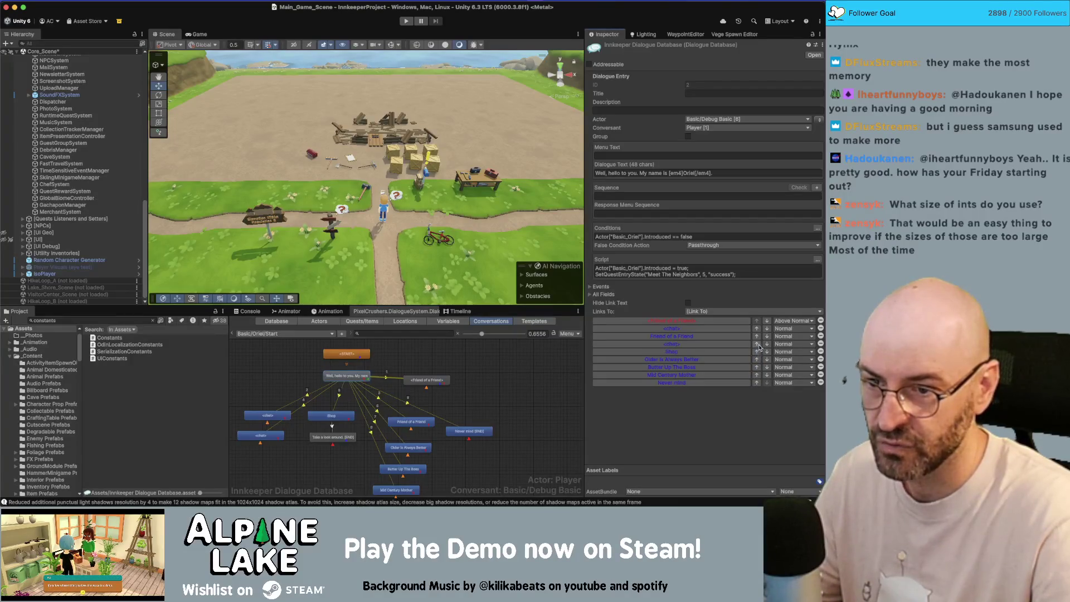
pyautogui.click(280, 365)
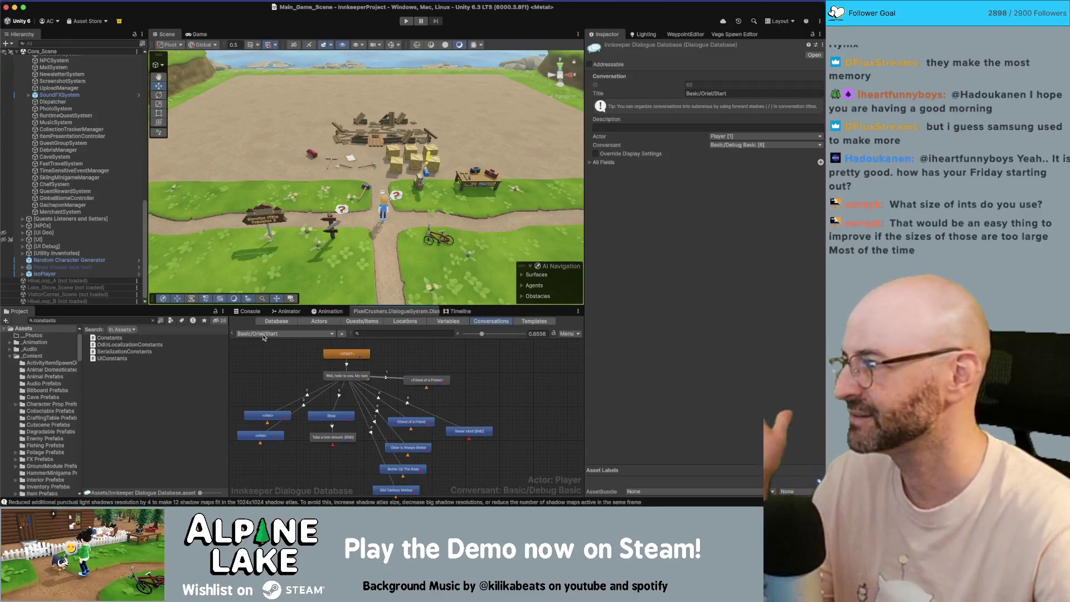
pyautogui.moveTo(271, 441); pyautogui.dragTo(278, 438)
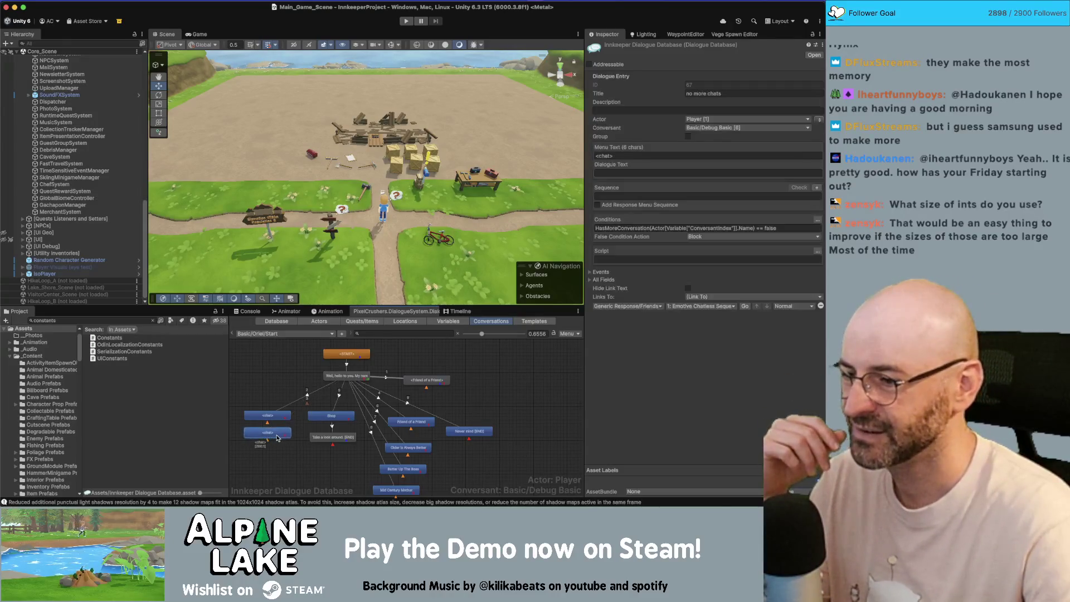
pyautogui.click(268, 416)
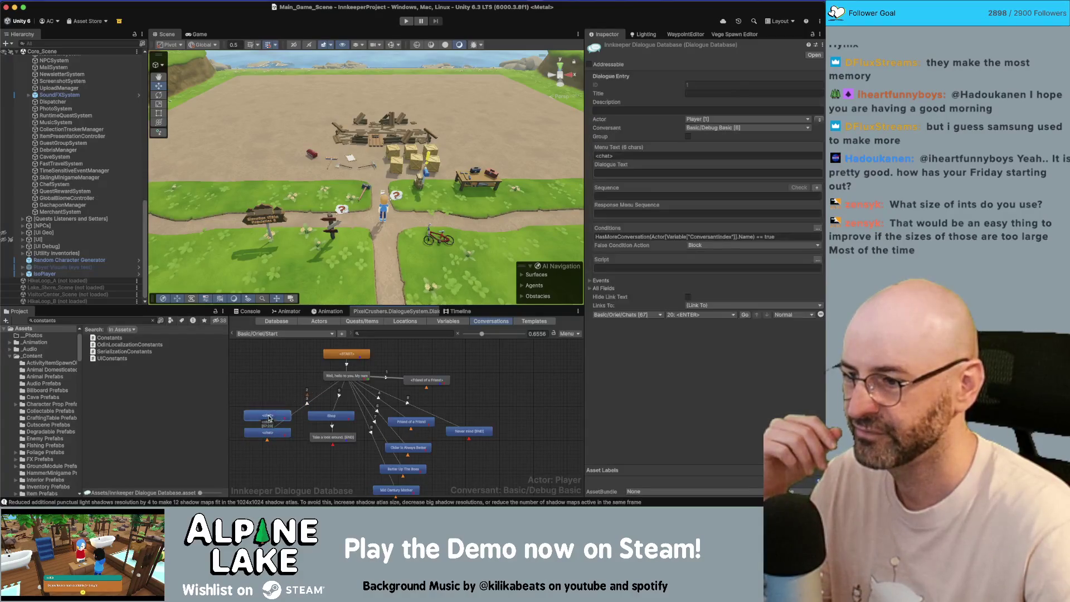
pyautogui.click(270, 432)
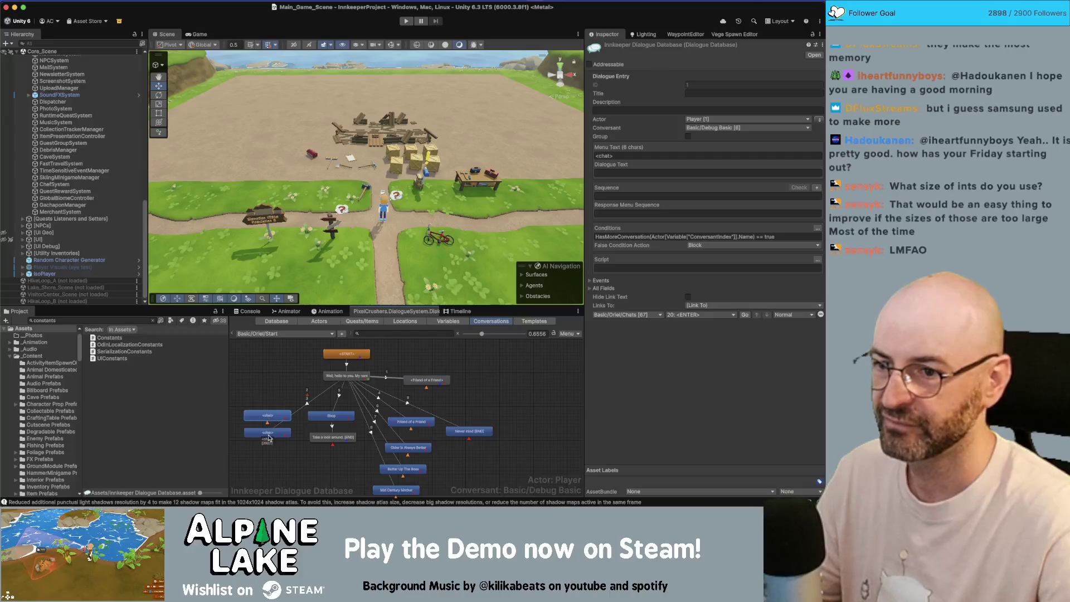
pyautogui.click(269, 438)
# Step: Open Basic/Vic/Chats and delete its END node
pyautogui.rightClick(271, 364)
pyautogui.moveTo(274, 337)
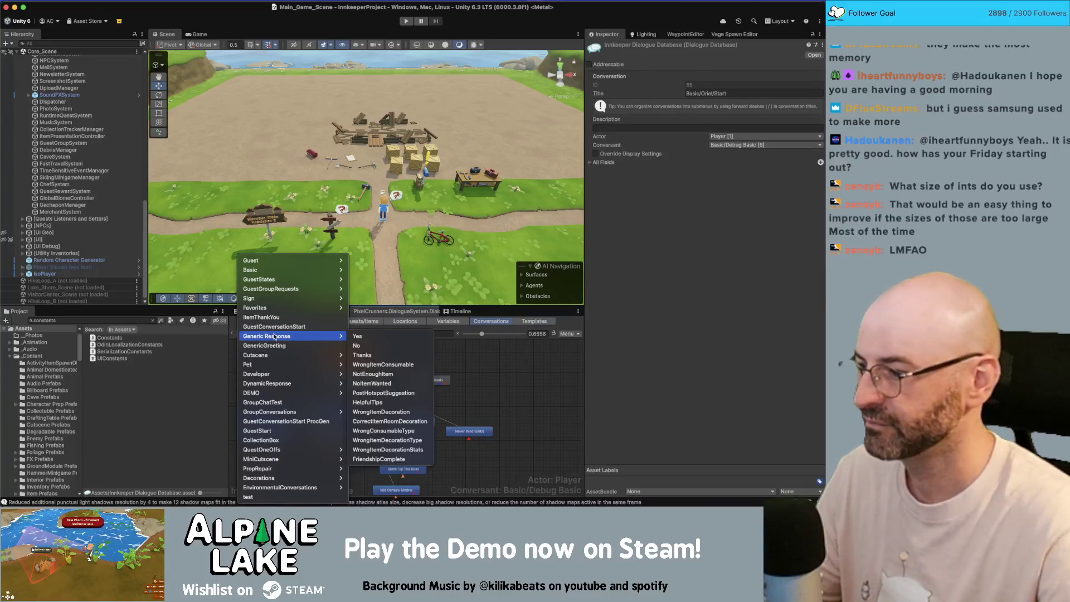
pyautogui.moveTo(299, 313)
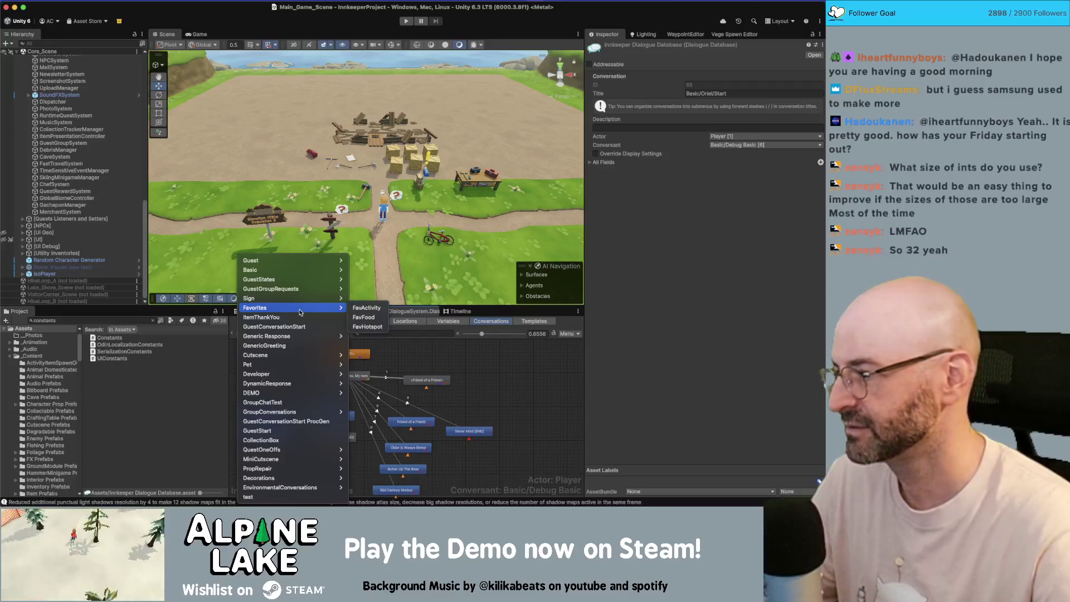
pyautogui.moveTo(332, 273)
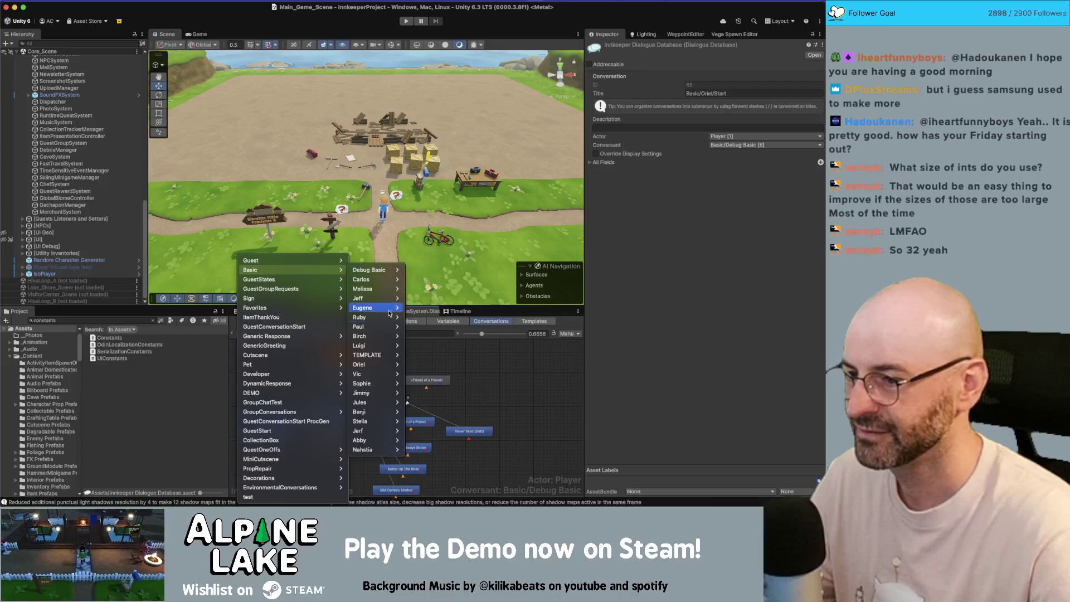
pyautogui.moveTo(388, 322)
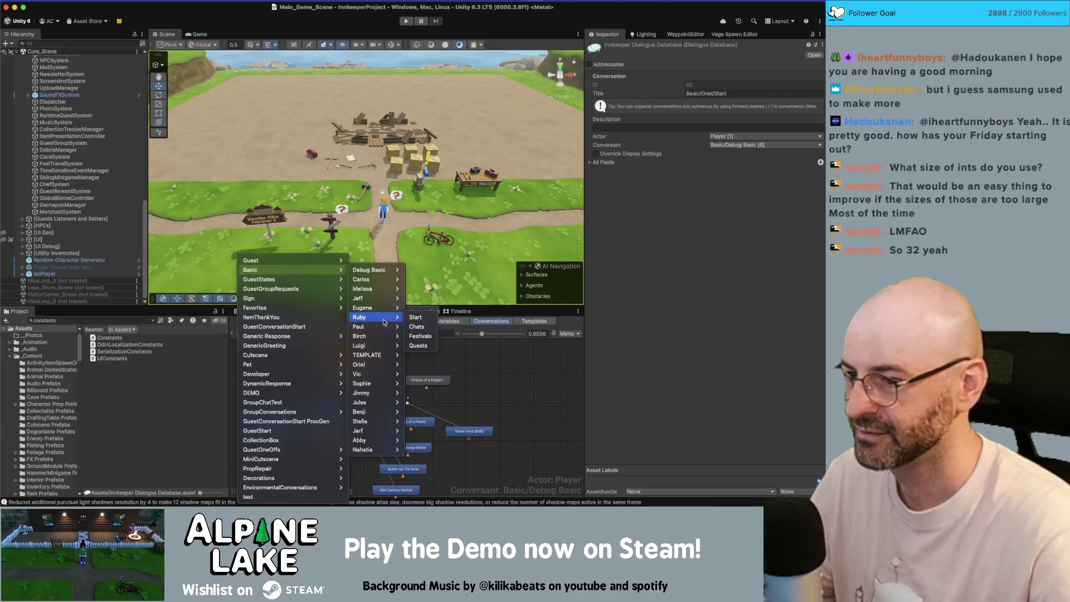
pyautogui.moveTo(385, 387)
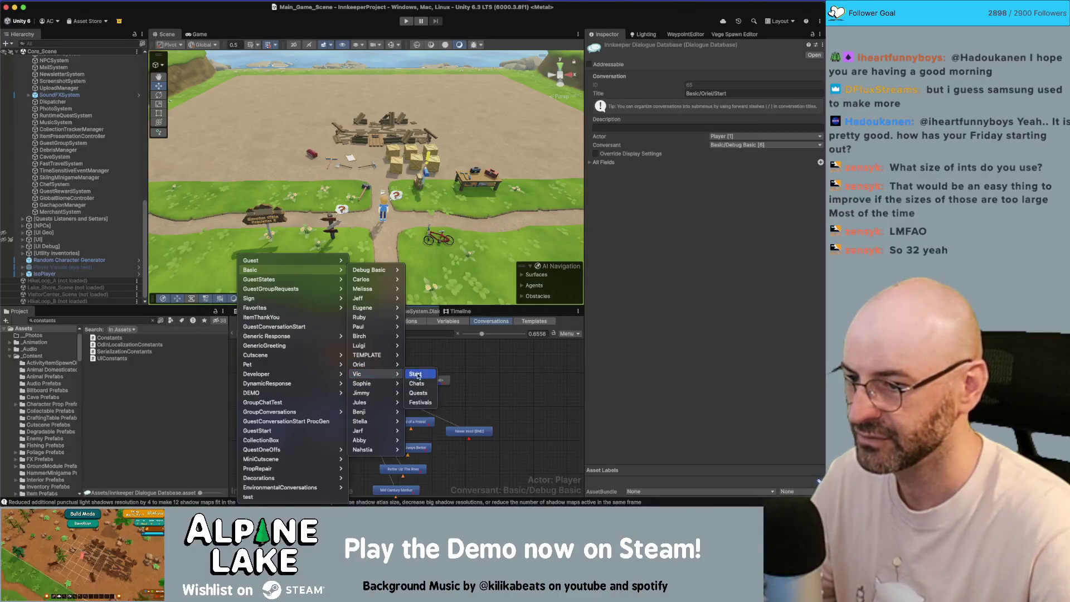
pyautogui.click(418, 383)
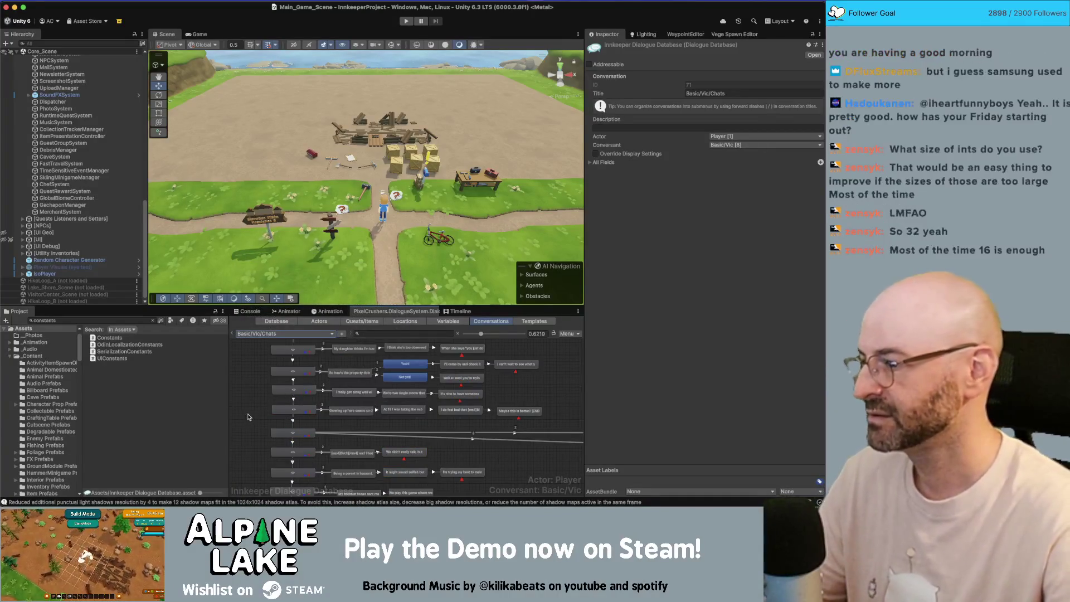
pyautogui.scroll(-5, 262, 404)
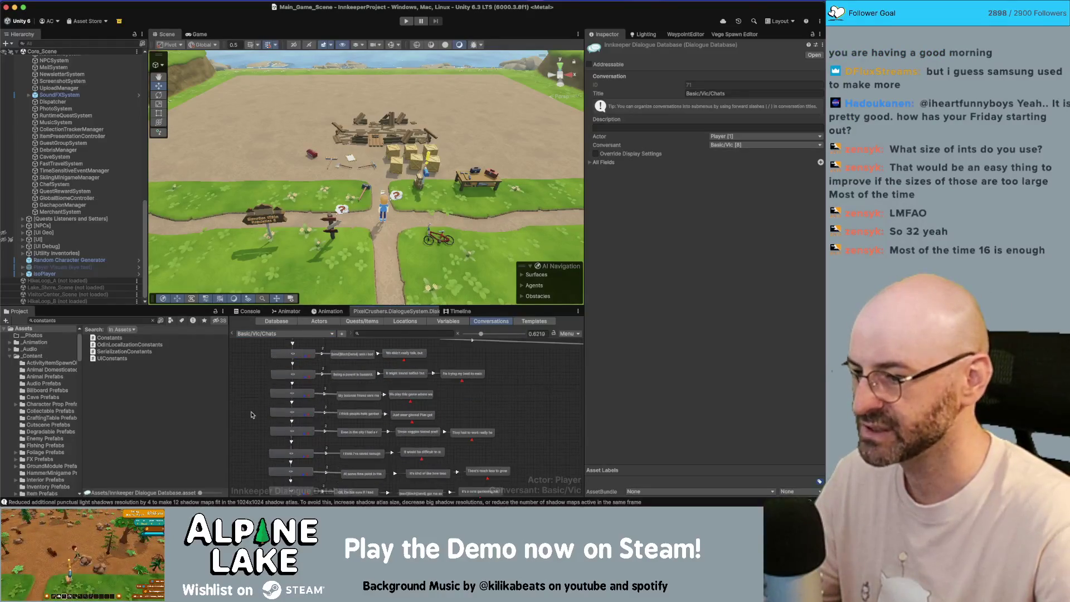
pyautogui.scroll(-4, 254, 398)
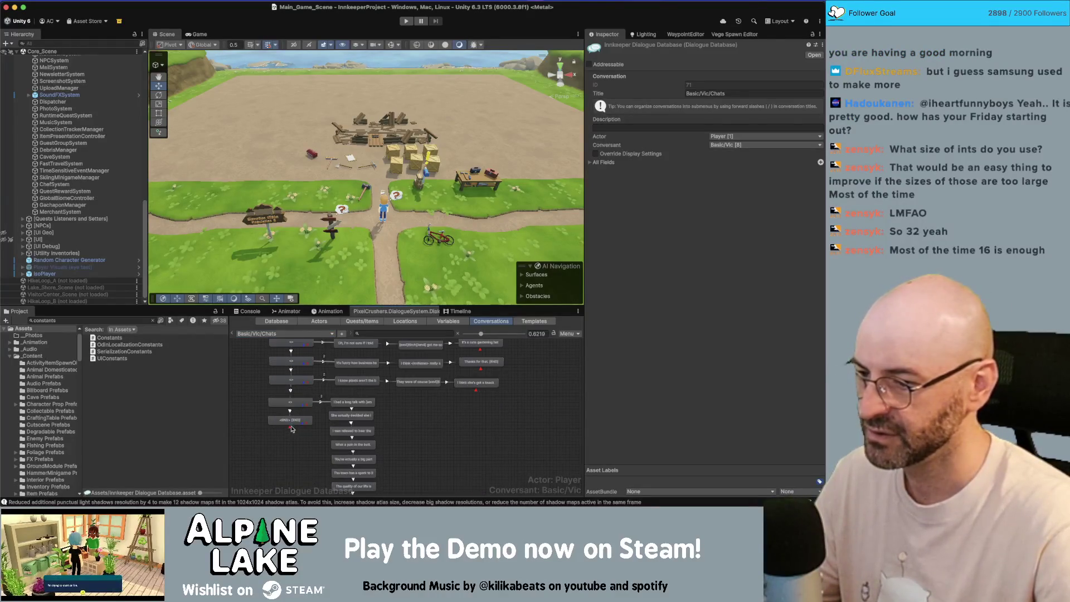
pyautogui.click(293, 421)
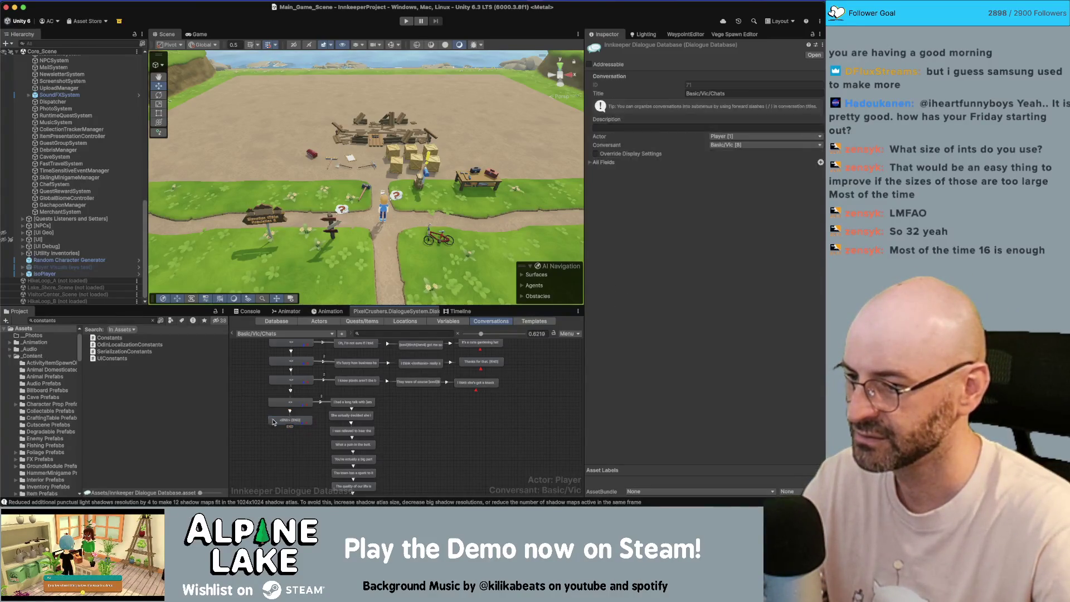
pyautogui.press('Delete')
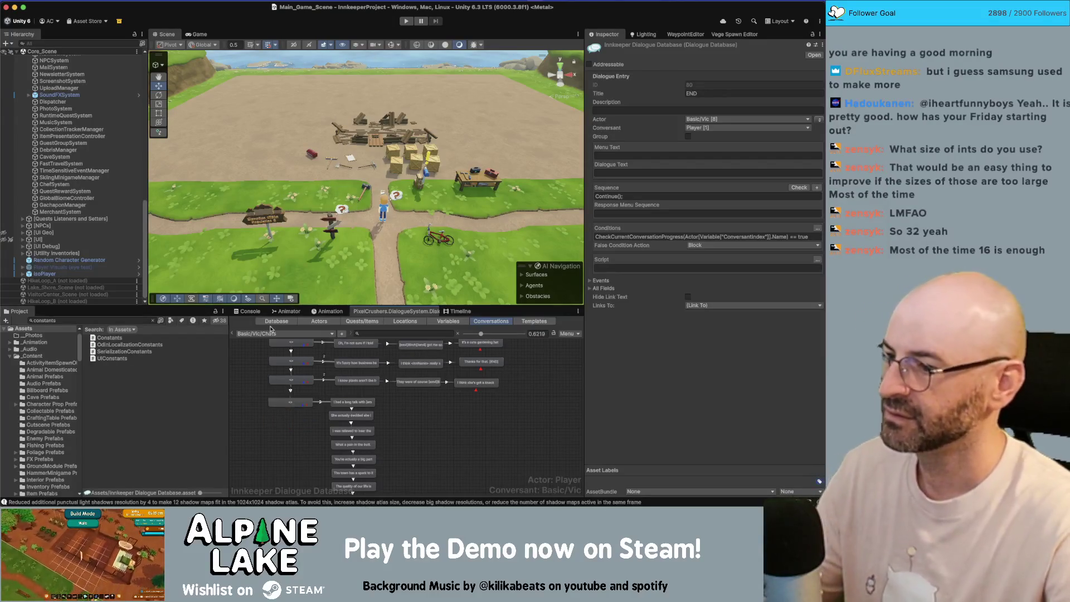
# Step: Open Basic/Vic/Start and bring in the copied <chat> nodes
pyautogui.click(269, 333)
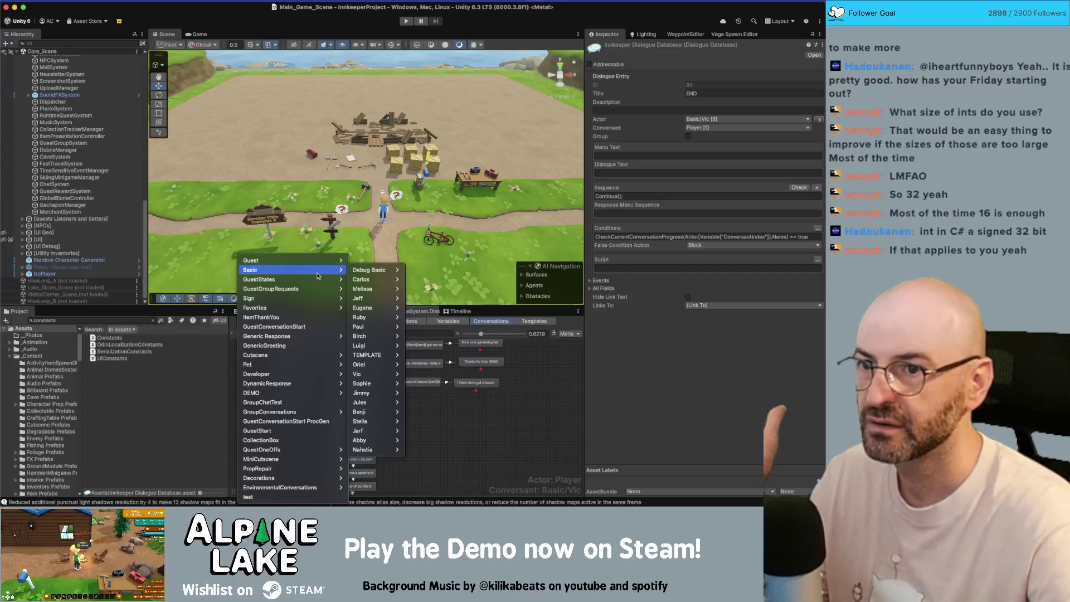
pyautogui.moveTo(385, 374)
pyautogui.click(435, 377)
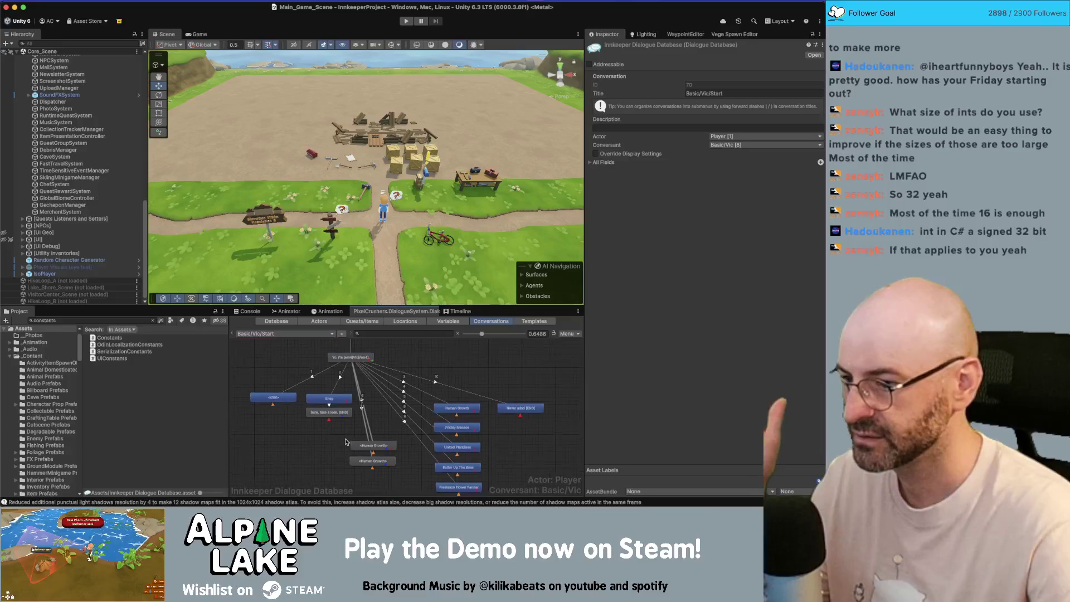
pyautogui.rightClick(286, 346)
pyautogui.click(372, 365)
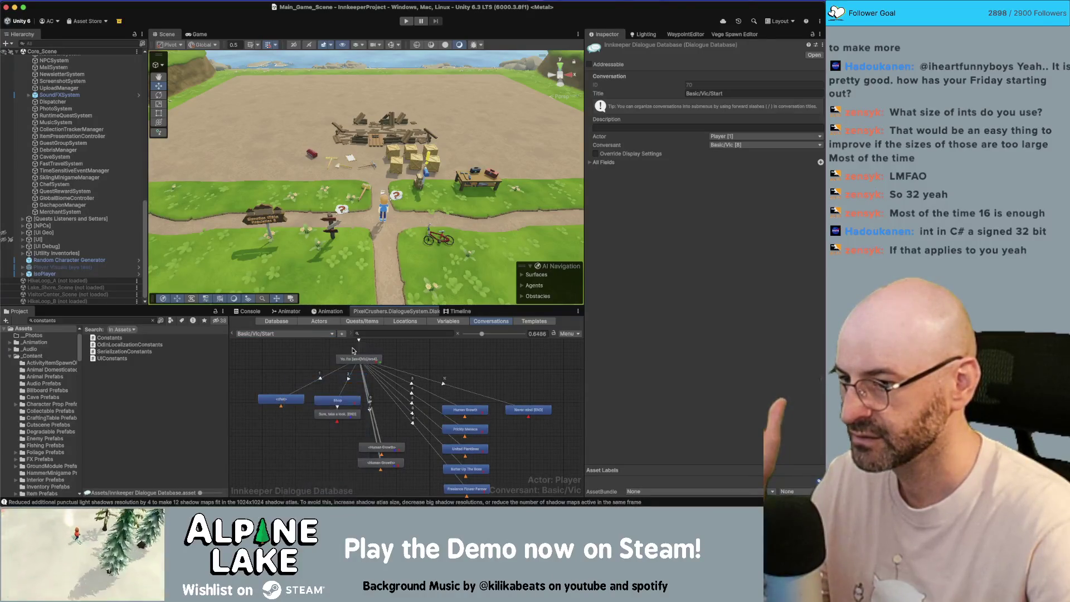
pyautogui.rightClick(360, 368)
pyautogui.click(424, 351)
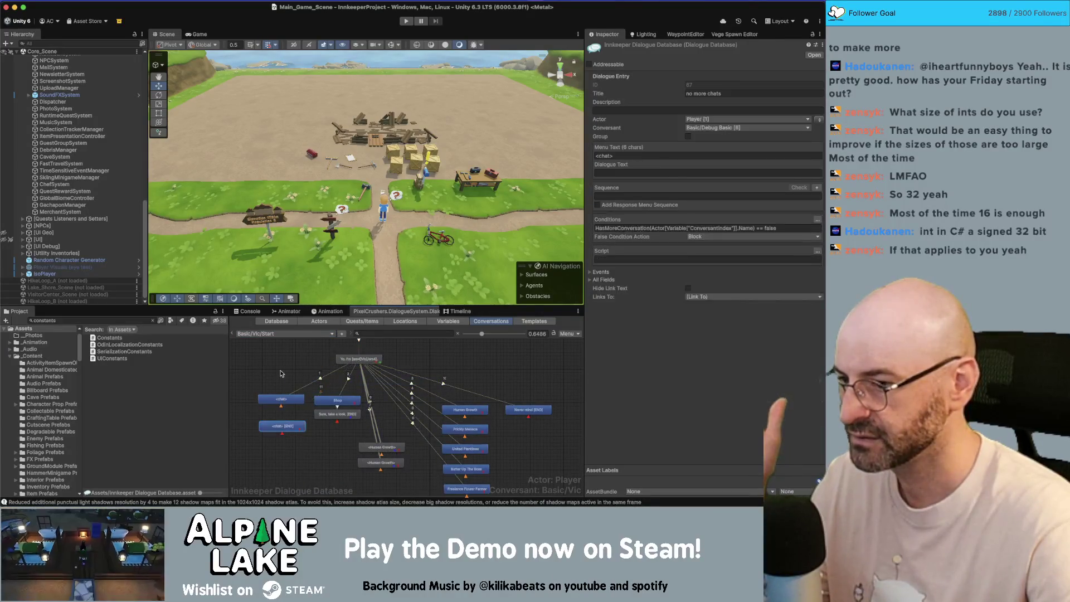
# Step: Set the conversant to Debug Basic and paste the HasMoreConversation condition into the upper <chat> node
pyautogui.click(764, 145)
pyautogui.moveTo(730, 197)
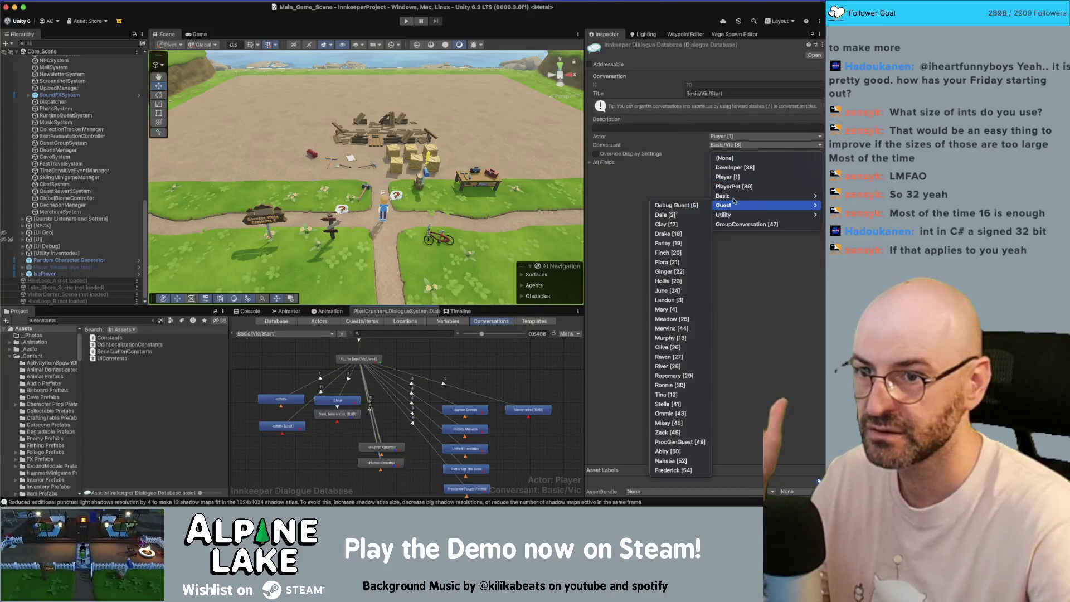
pyautogui.press('Return')
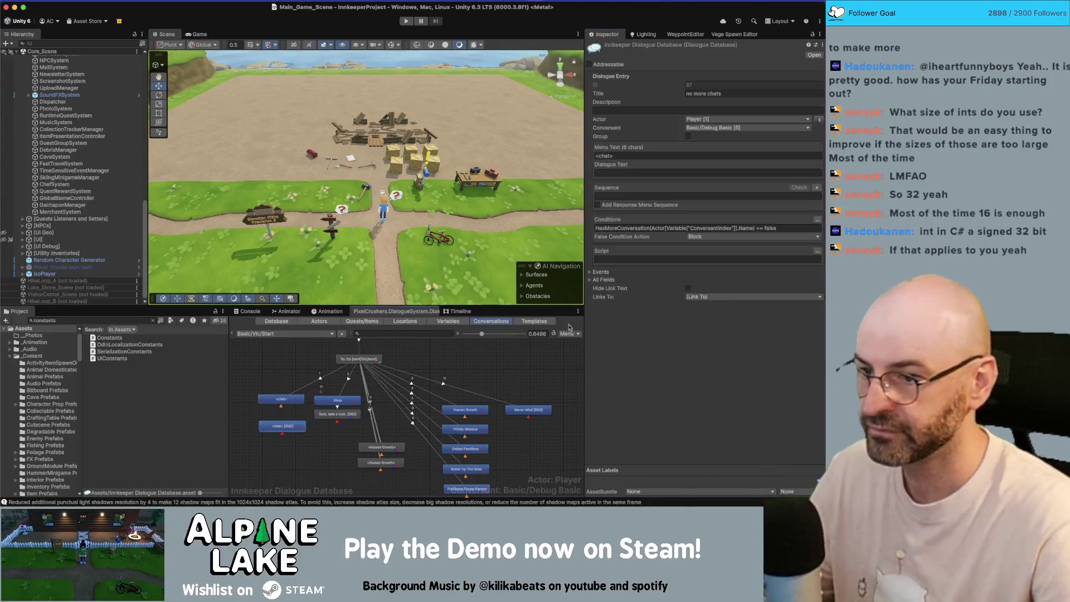
pyautogui.click(641, 204)
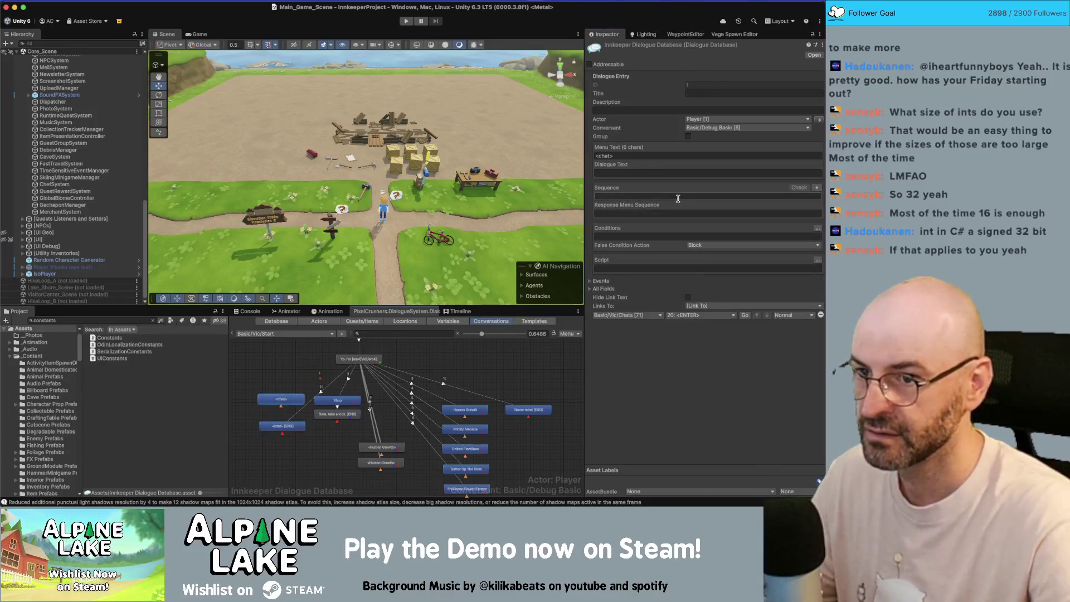
pyautogui.click(690, 235)
pyautogui.hotkey('ctrl', 'v')
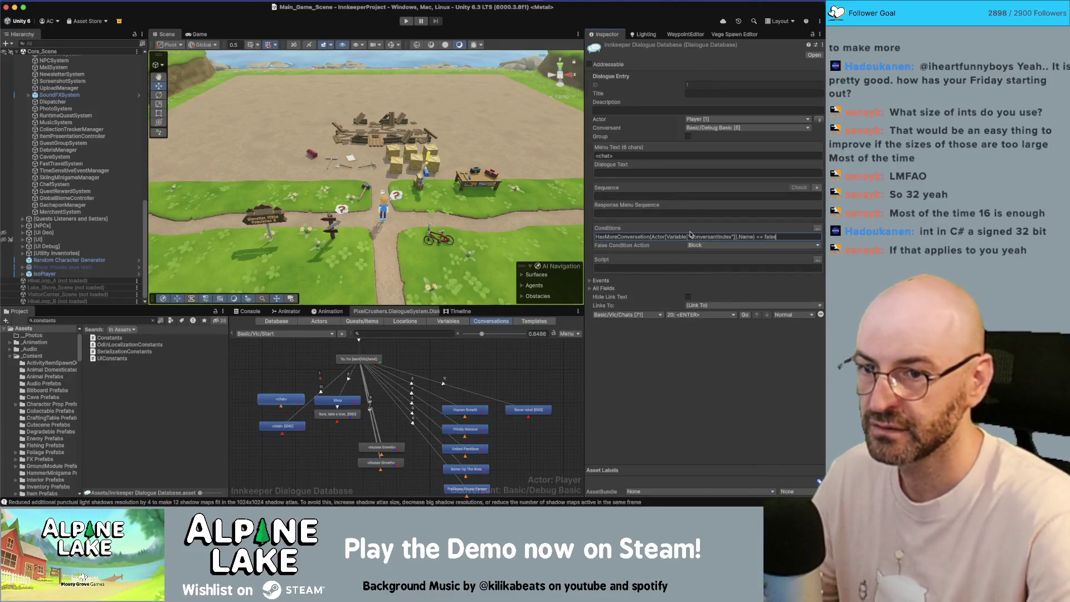
# Step: Link the no-more-chats node to the Generic Response Emotive Chatless Sequence entry
pyautogui.click(280, 427)
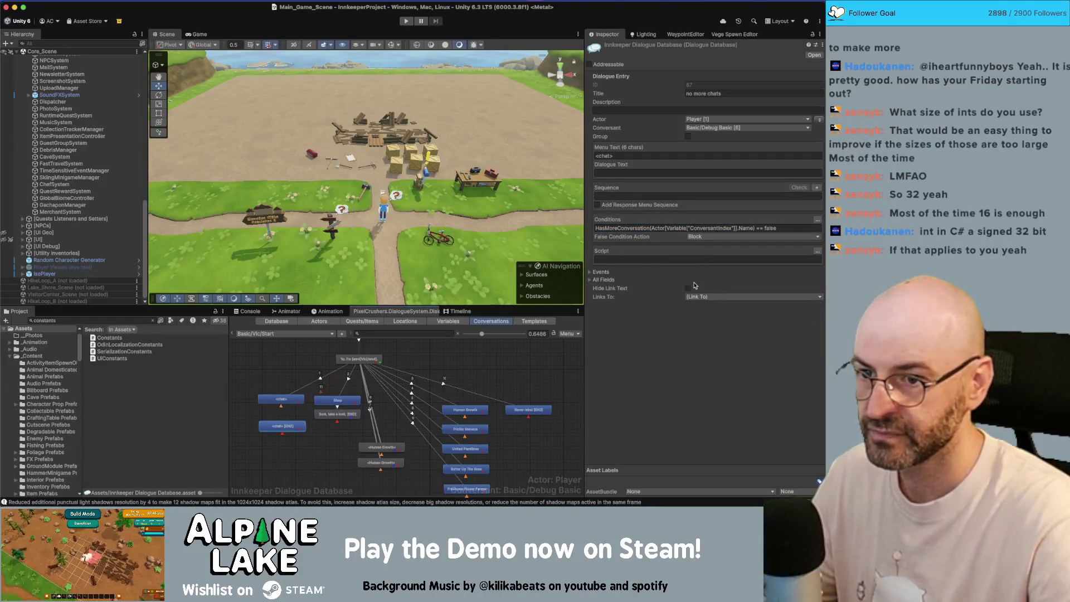
pyautogui.click(696, 296)
pyautogui.click(719, 319)
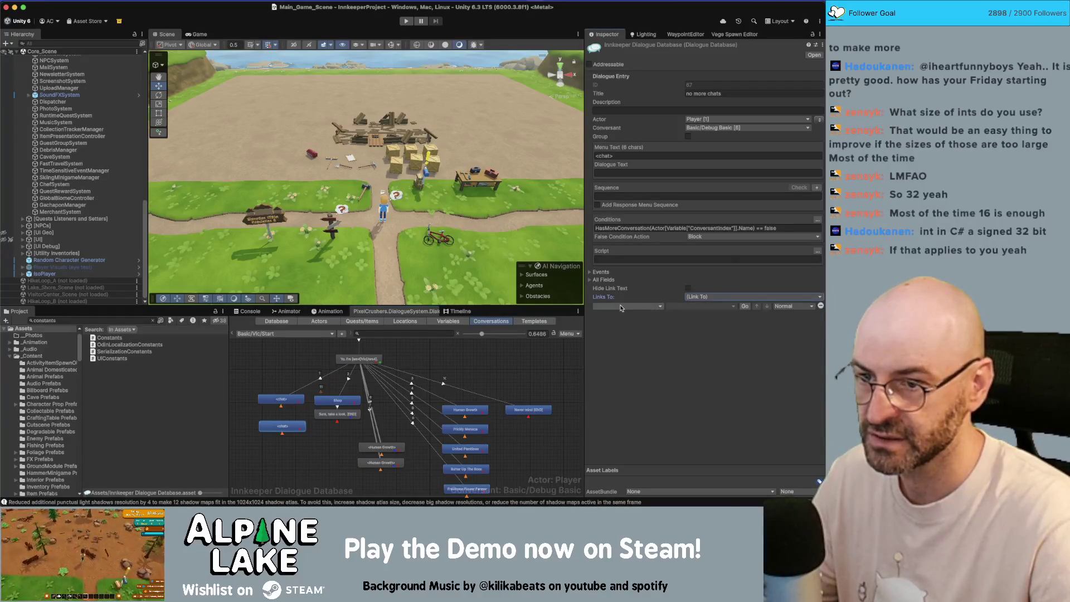
pyautogui.click(641, 297)
pyautogui.moveTo(641, 336)
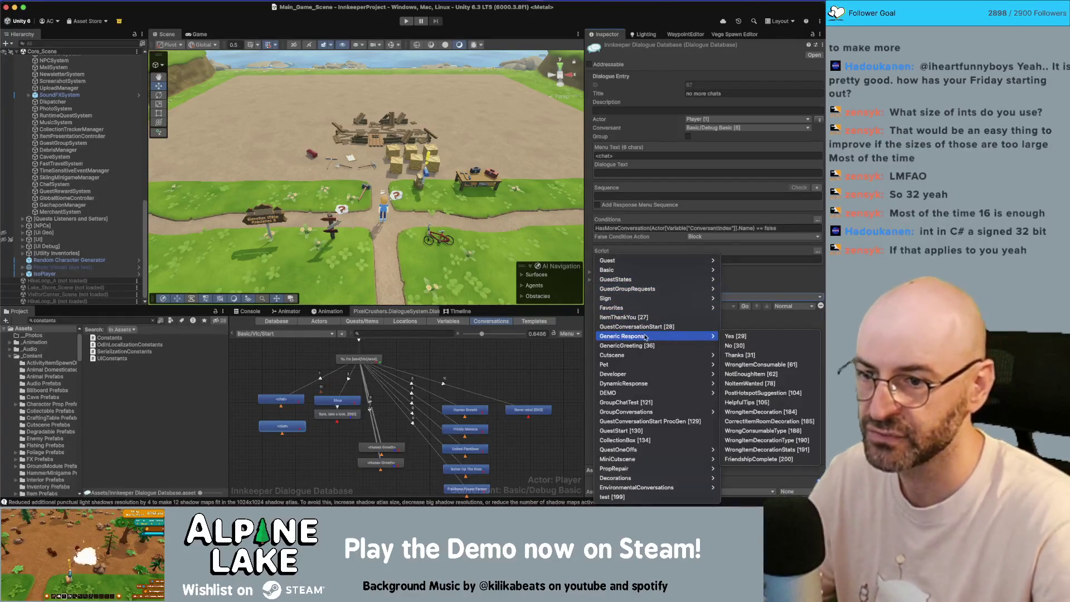
pyautogui.click(752, 459)
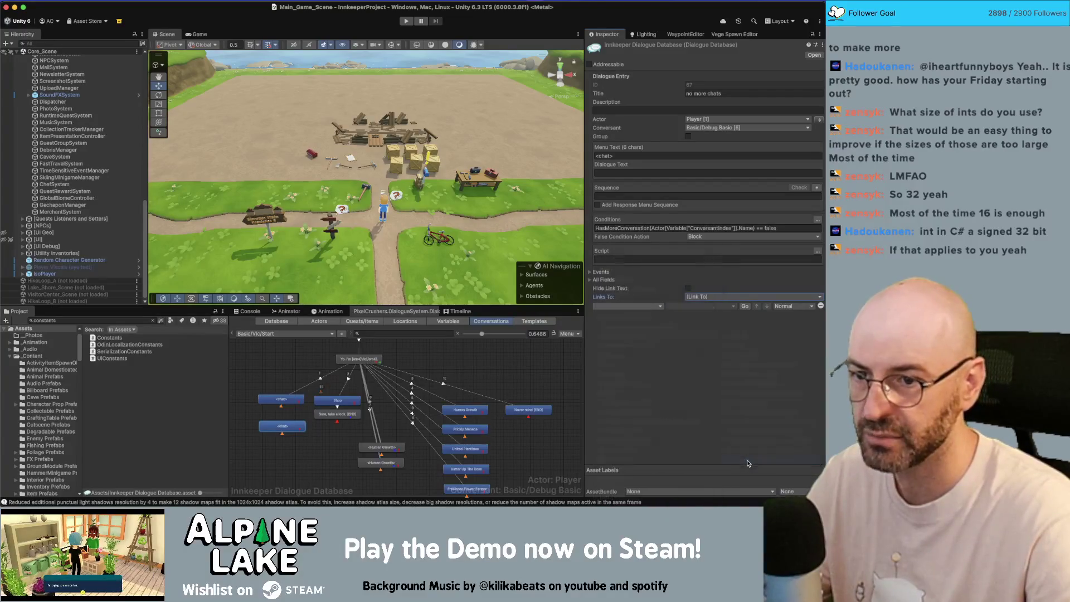
pyautogui.click(710, 307)
pyautogui.click(684, 329)
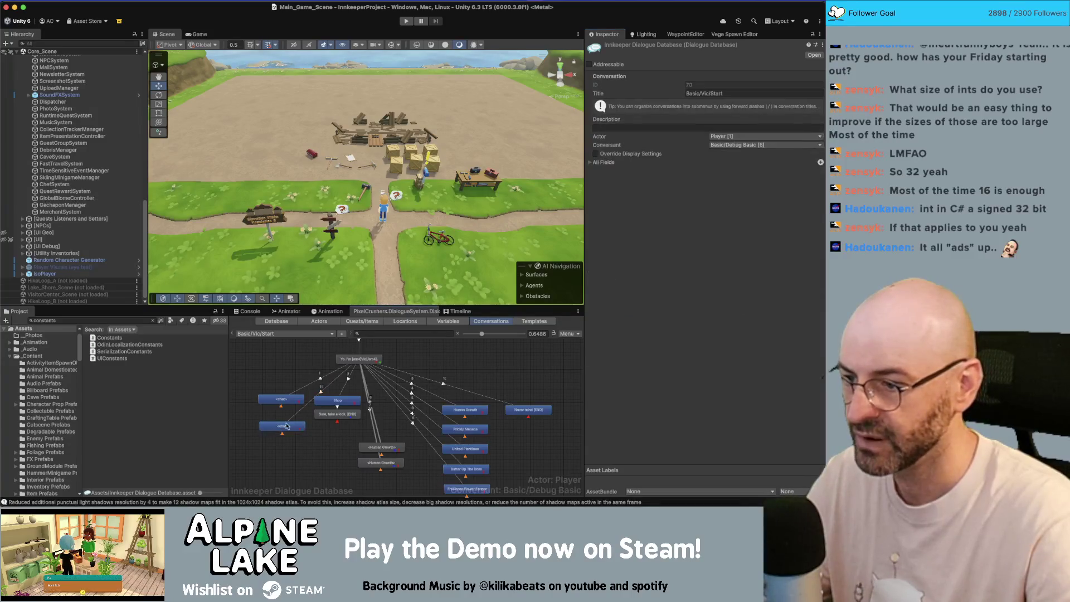
# Step: Move the greeting node's <chat> link above Butter Up The Boss
pyautogui.click(357, 360)
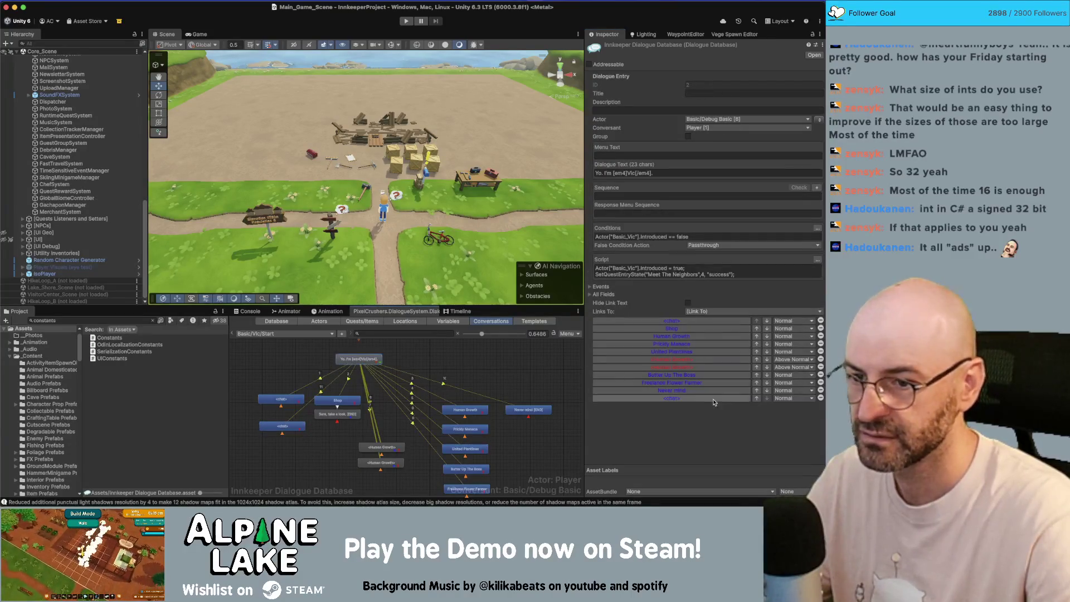
pyautogui.click(757, 383)
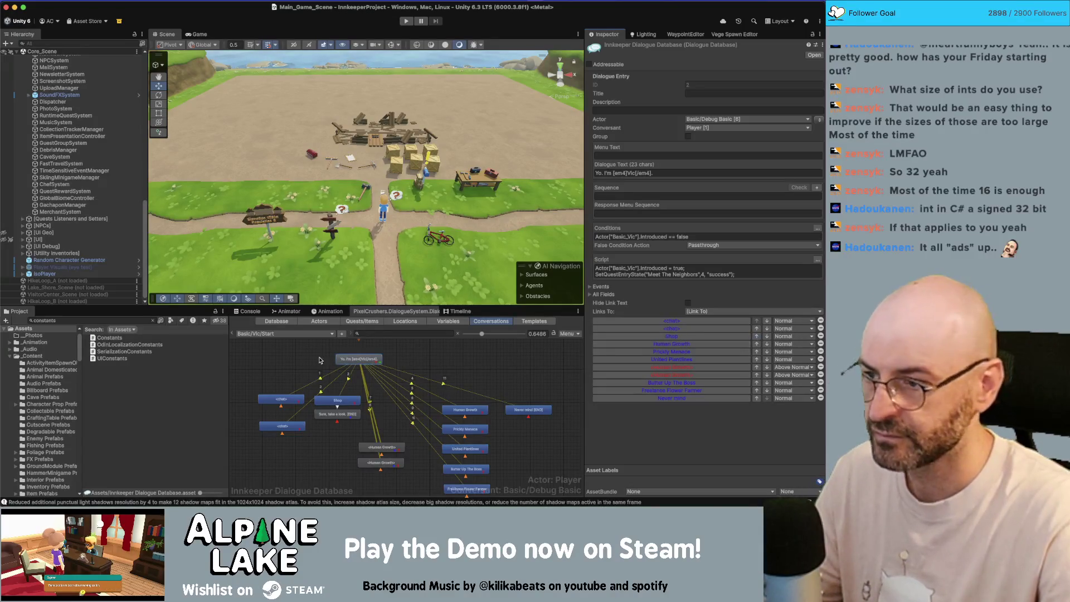
pyautogui.click(267, 352)
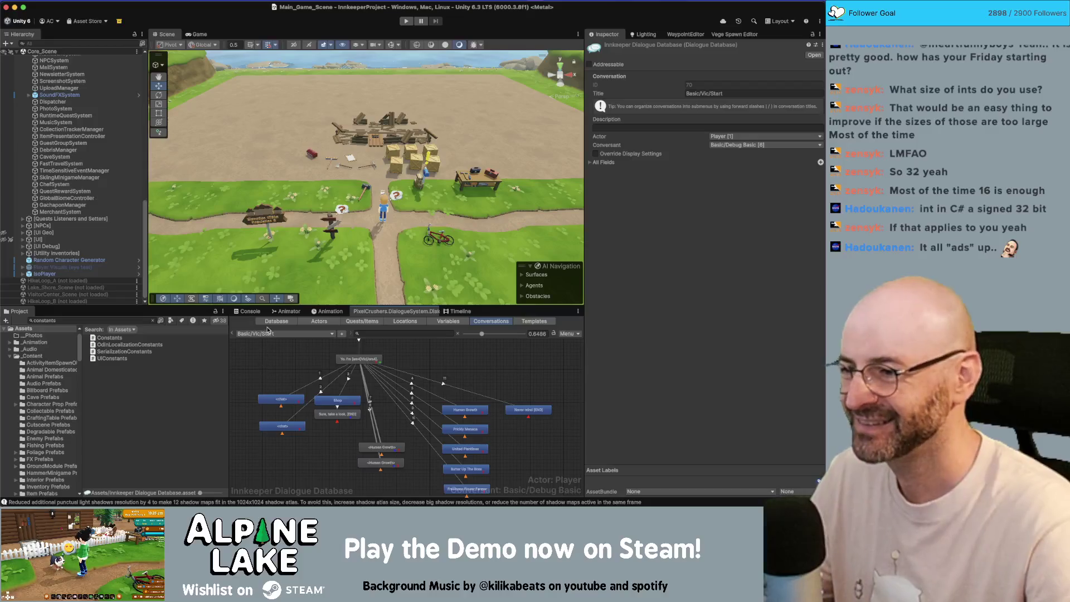
pyautogui.click(267, 334)
pyautogui.moveTo(268, 336)
pyautogui.click(237, 343)
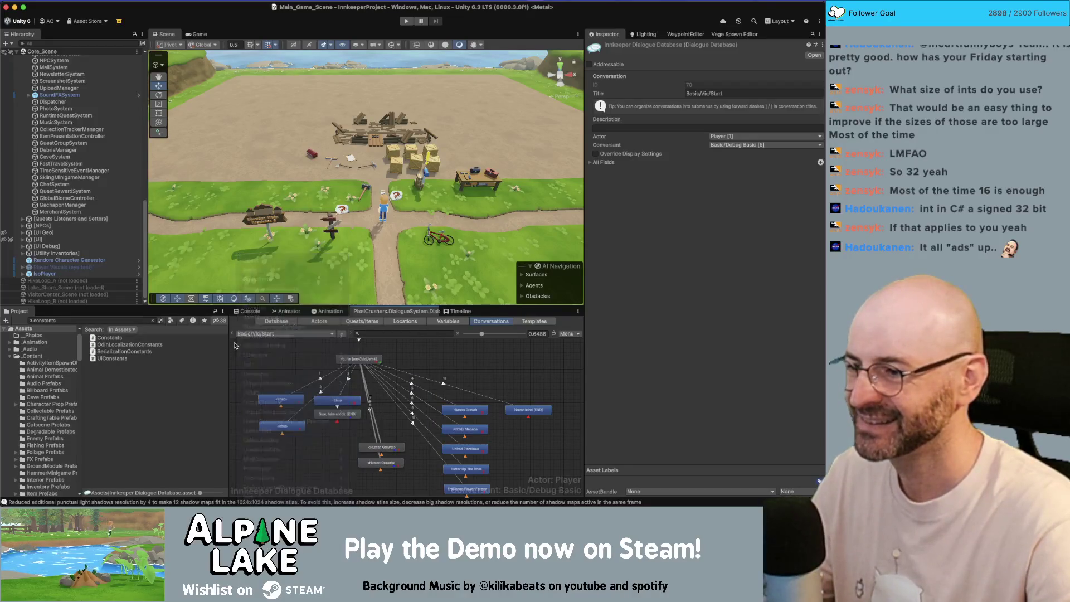
# Step: Switch the dialogue editor to the Basic/Jules/Start conversation
pyautogui.click(284, 335)
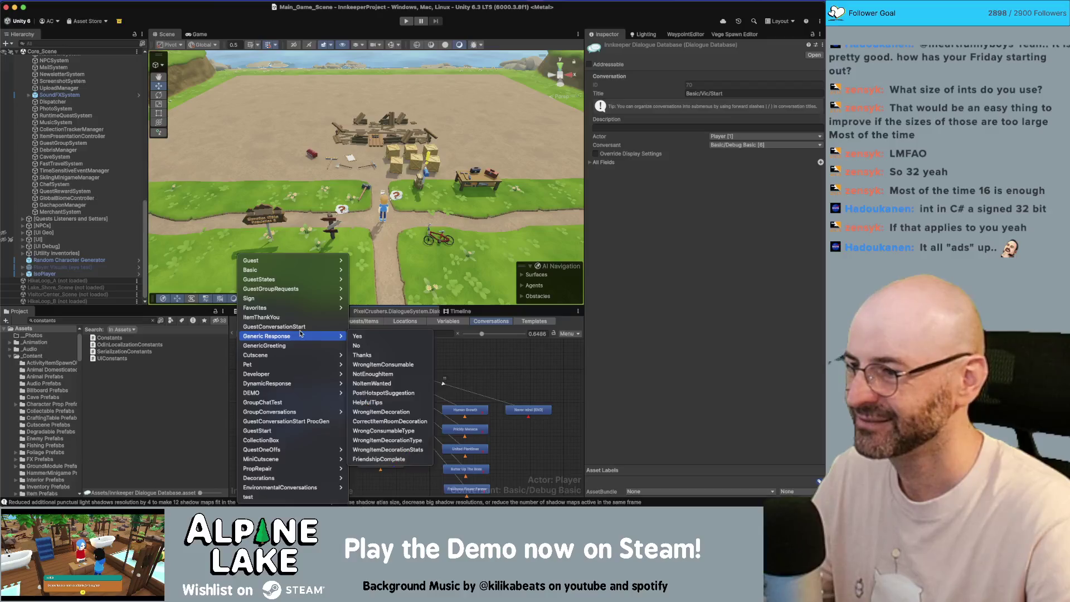
pyautogui.moveTo(256, 270)
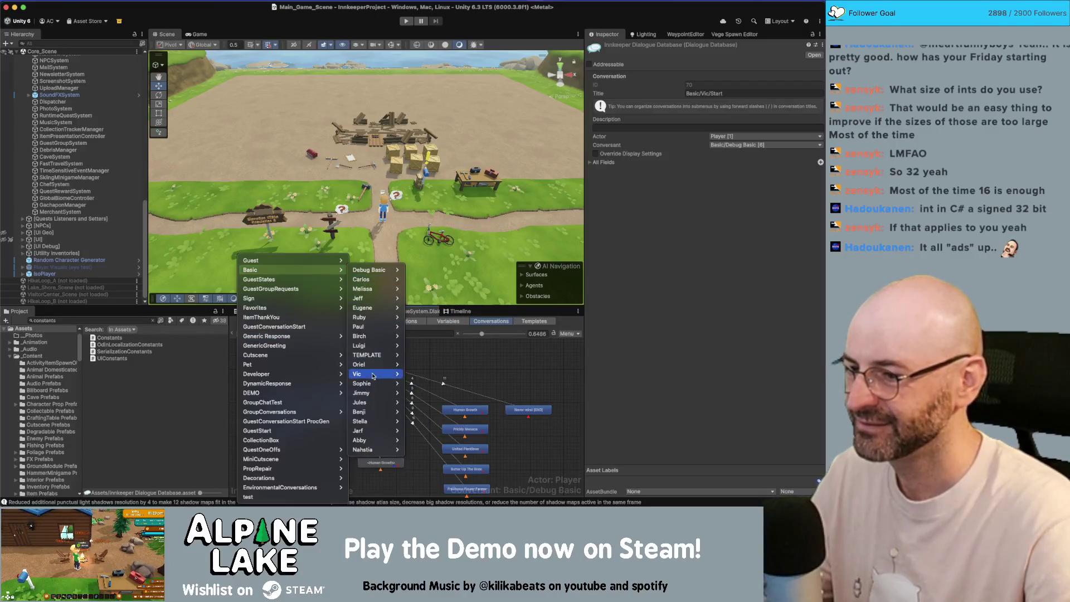
pyautogui.moveTo(376, 387)
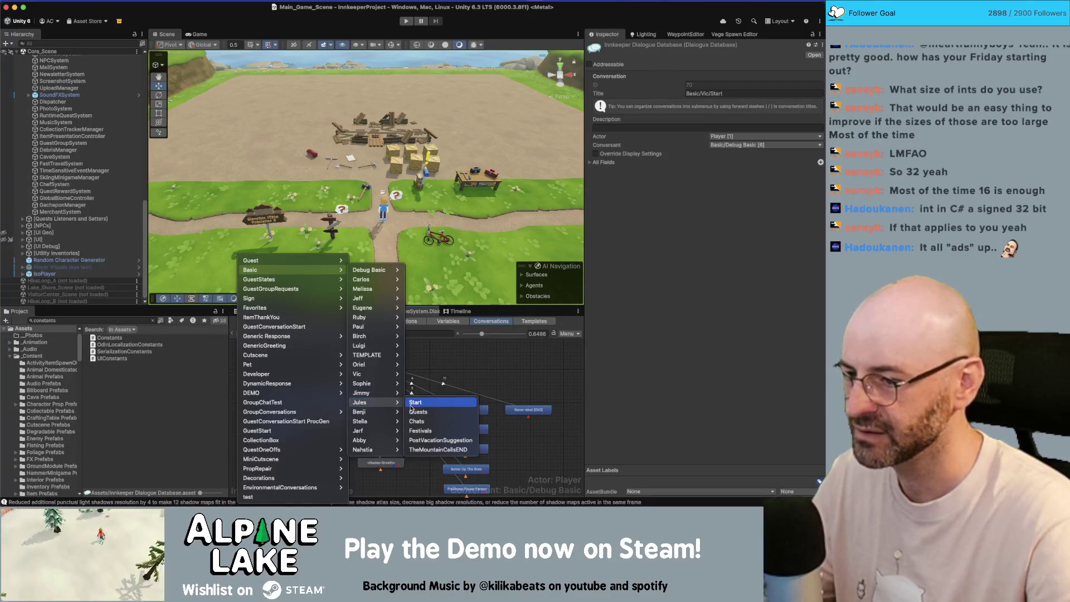
pyautogui.click(416, 402)
pyautogui.scroll(-2, 335, 396)
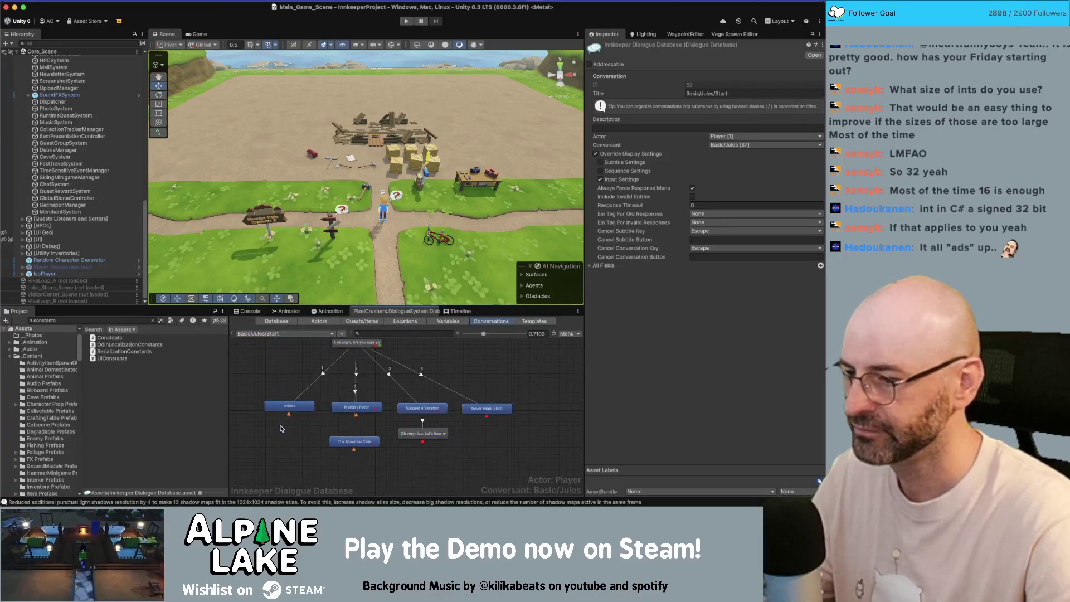
# Step: Paste the no-more-chats <chat> node and link Jules's START node to it
pyautogui.rightClick(286, 345)
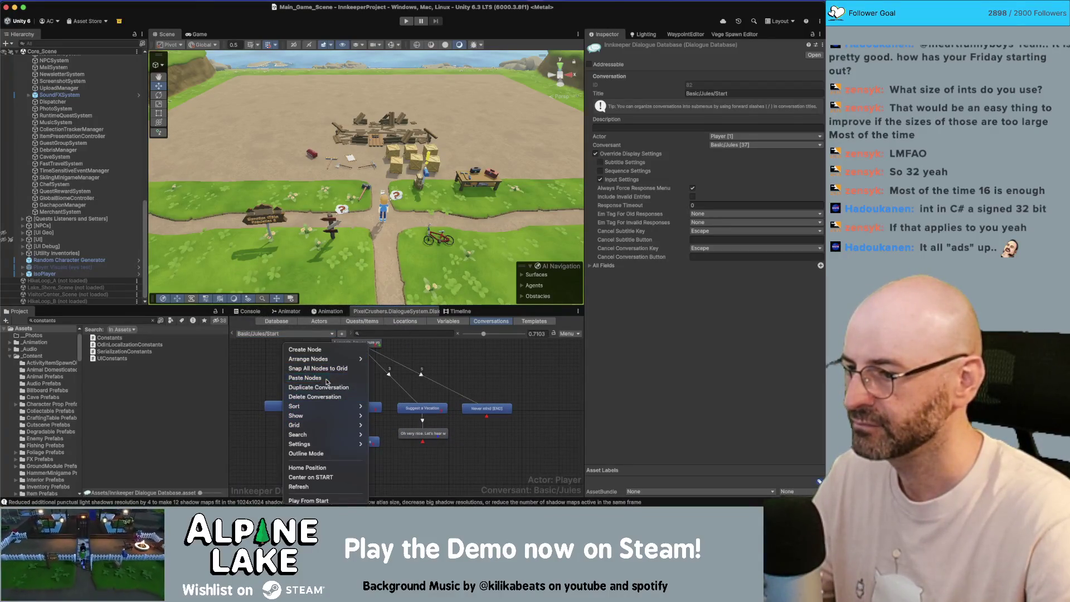
pyautogui.click(312, 377)
pyautogui.rightClick(362, 340)
pyautogui.click(390, 367)
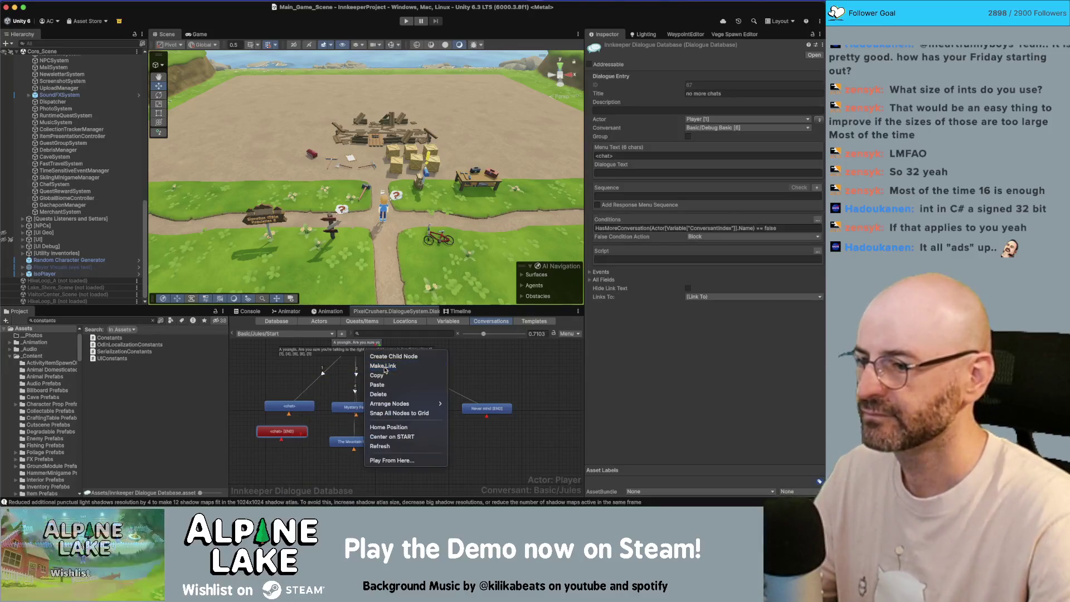
pyautogui.click(295, 432)
pyautogui.moveTo(295, 432); pyautogui.dragTo(306, 430)
pyautogui.click(390, 385)
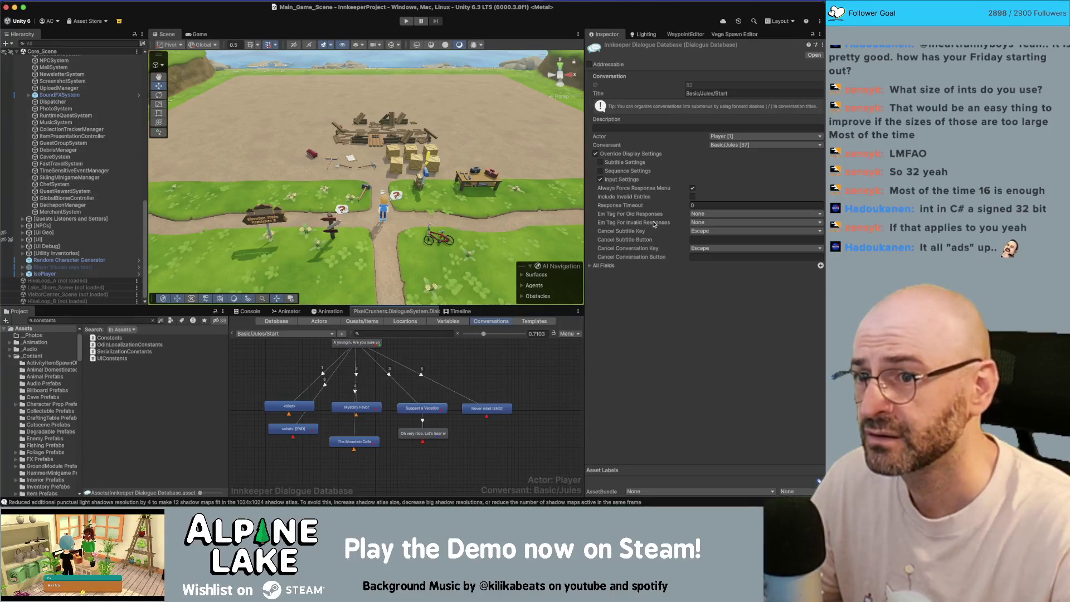
pyautogui.click(735, 146)
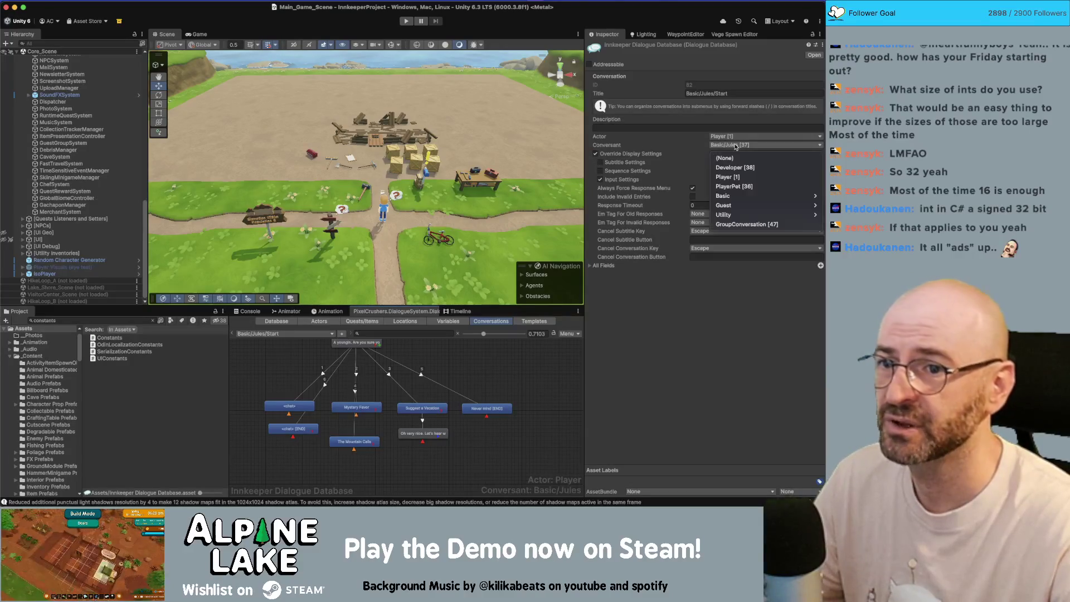
# Step: Change the conversation's conversant from Basic/Jules to Basic/Debug Basic
pyautogui.press('Escape')
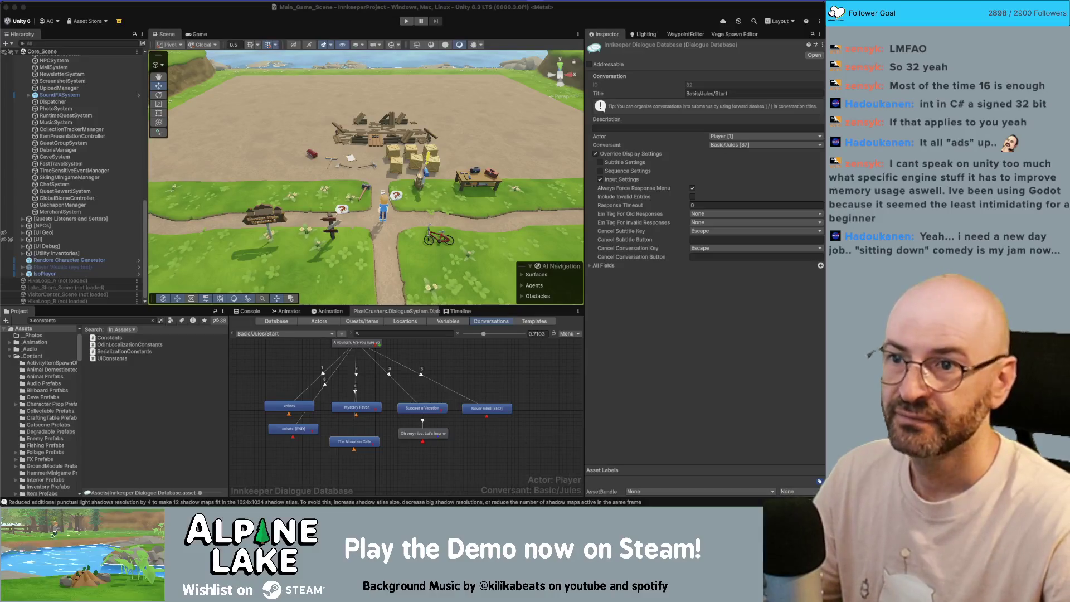
pyautogui.click(726, 148)
pyautogui.moveTo(730, 195)
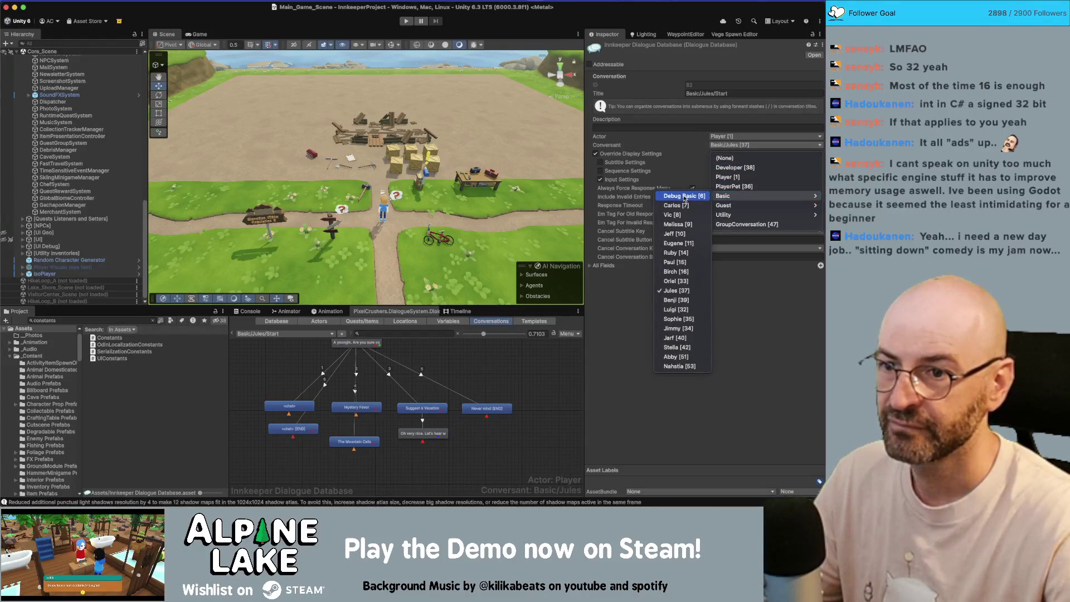
pyautogui.click(684, 196)
pyautogui.click(296, 428)
# Step: Link the <chat> [END] node to another conversation: Generic Response/FriendshipComplete
pyautogui.click(296, 428)
pyautogui.click(697, 297)
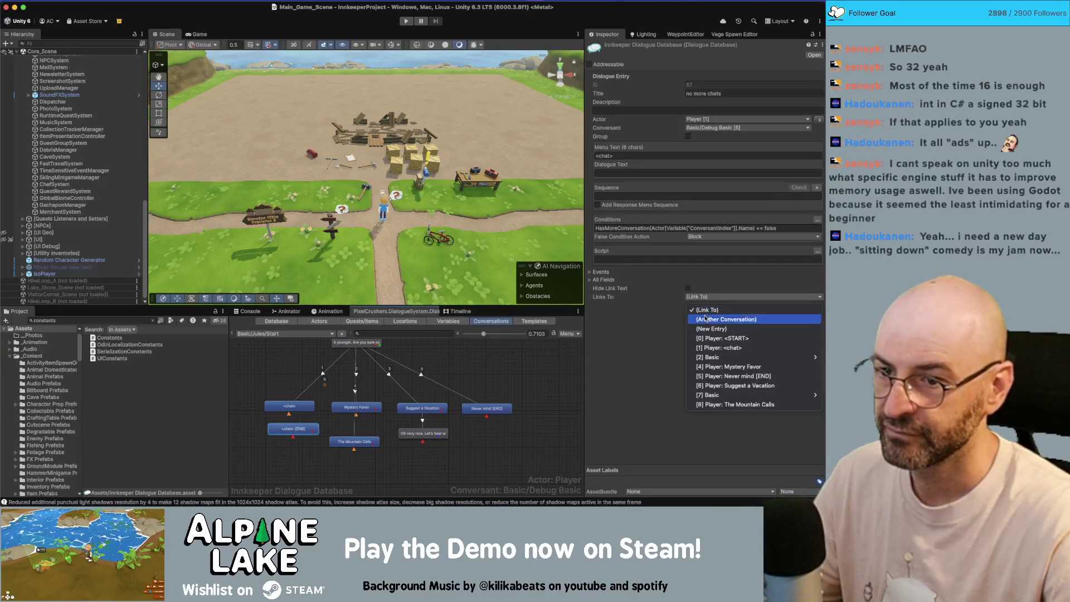
pyautogui.click(702, 319)
pyautogui.click(633, 306)
pyautogui.moveTo(639, 271)
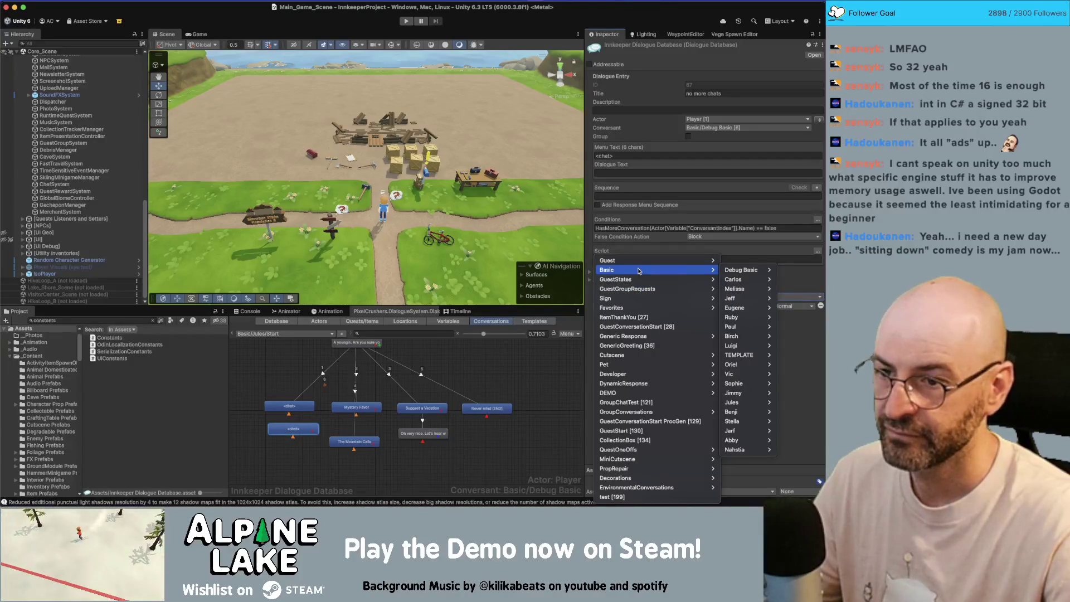
pyautogui.moveTo(758, 346)
pyautogui.moveTo(641, 336)
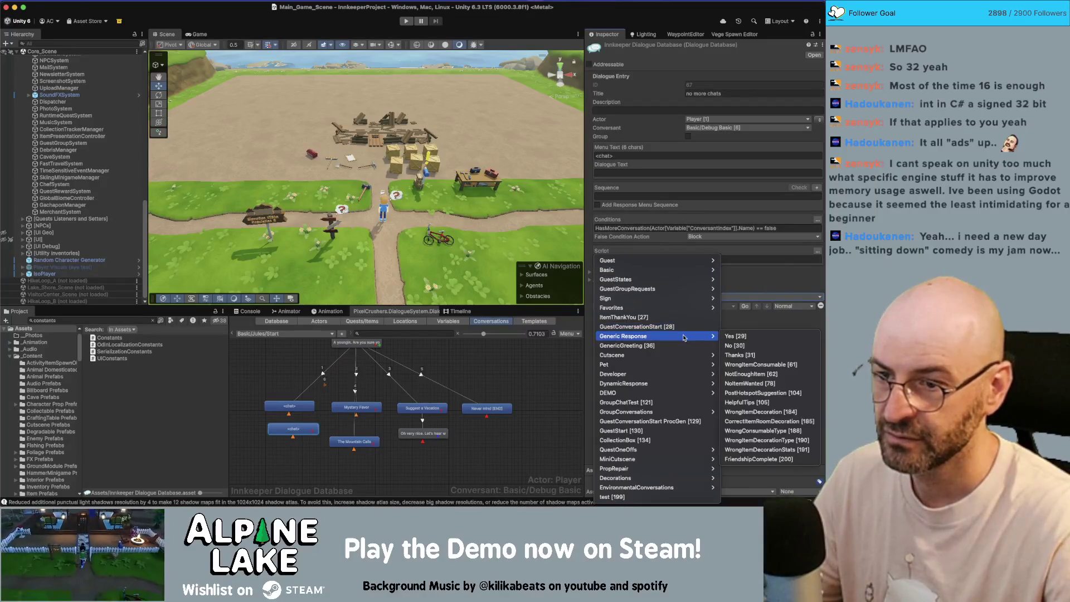
pyautogui.click(752, 457)
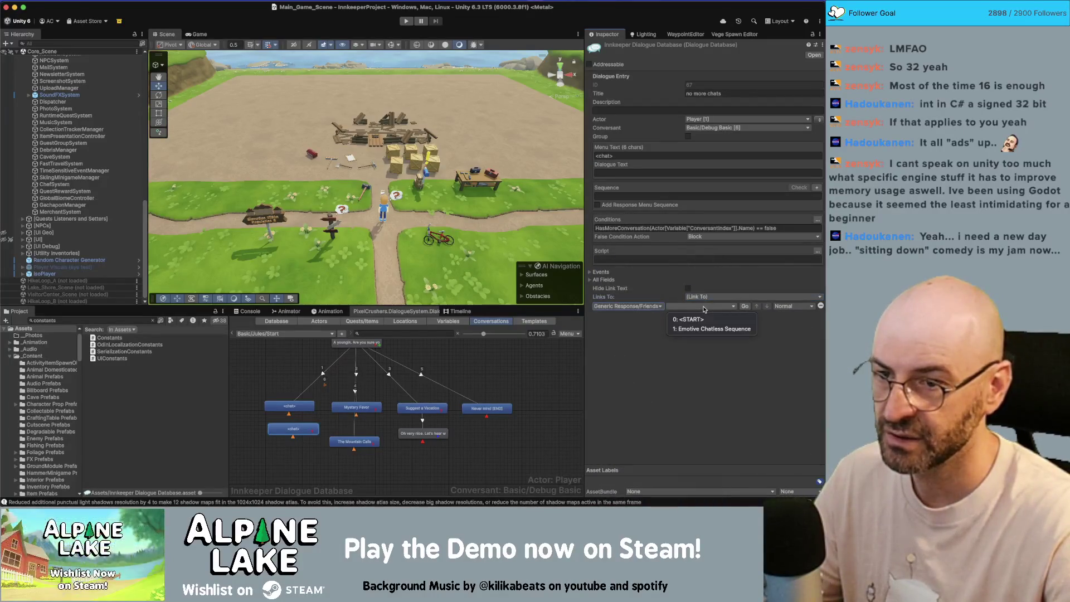
pyautogui.click(357, 343)
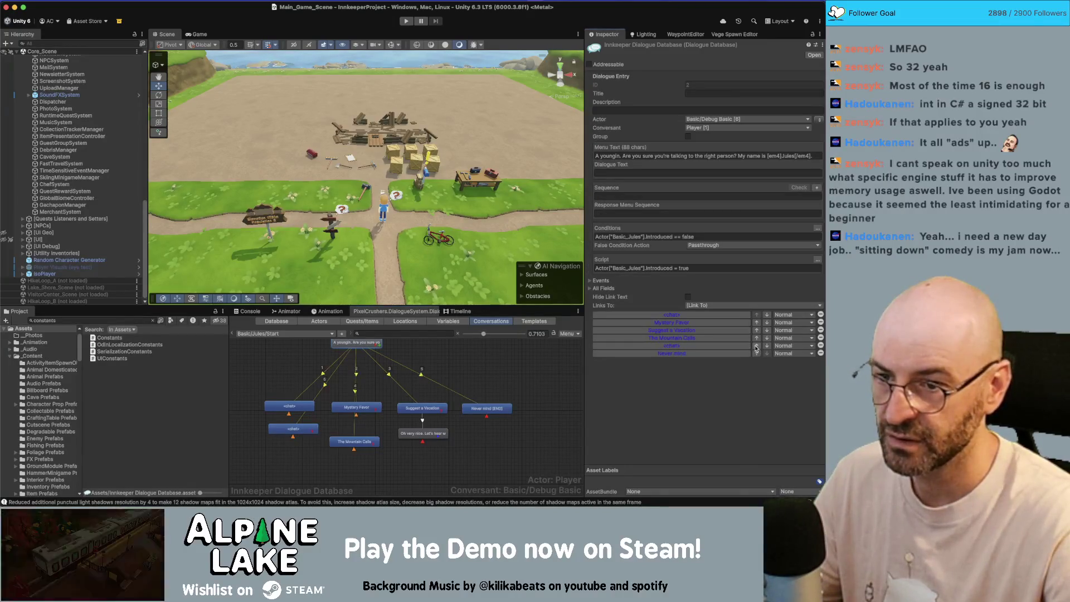
pyautogui.click(296, 366)
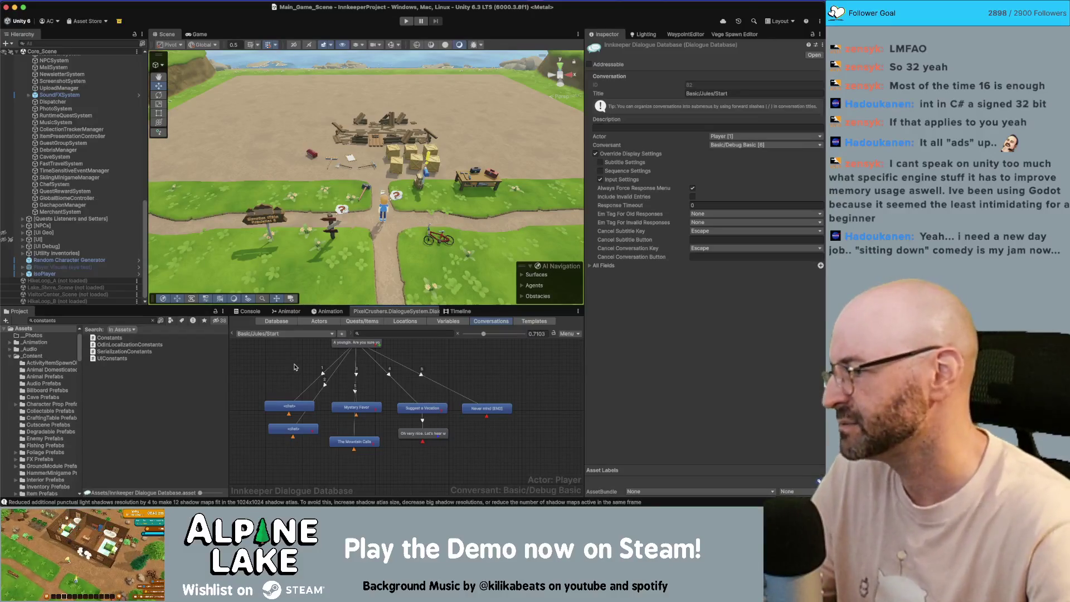
# Step: Copy the HasMoreConversation condition into the other <chat> node, changing false to true
pyautogui.moveTo(293, 423); pyautogui.dragTo(290, 426)
pyautogui.click(290, 408)
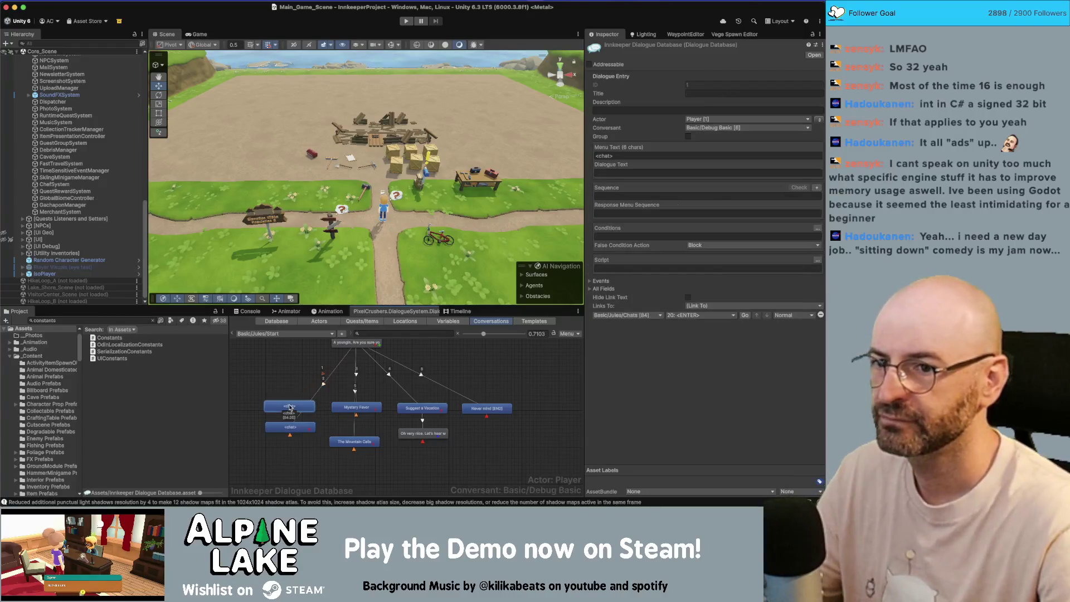
pyautogui.click(291, 427)
pyautogui.click(696, 229)
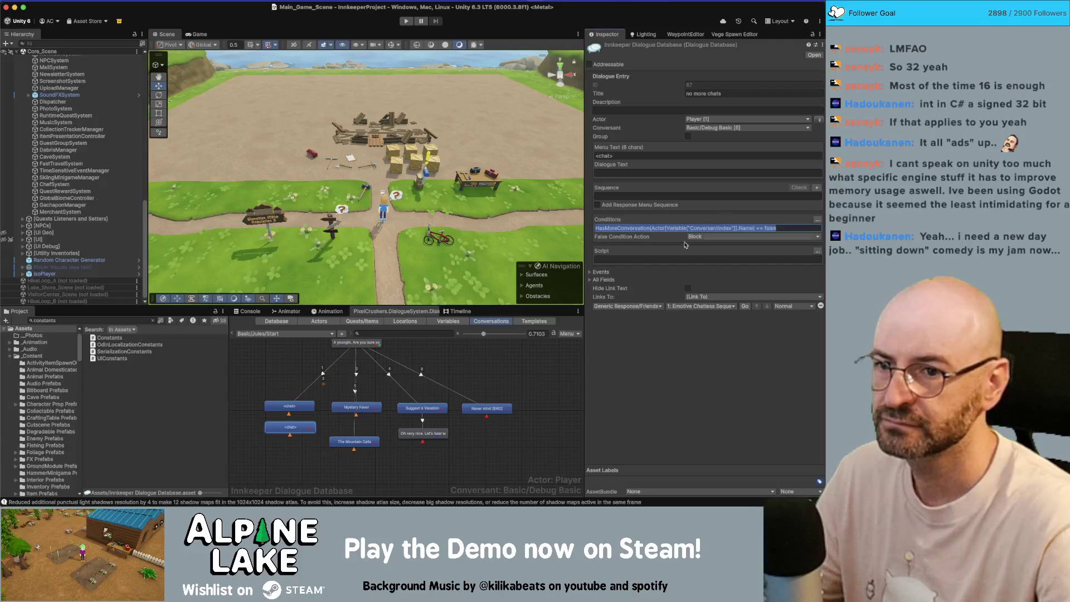
pyautogui.click(290, 407)
pyautogui.click(792, 236)
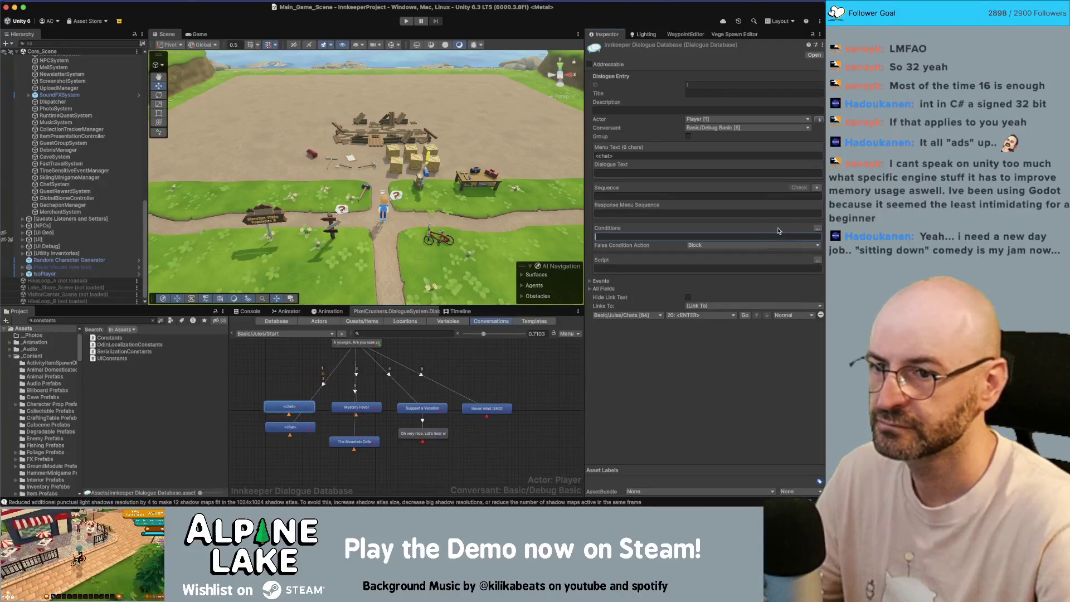
pyautogui.hotkey('ctrl', 'v')
pyautogui.press('BackSpace')
pyautogui.press('BackSpace')
pyautogui.press('BackSpace')
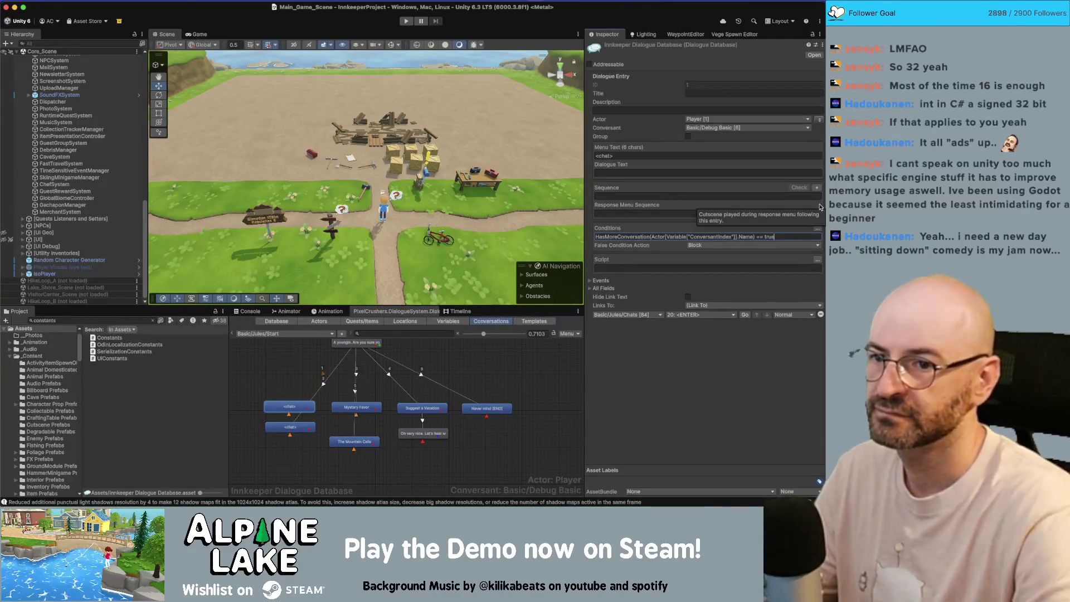
pyautogui.click(498, 392)
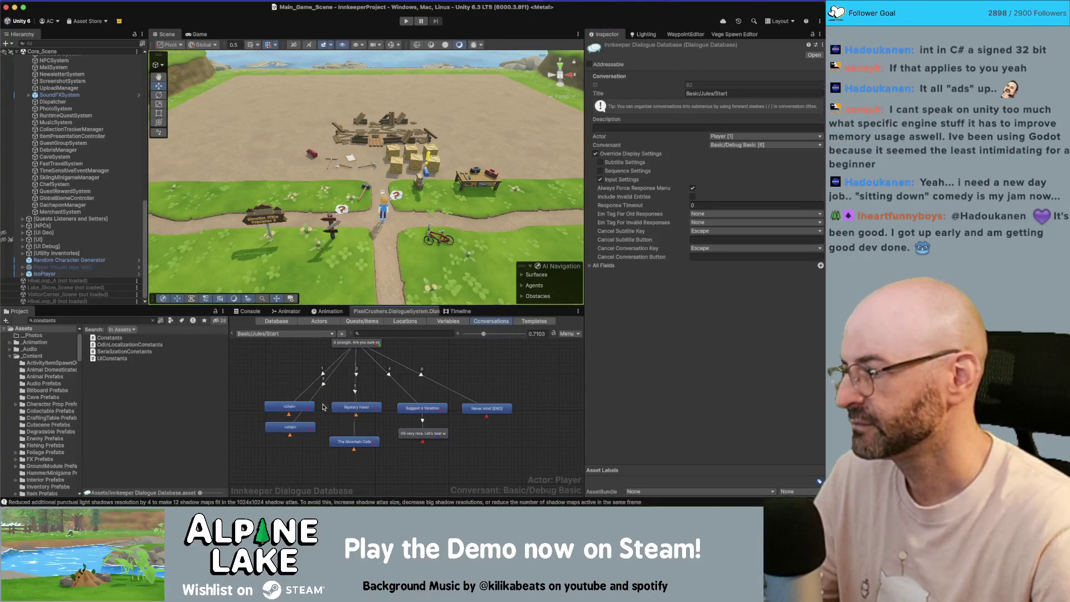
pyautogui.click(288, 406)
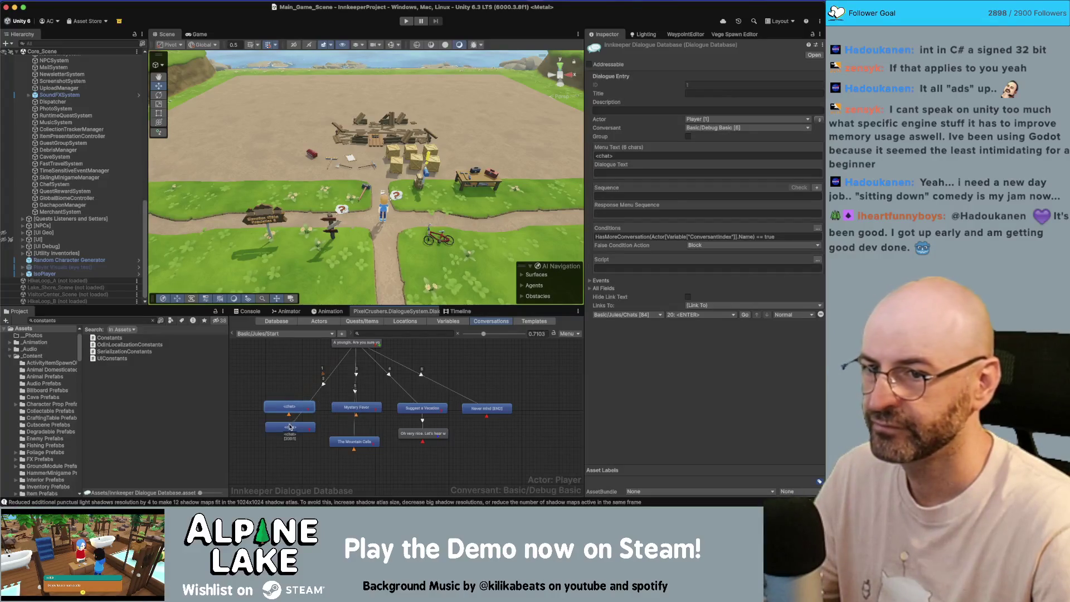
pyautogui.click(289, 426)
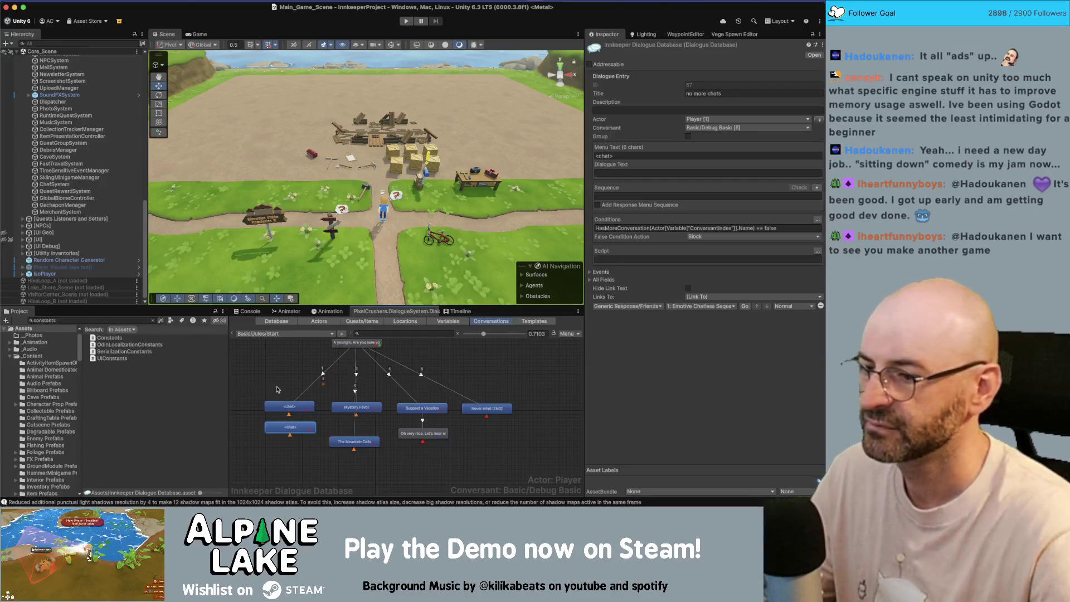
pyautogui.click(280, 387)
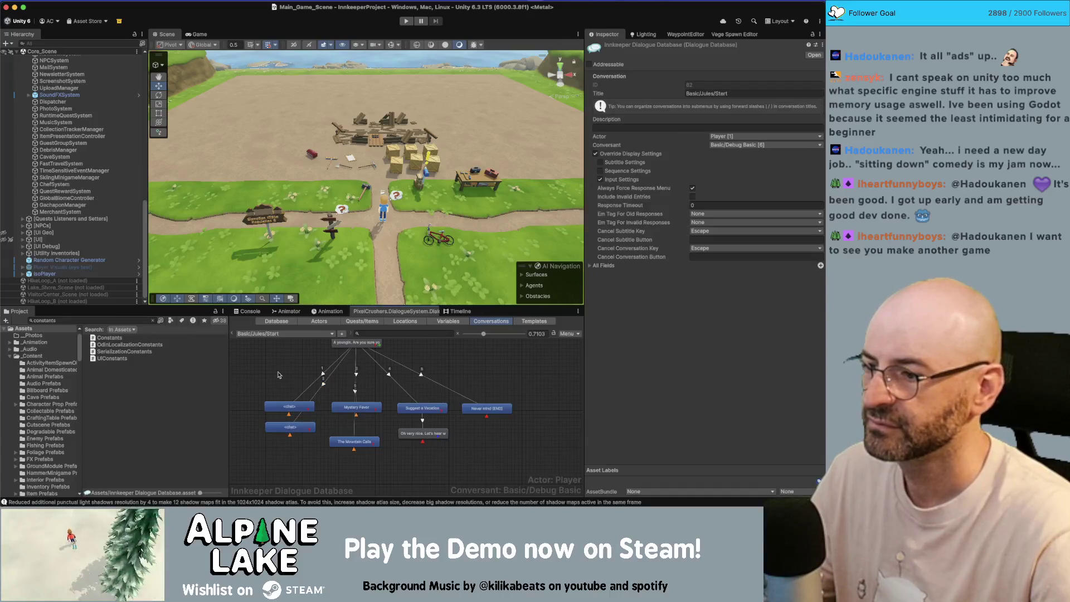
# Step: Open Benji's Chats conversation and delete its [END] node
pyautogui.click(281, 334)
pyautogui.moveTo(324, 270)
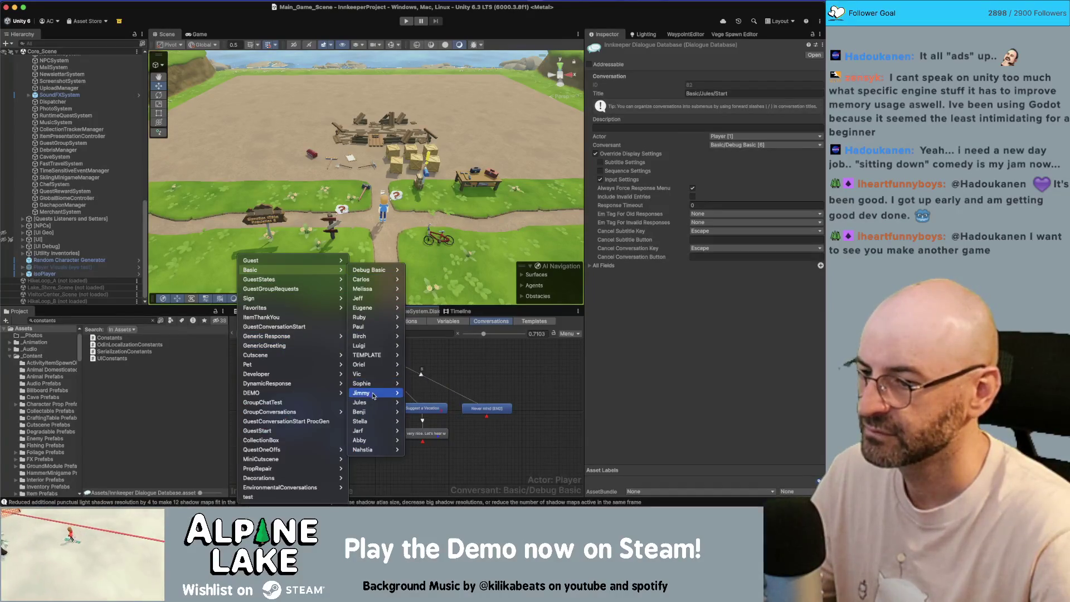
pyautogui.moveTo(384, 413)
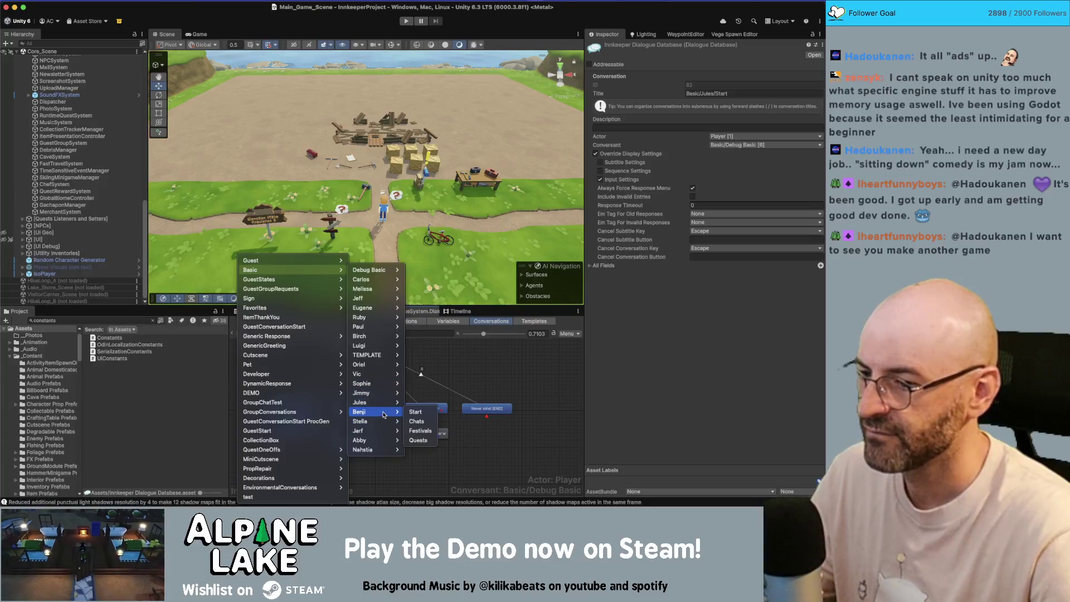
pyautogui.click(424, 422)
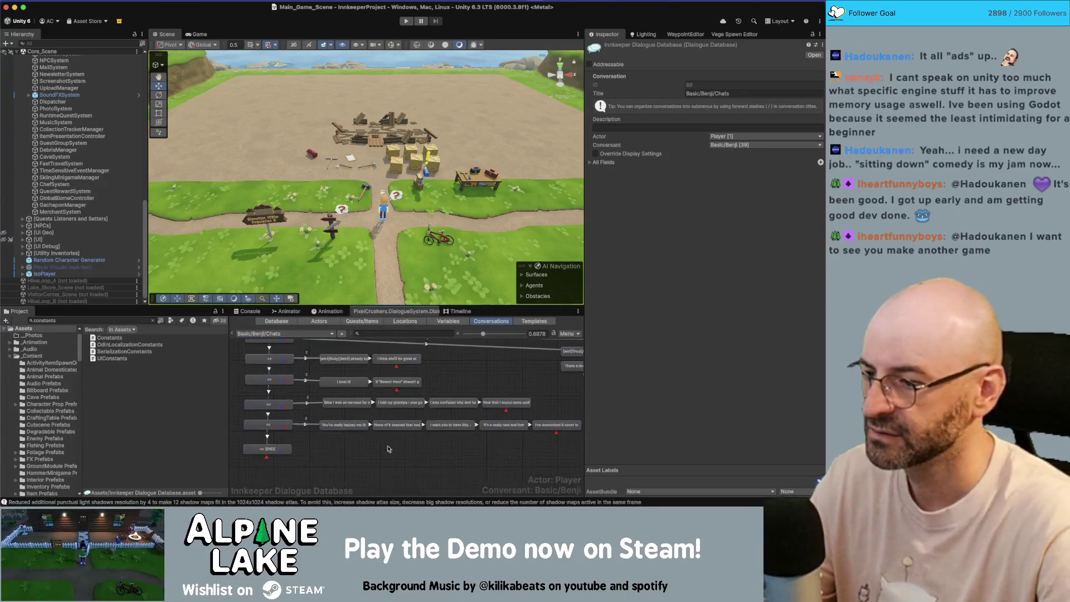
pyautogui.click(279, 451)
pyautogui.press('Delete')
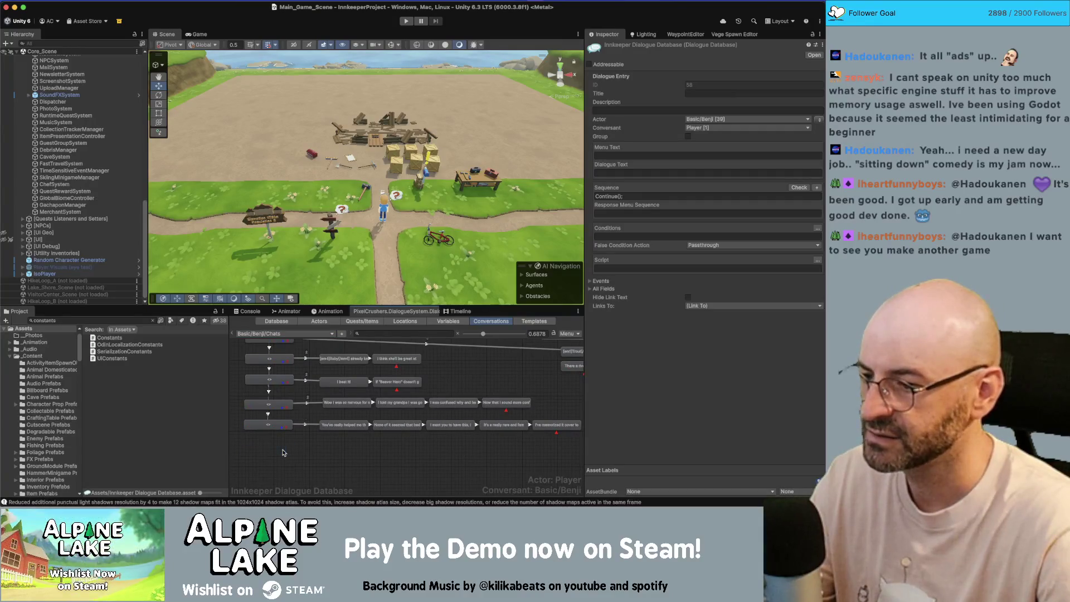
pyautogui.moveTo(326, 445); pyautogui.dragTo(552, 416)
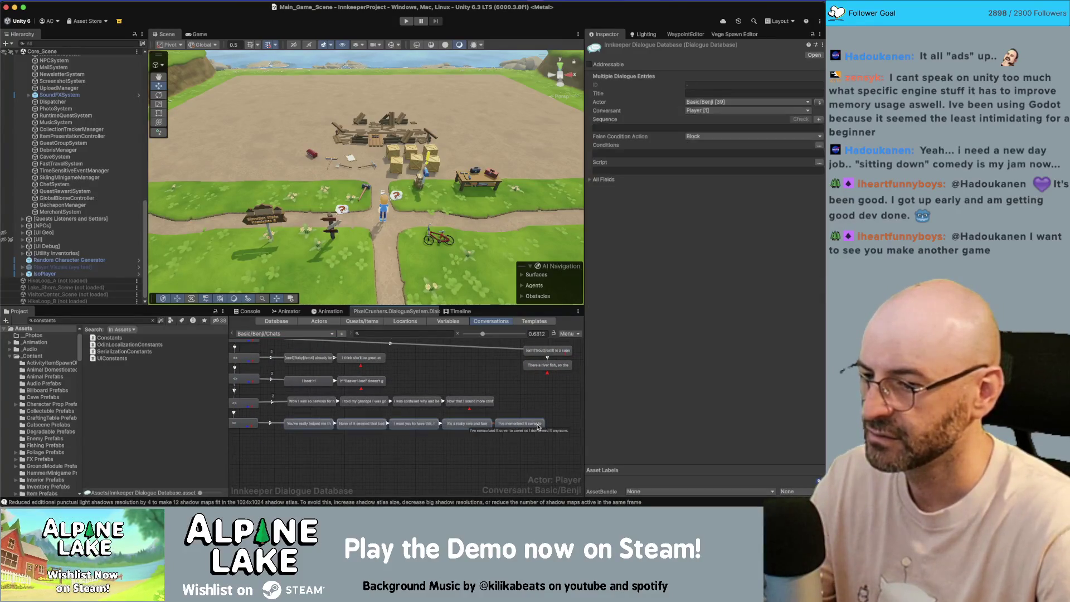
pyautogui.click(265, 448)
pyautogui.hscroll(-3, 256, 429)
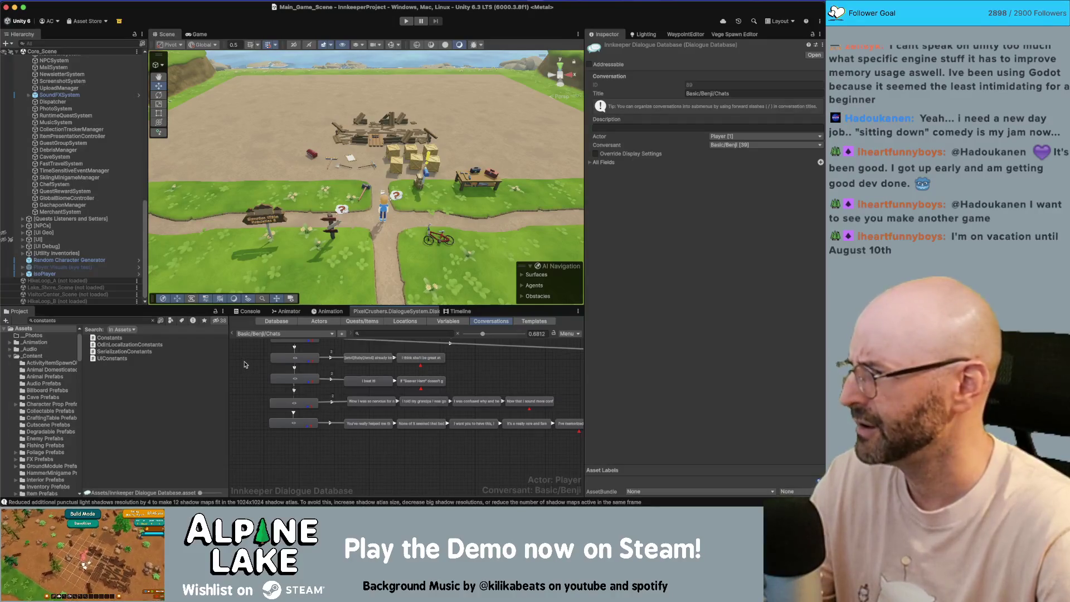
# Step: Browse the conversation list and open Basic/Benji/Start
pyautogui.click(264, 333)
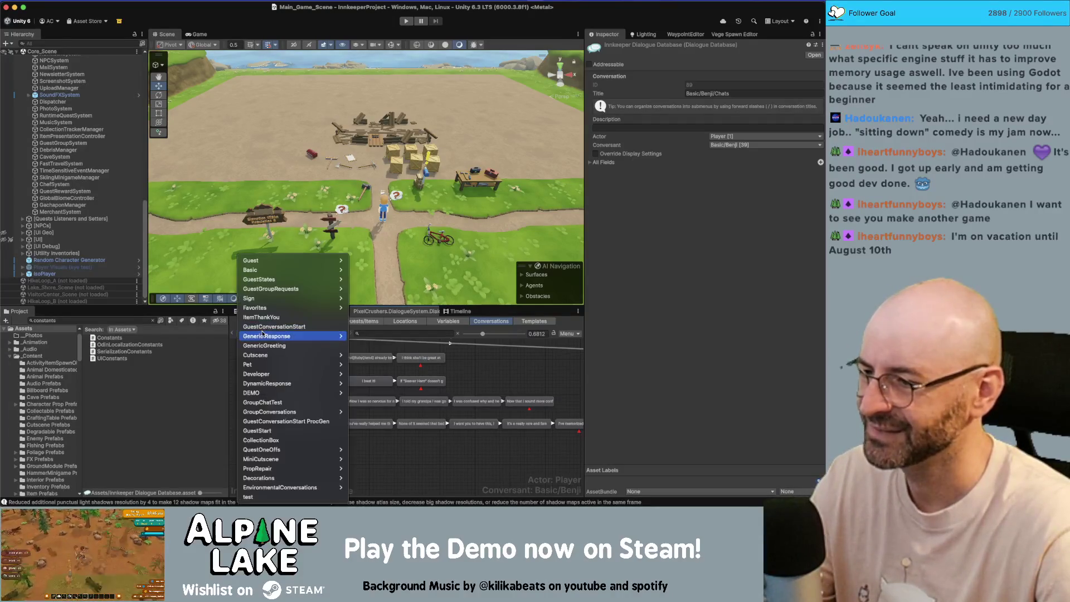
pyautogui.moveTo(262, 334)
pyautogui.press('Escape')
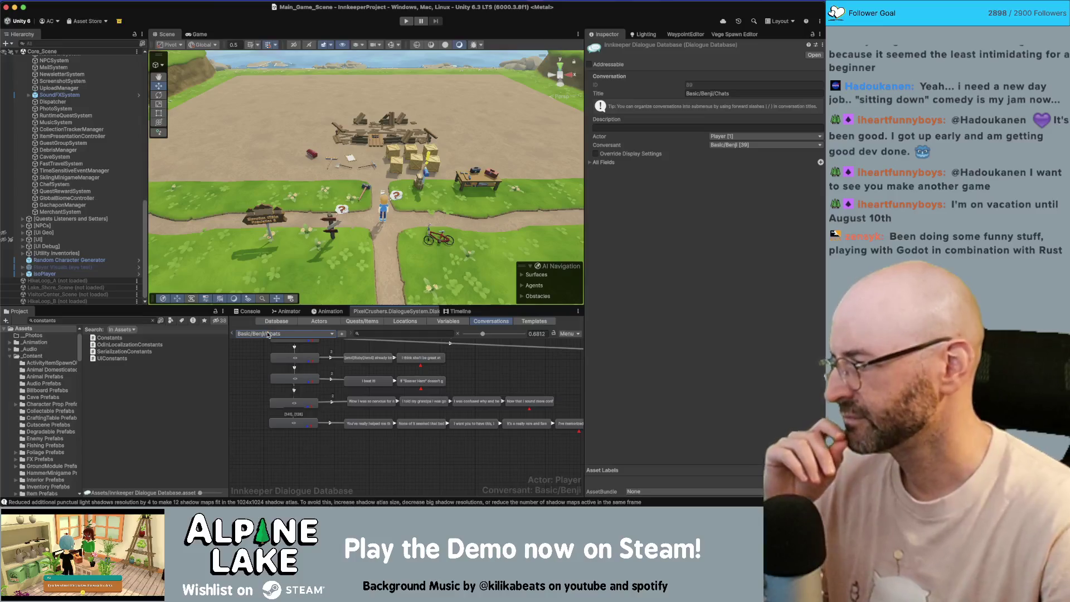
pyautogui.click(267, 333)
pyautogui.moveTo(266, 336)
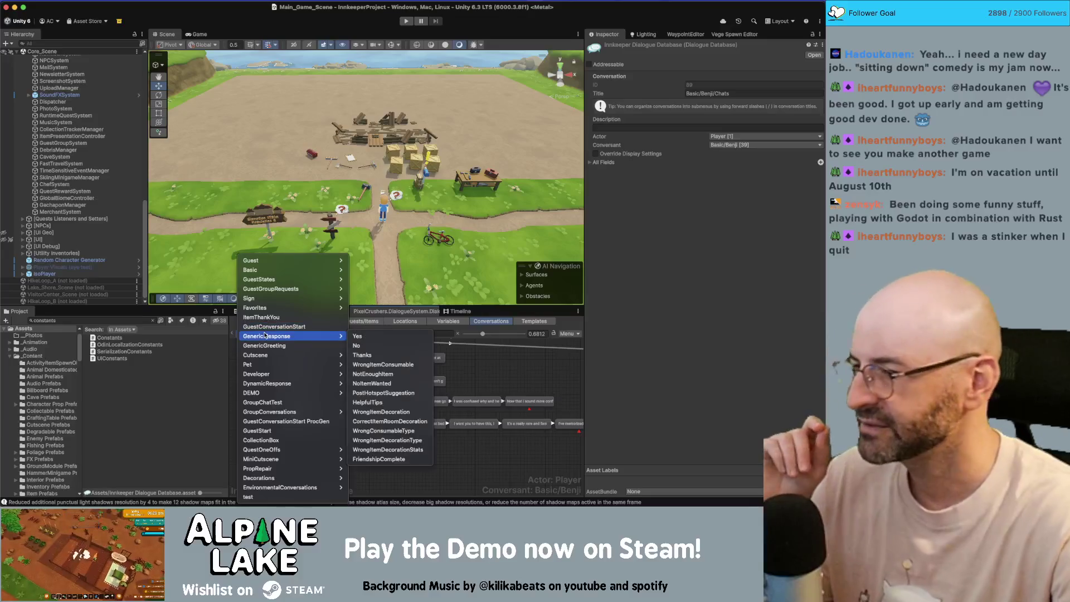
pyautogui.moveTo(307, 279)
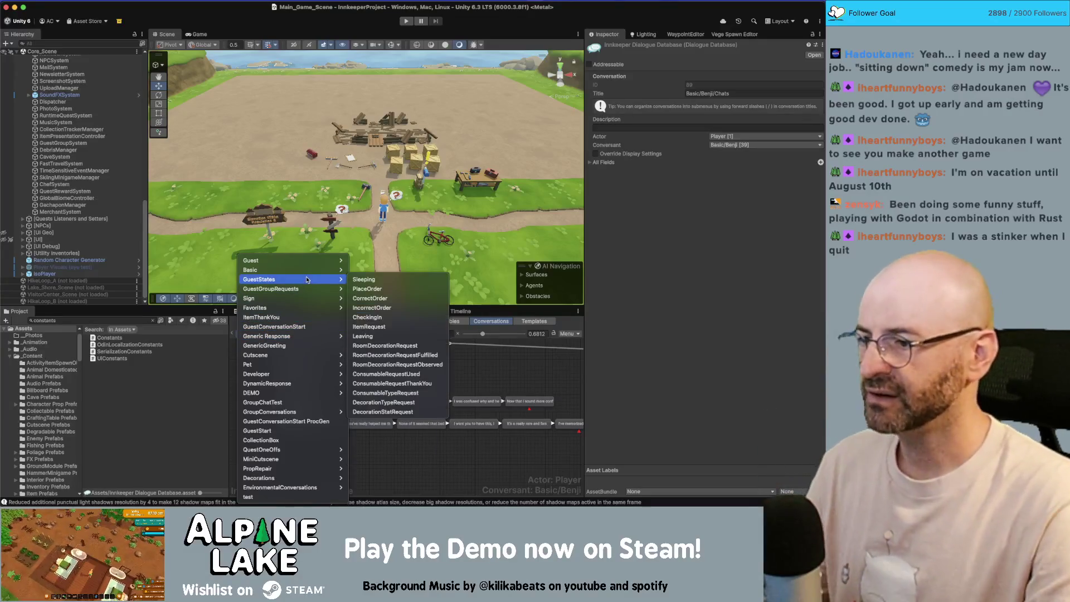
pyautogui.press('Escape')
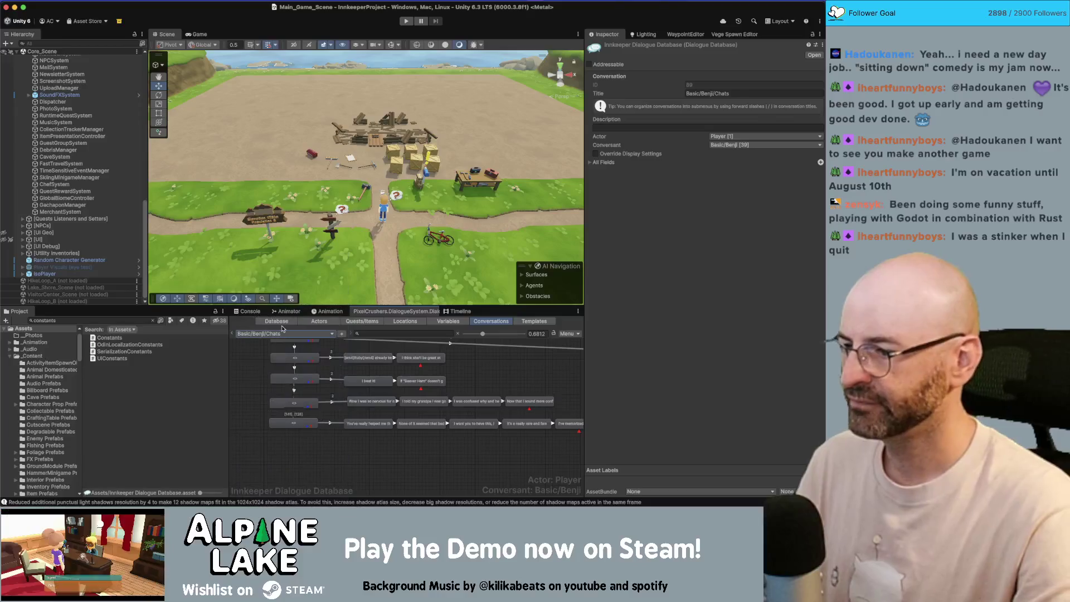
pyautogui.click(276, 334)
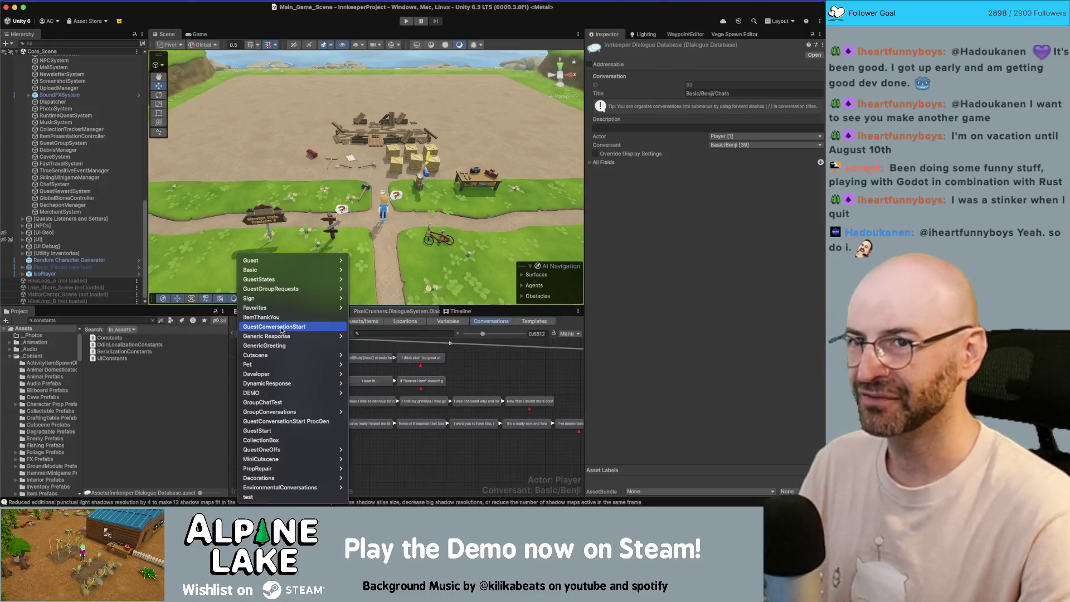
pyautogui.moveTo(291, 290)
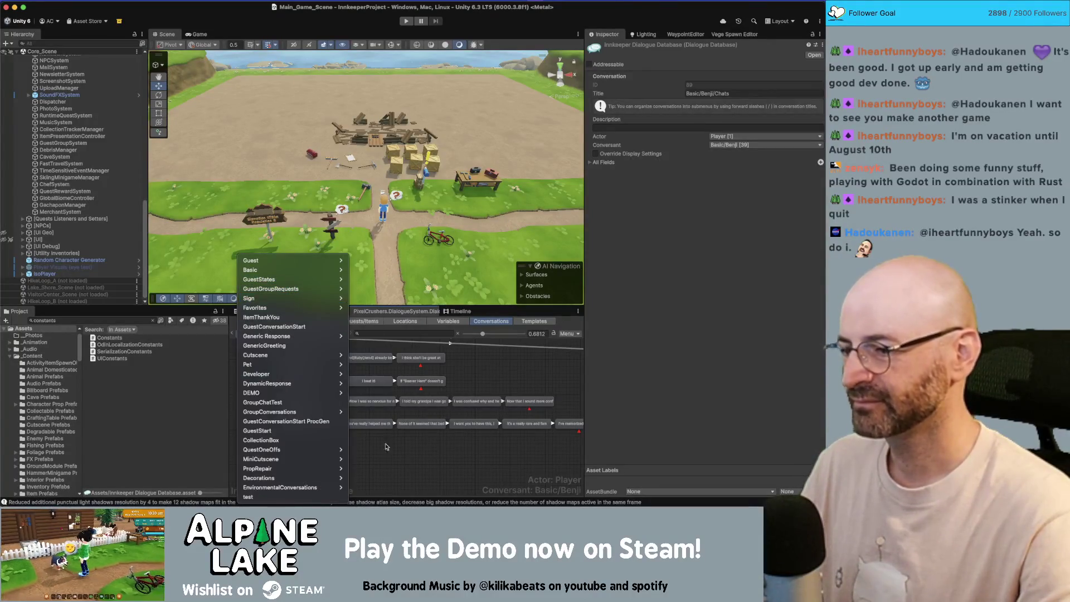
pyautogui.press('Escape')
pyautogui.click(278, 333)
pyautogui.moveTo(262, 270)
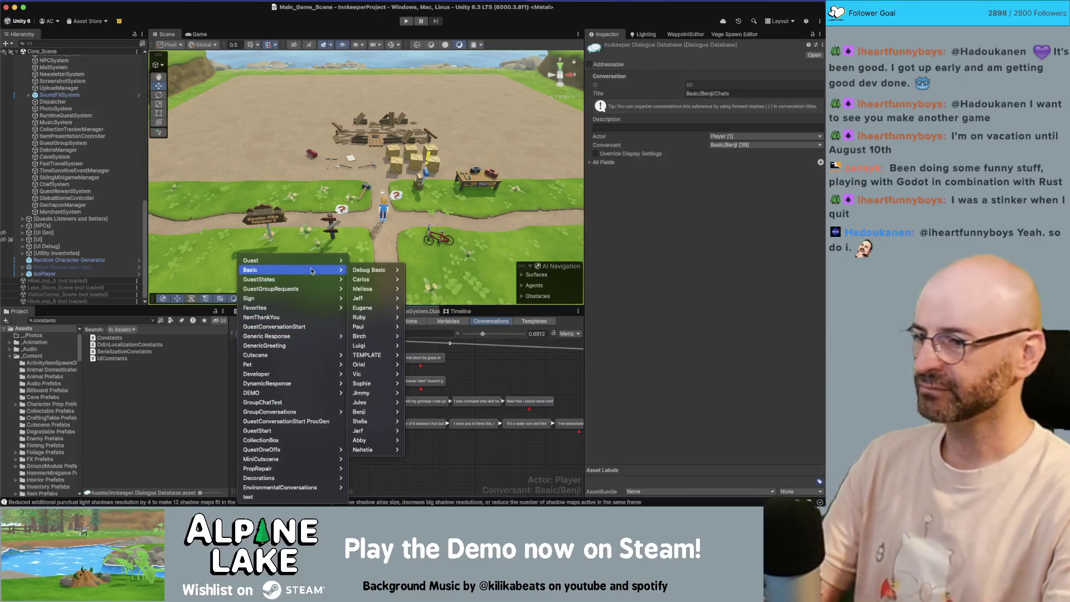
pyautogui.moveTo(368, 412)
pyautogui.click(419, 412)
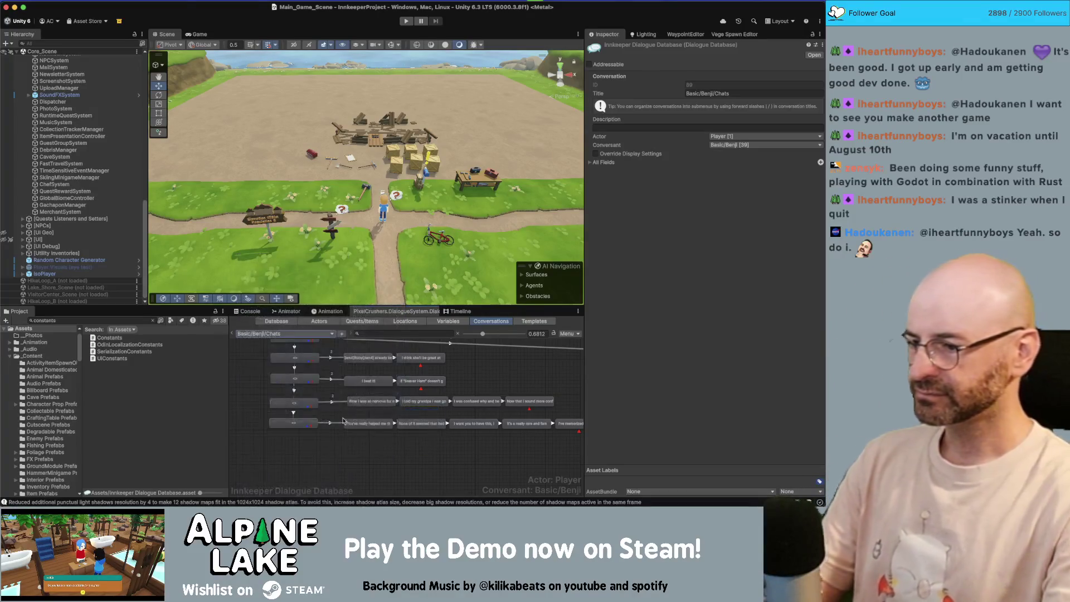
# Step: Paste the no-more-chats <chat> node into Benji's Start graph
pyautogui.rightClick(283, 412)
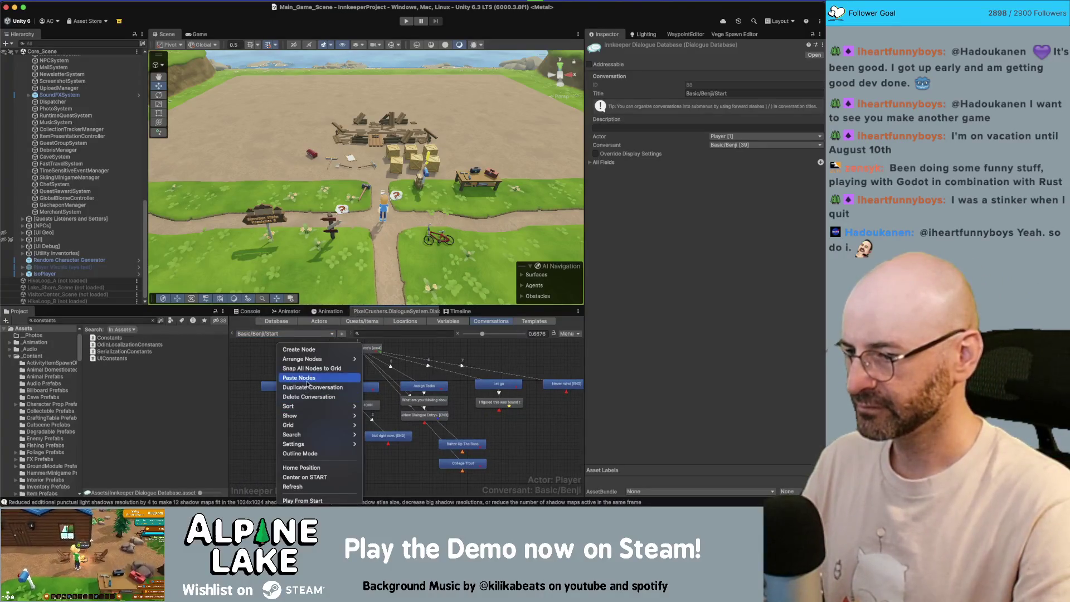
pyautogui.click(315, 381)
pyautogui.rightClick(366, 350)
pyautogui.press('Escape')
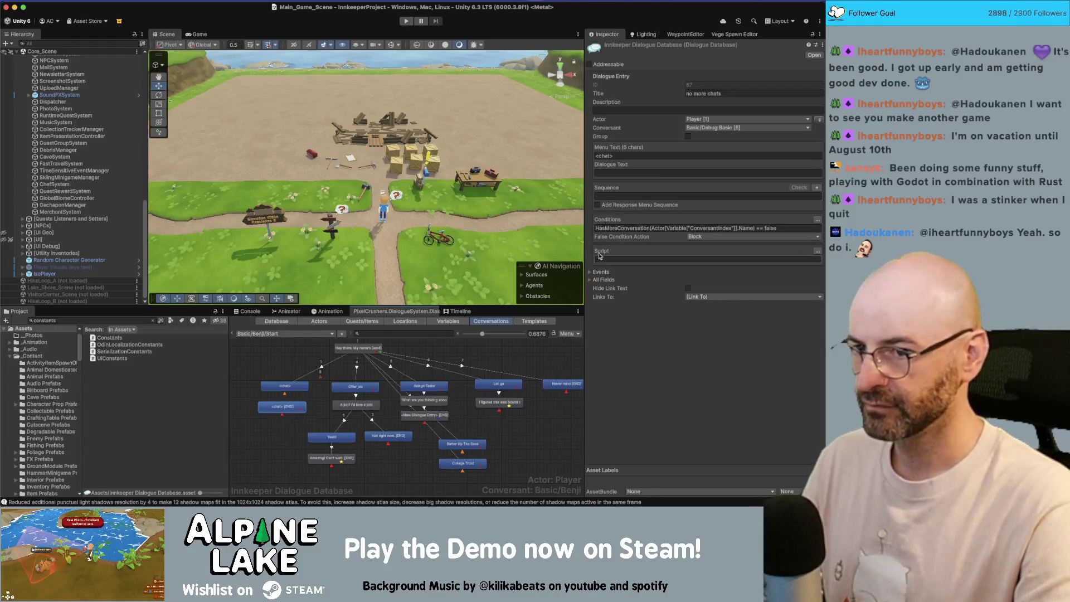
# Step: Give the original Chats-linked <chat> node the HasMoreConversation == true condition
pyautogui.click(307, 384)
pyautogui.click(651, 236)
pyautogui.hotkey('ctrl', 'v')
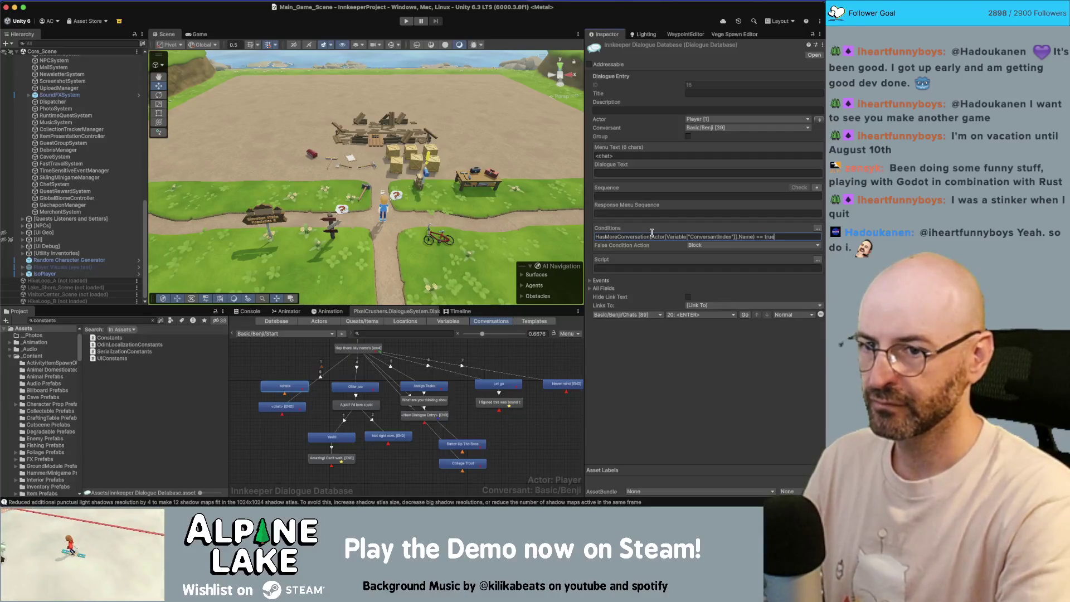
pyautogui.write('e')
pyautogui.click(298, 367)
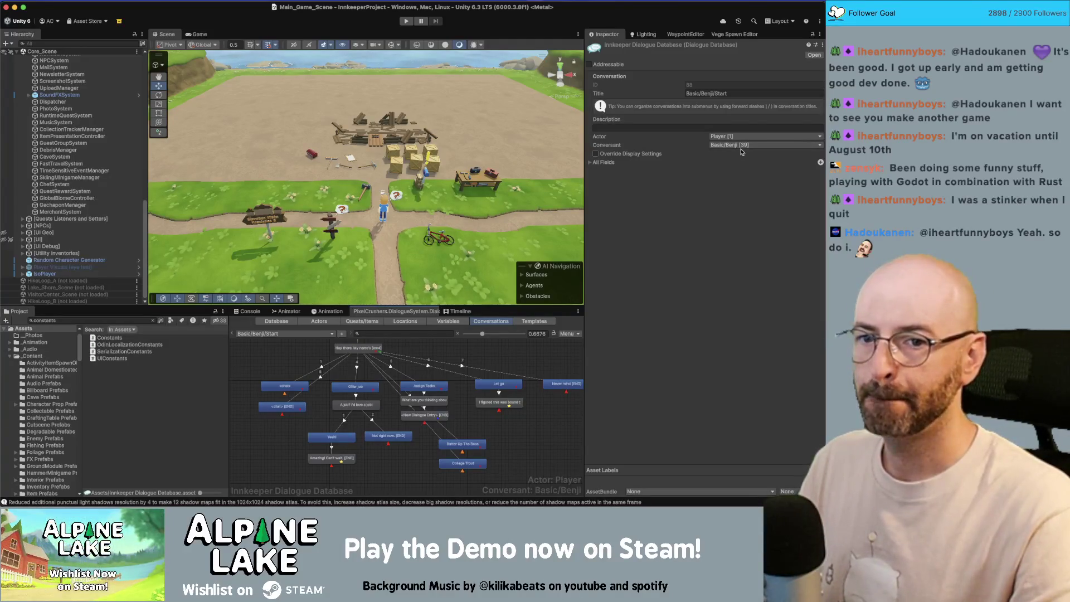
# Step: Set the conversation's conversant to Basic/Debug Basic
pyautogui.click(738, 145)
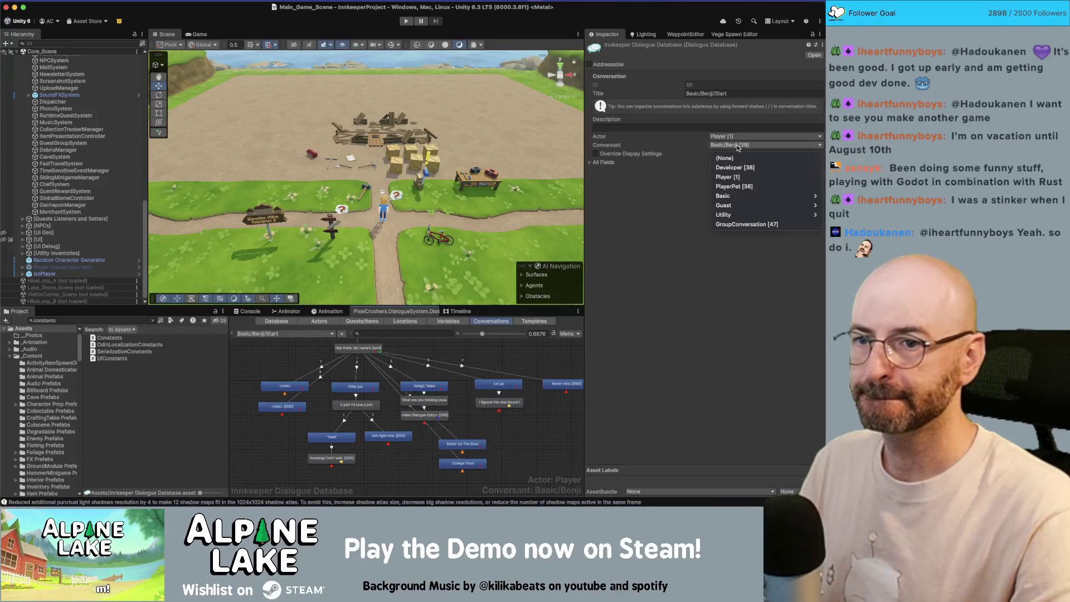
pyautogui.moveTo(725, 195)
pyautogui.click(684, 197)
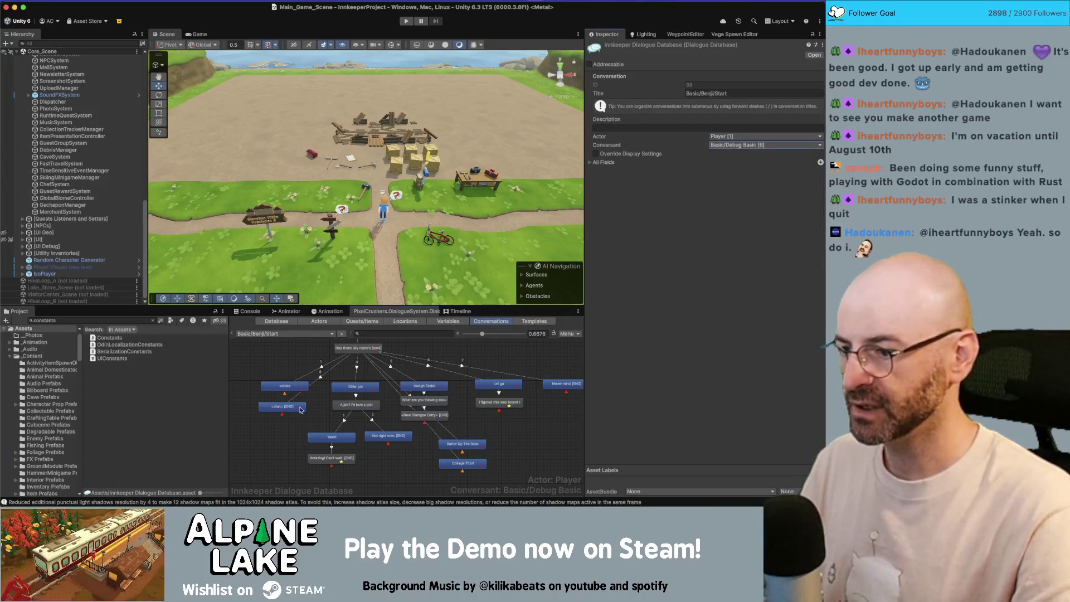
pyautogui.click(287, 407)
pyautogui.click(368, 349)
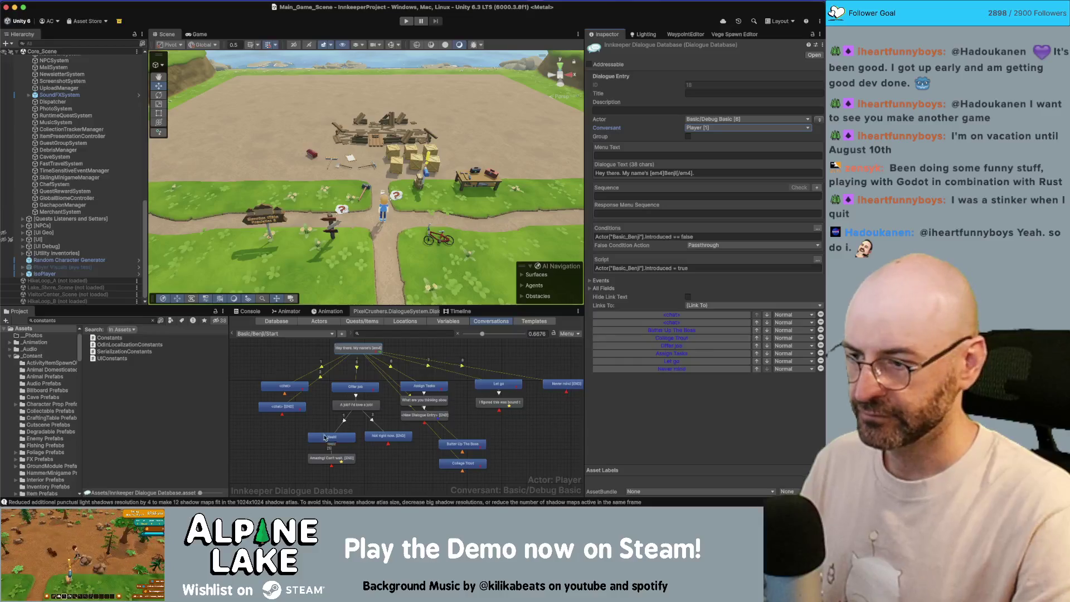
# Step: Link the no-more-chats node to FriendshipComplete's Emotive Chatless Sequence entry
pyautogui.click(282, 407)
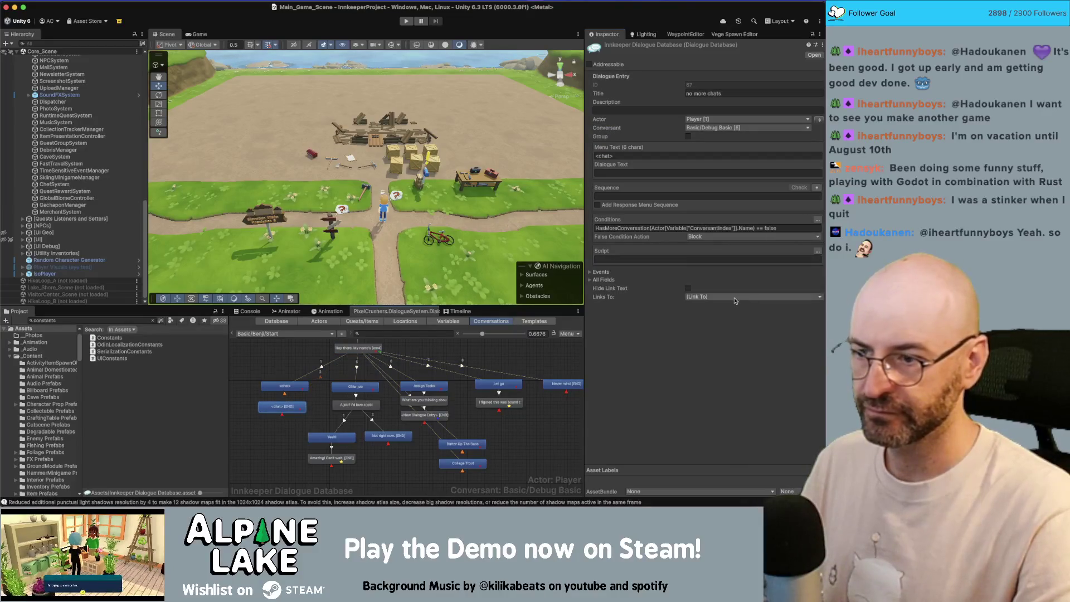
pyautogui.click(719, 298)
pyautogui.click(710, 318)
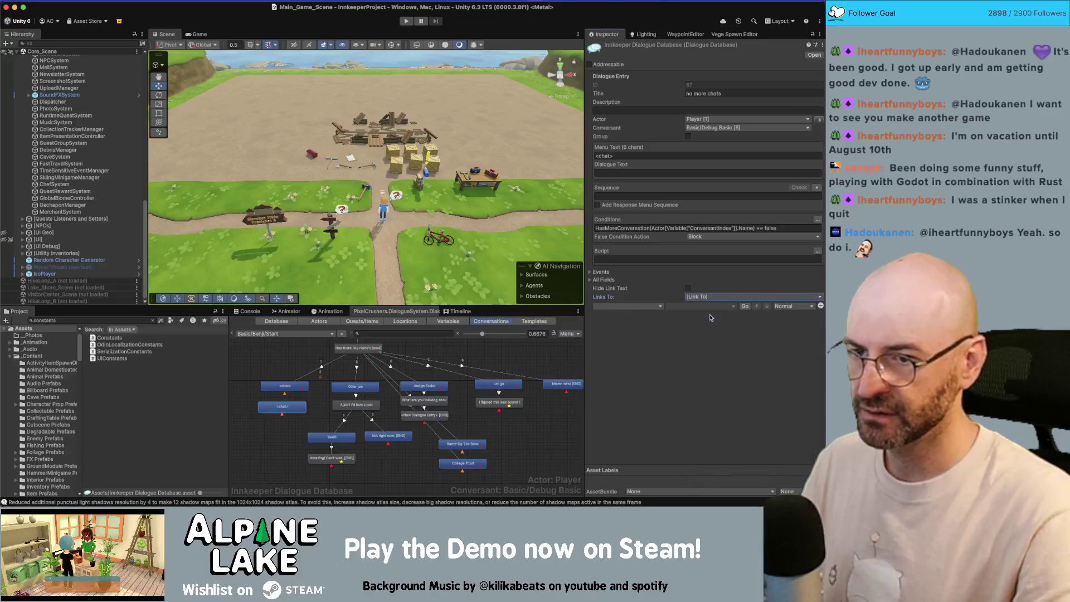
pyautogui.click(639, 308)
pyautogui.moveTo(658, 336)
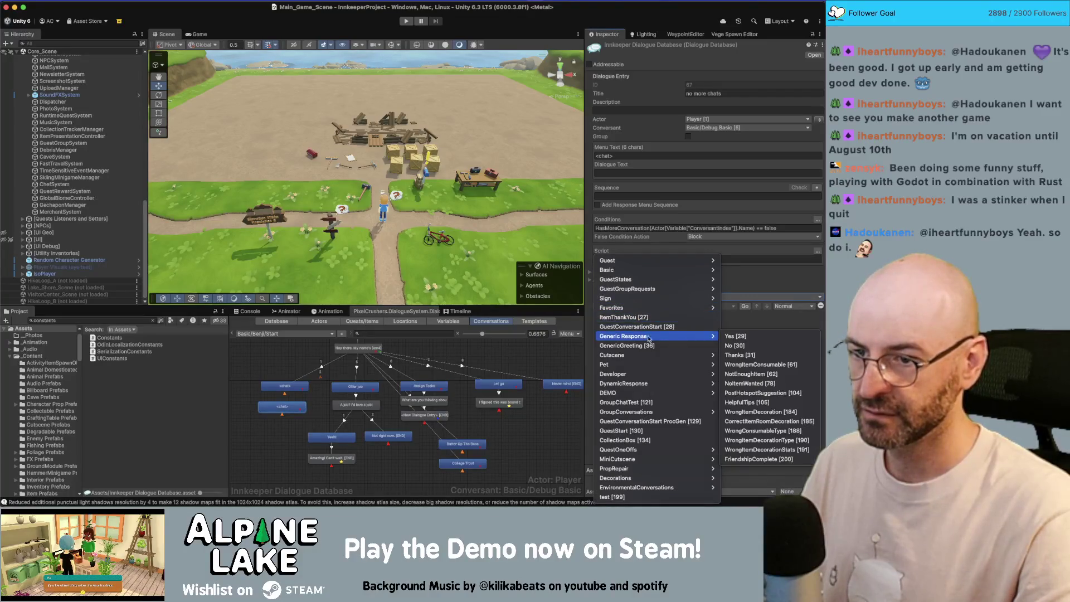
pyautogui.click(750, 459)
pyautogui.click(704, 306)
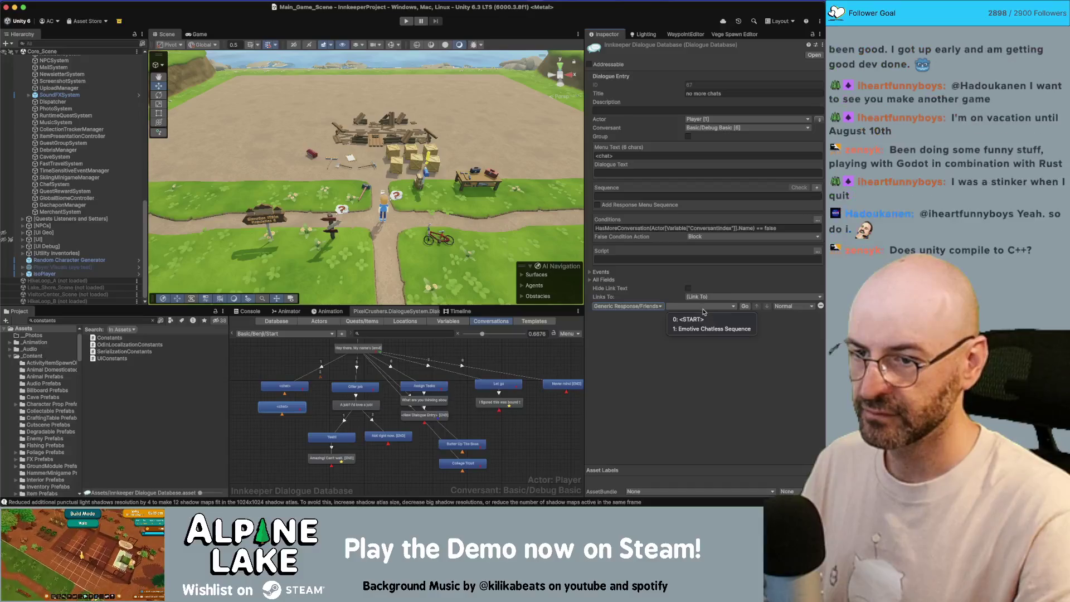
pyautogui.click(708, 331)
pyautogui.click(266, 356)
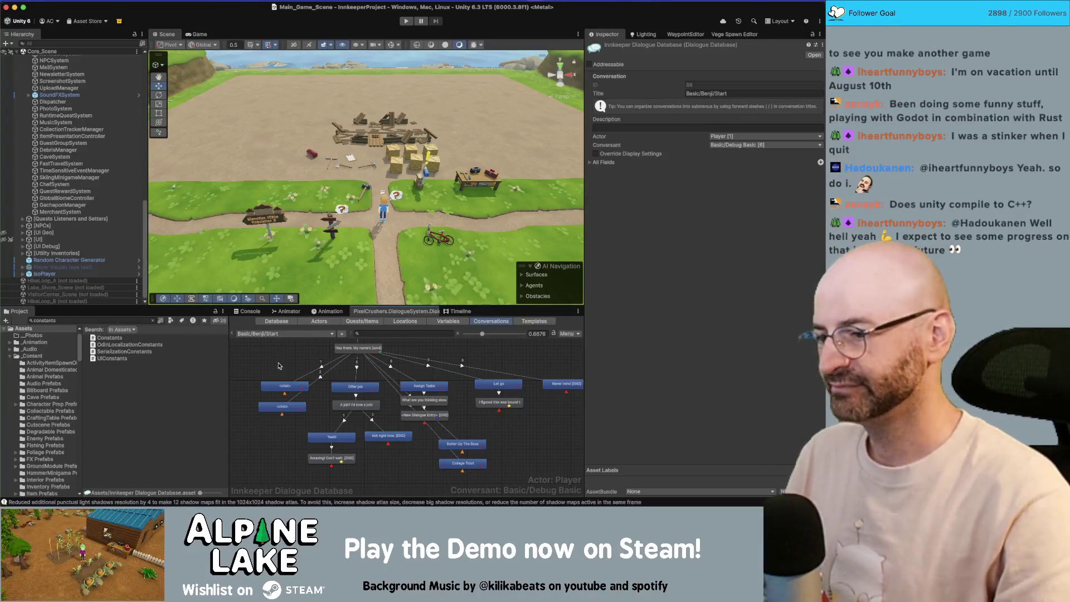
# Step: Check the lower <chat> node's settings and browse the conversation list
pyautogui.click(285, 407)
pyautogui.click(282, 360)
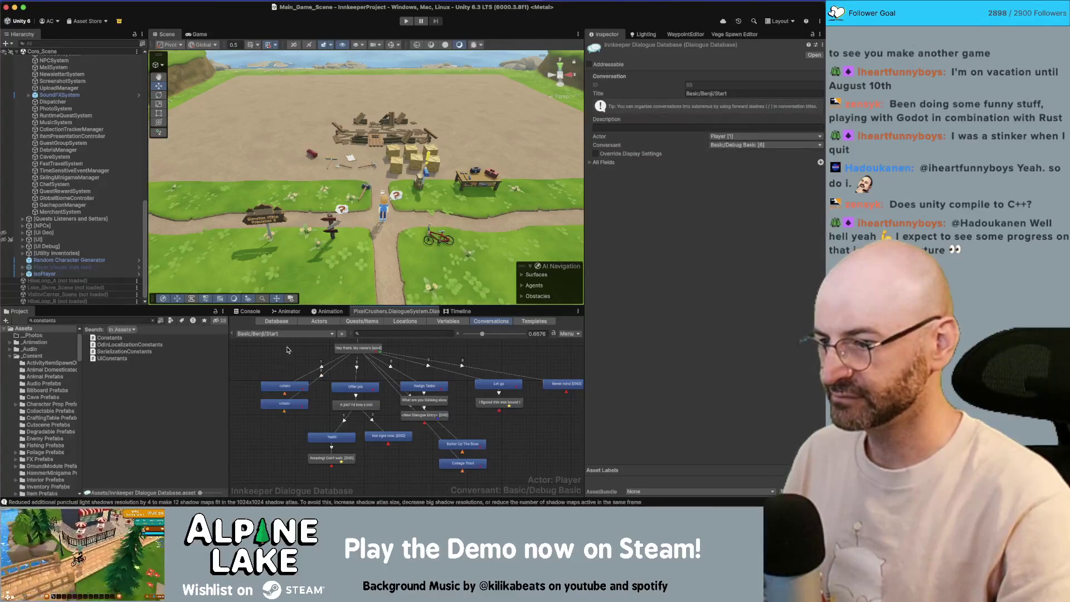
pyautogui.click(275, 334)
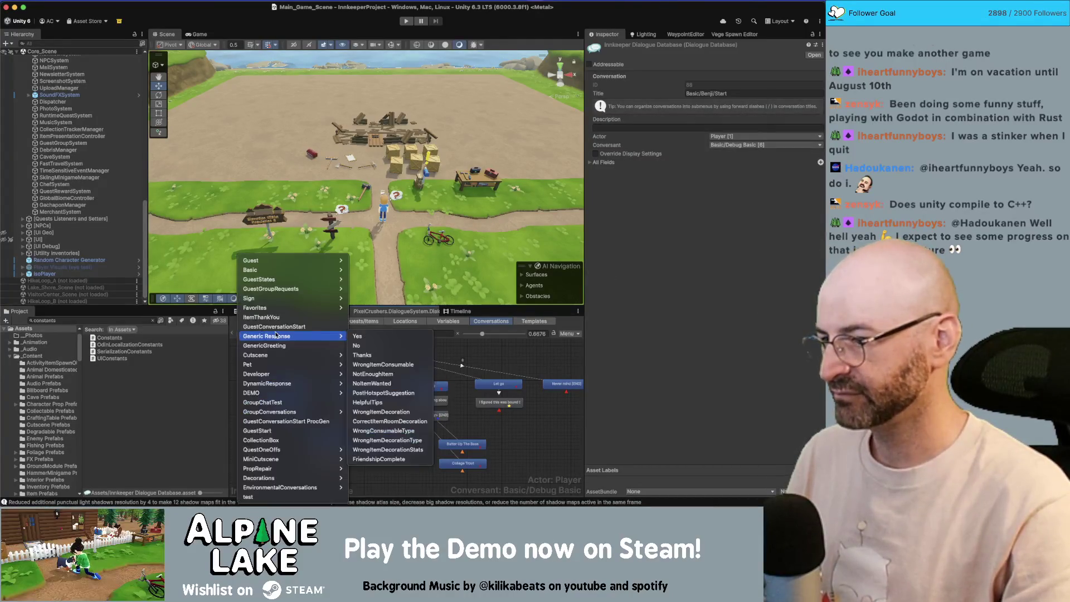
pyautogui.click(234, 360)
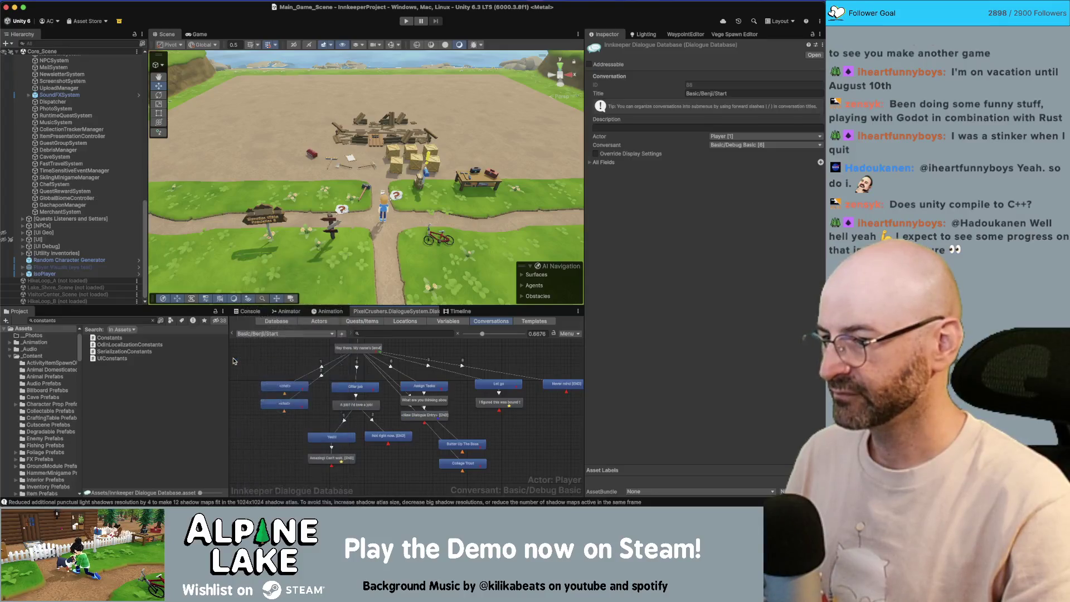
pyautogui.click(261, 335)
# Step: Open Stella's Start conversation and nudge its <chat> node into place
pyautogui.moveTo(312, 269)
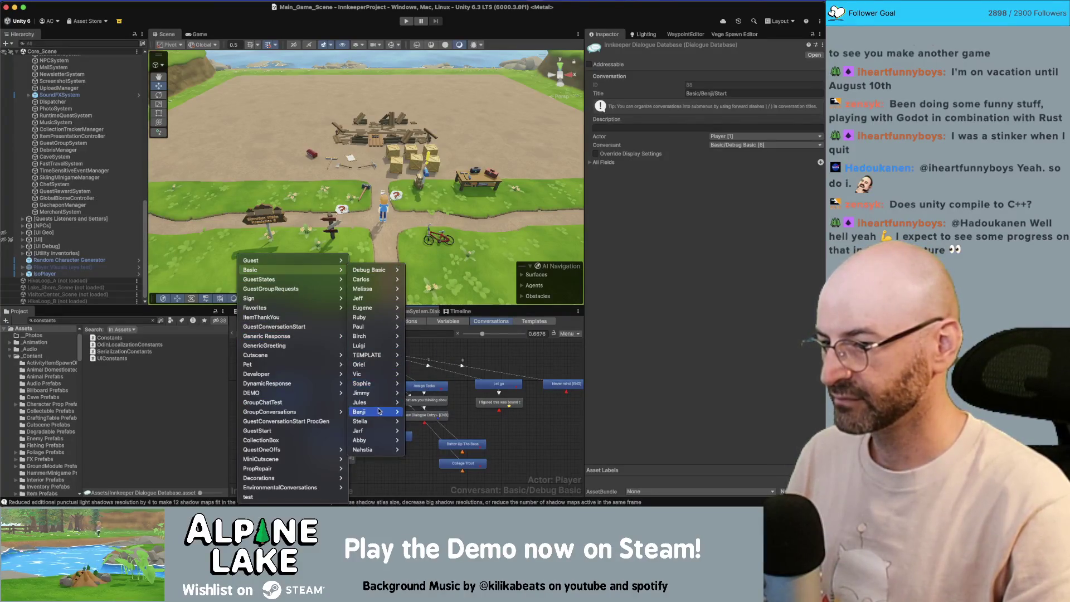
pyautogui.moveTo(379, 421)
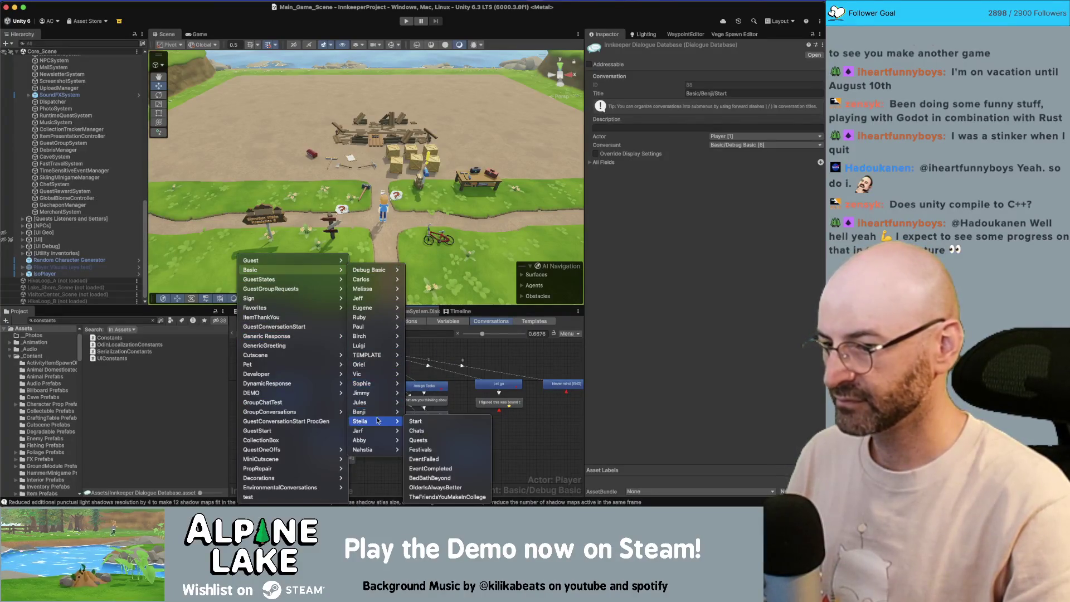
pyautogui.click(417, 430)
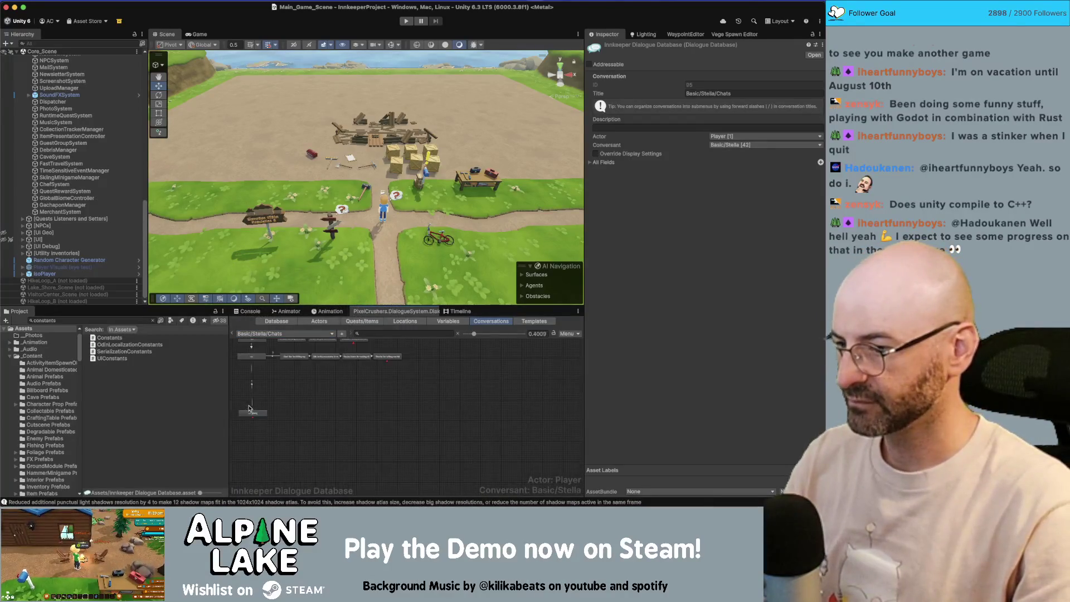
pyautogui.click(255, 419)
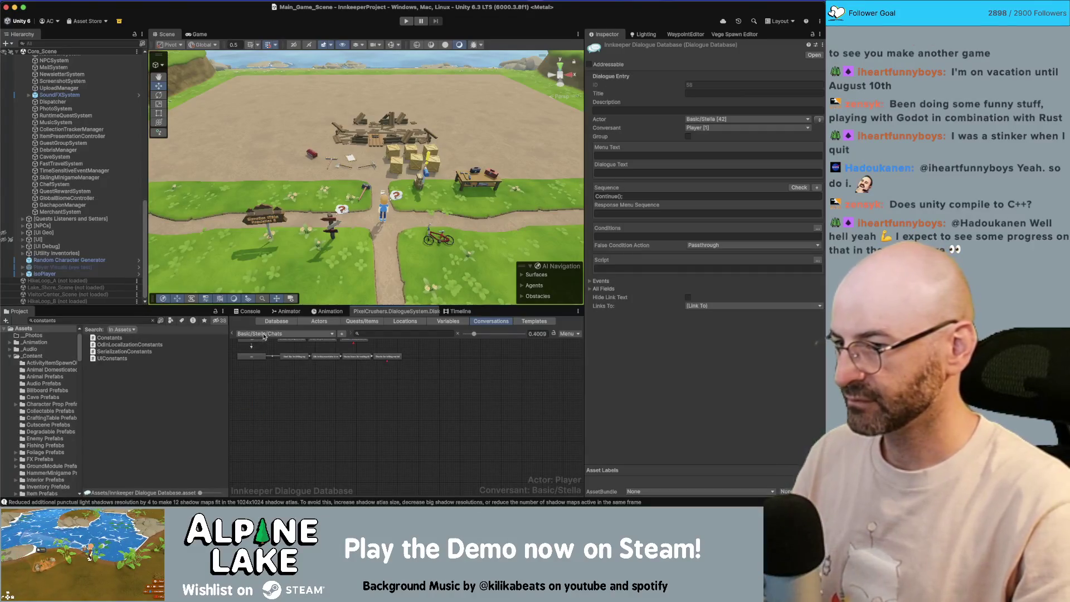
pyautogui.rightClick(256, 419)
pyautogui.moveTo(251, 270)
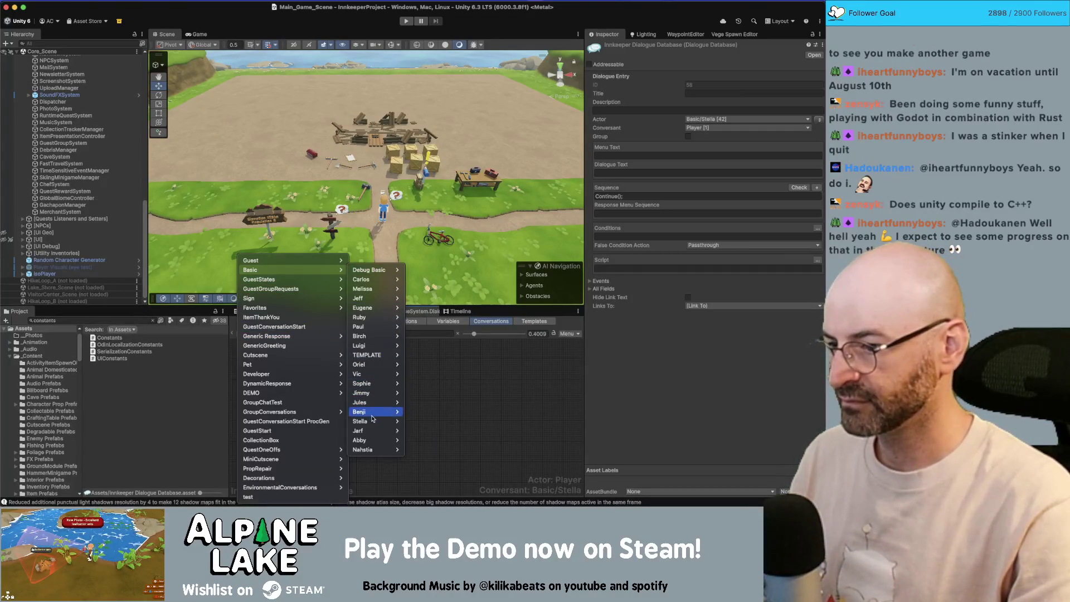
pyautogui.moveTo(374, 421)
pyautogui.click(421, 421)
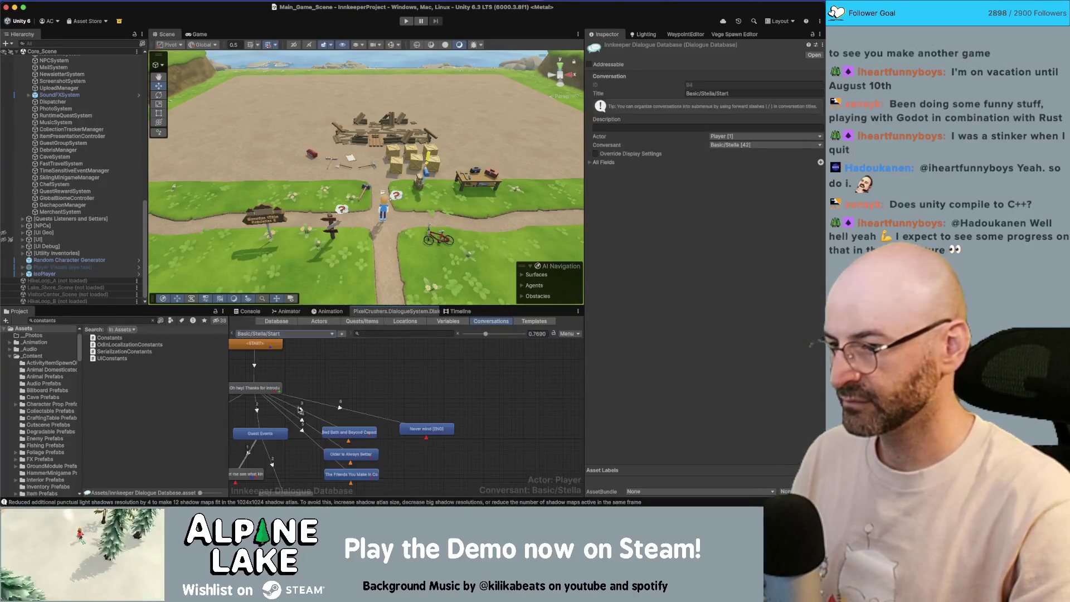
pyautogui.hscroll(-5, 404, 385)
pyautogui.moveTo(319, 412); pyautogui.dragTo(313, 400)
pyautogui.click(315, 424)
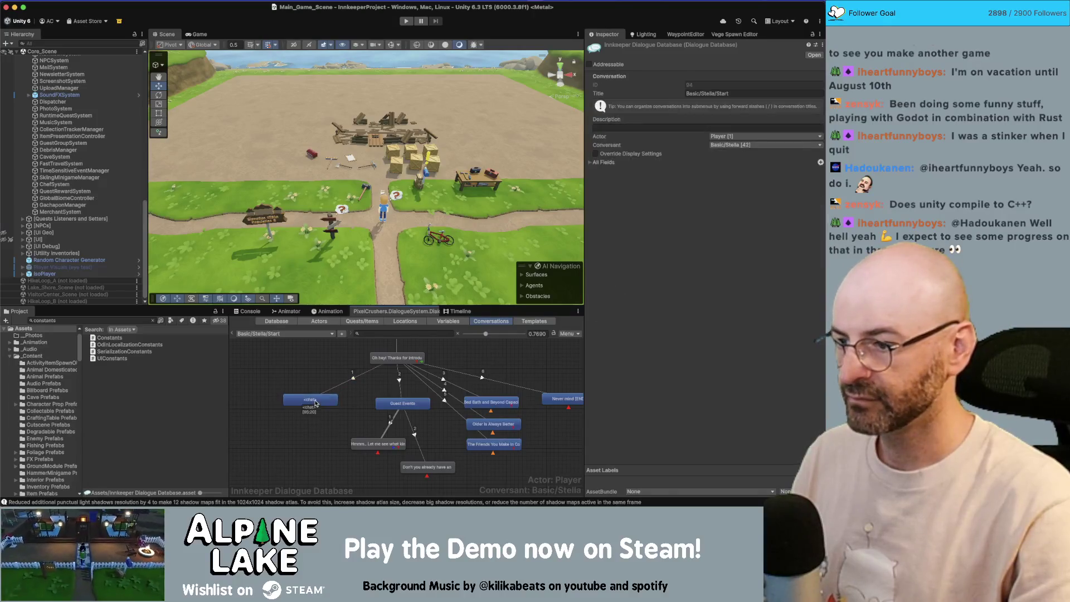
# Step: Paste the <chat> [END] node and link Stella's greeting to it
pyautogui.rightClick(304, 427)
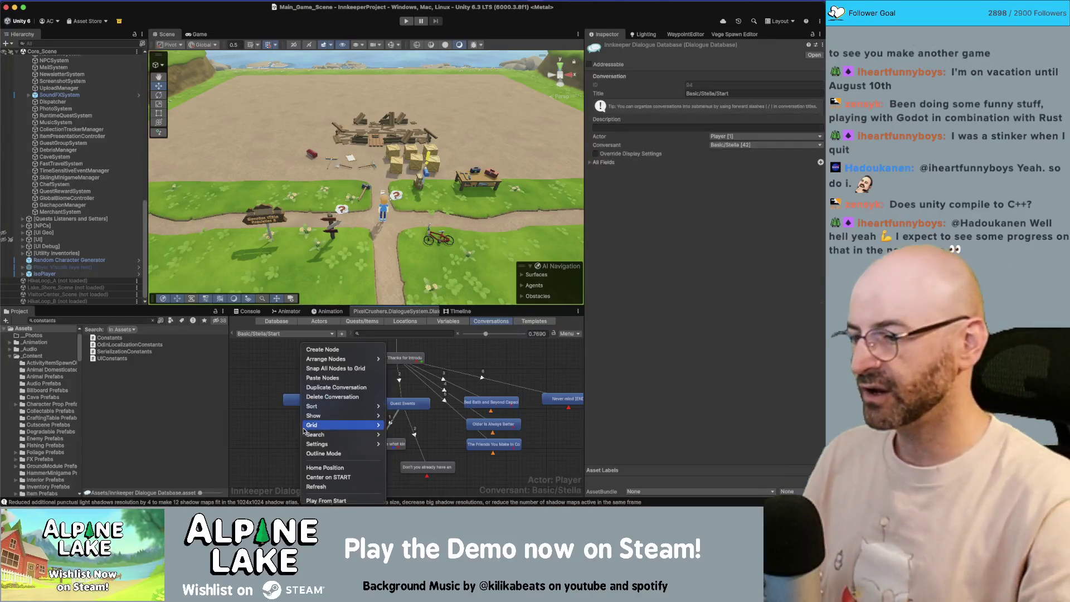
pyautogui.click(323, 378)
pyautogui.rightClick(405, 367)
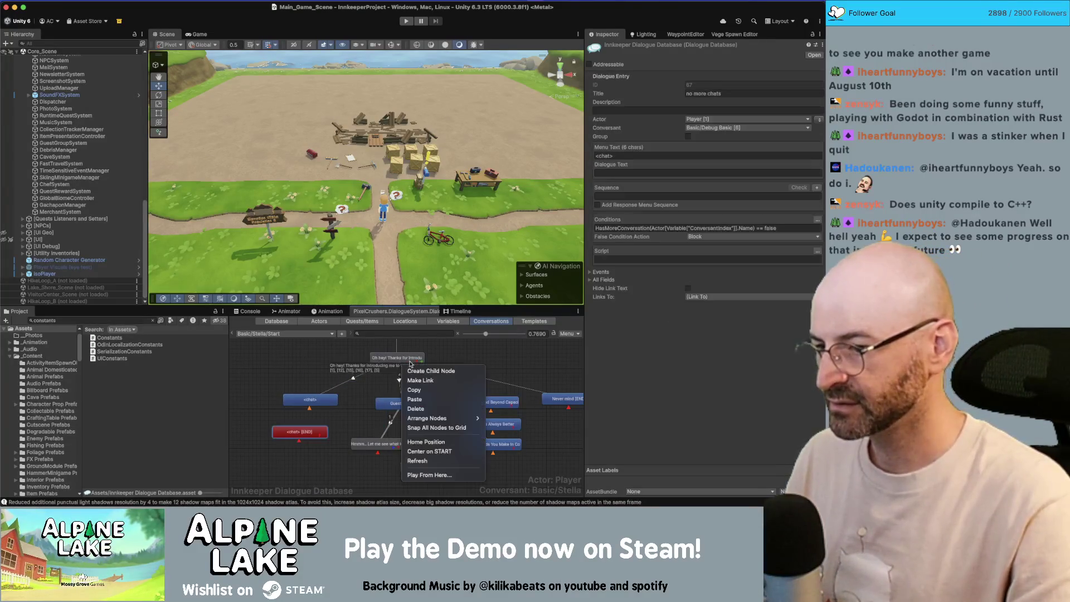
pyautogui.click(413, 380)
pyautogui.click(299, 433)
pyautogui.moveTo(299, 433); pyautogui.dragTo(312, 431)
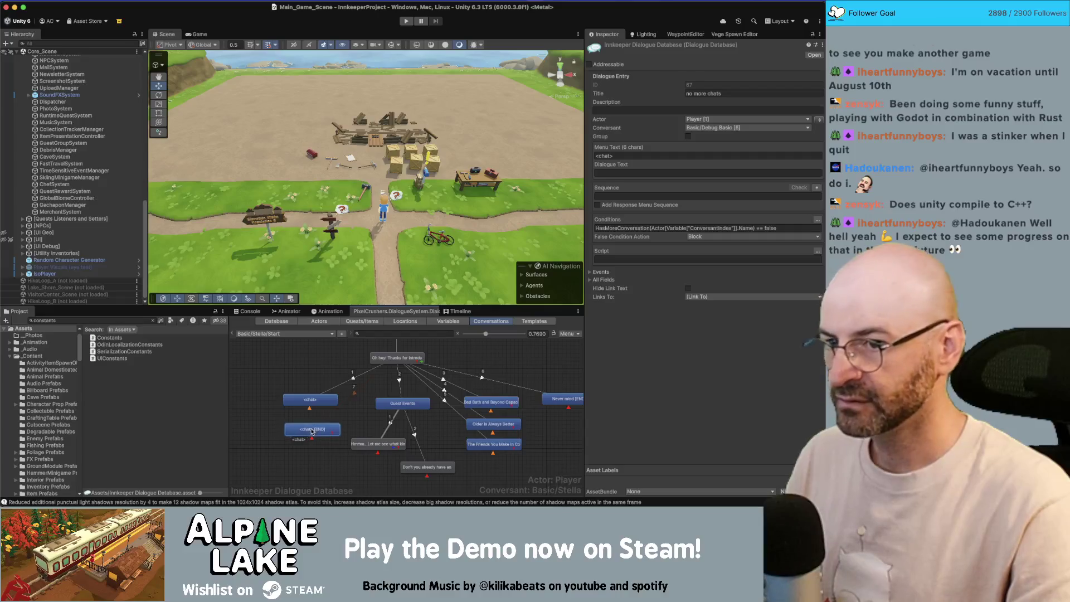
# Step: Copy the HasMoreConversation condition into the other <chat> node
pyautogui.click(649, 228)
pyautogui.click(323, 401)
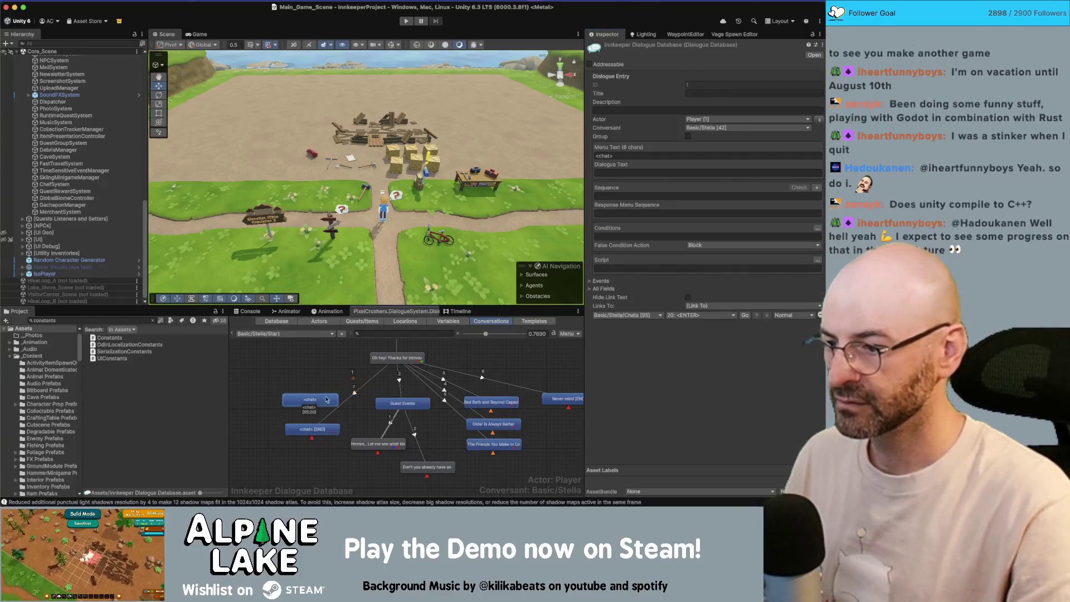
pyautogui.click(653, 236)
pyautogui.press('super+v')
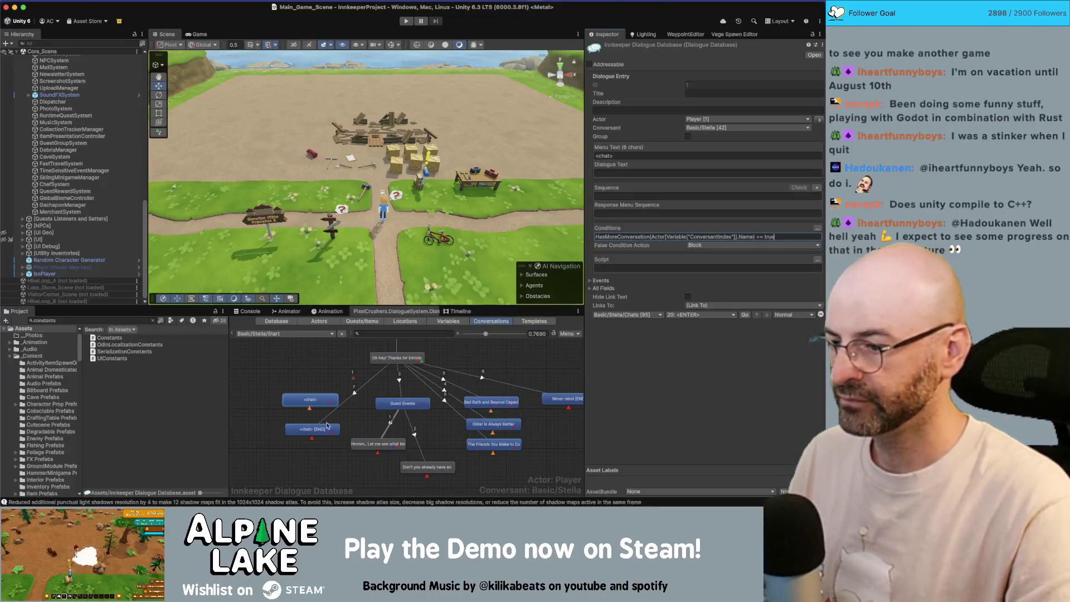
pyautogui.click(325, 428)
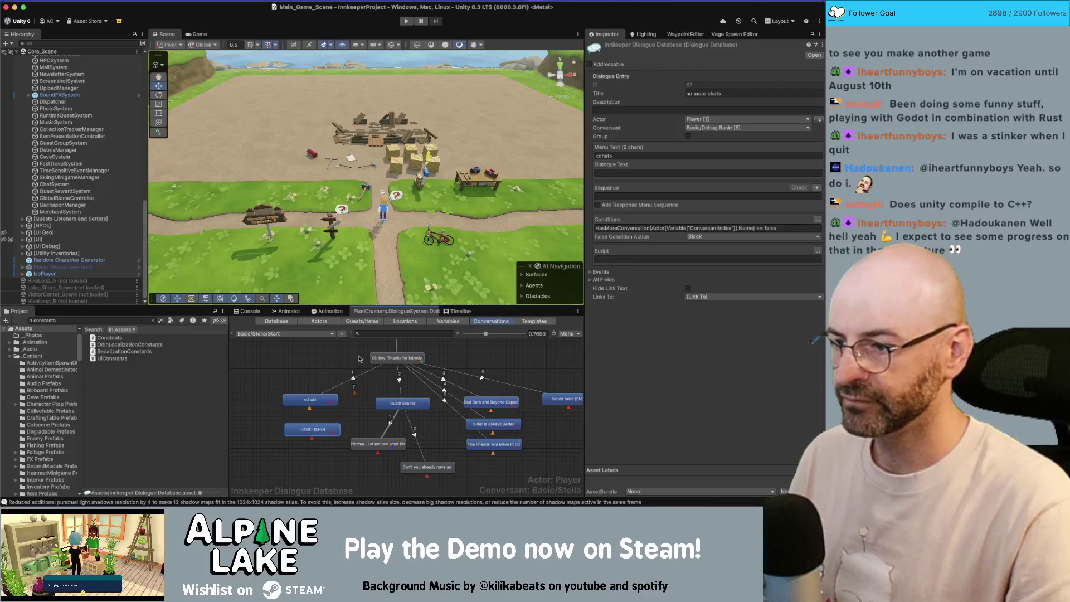
# Step: Set the conversation's conversant to Basic/Debug Basic
pyautogui.click(337, 368)
pyautogui.click(728, 145)
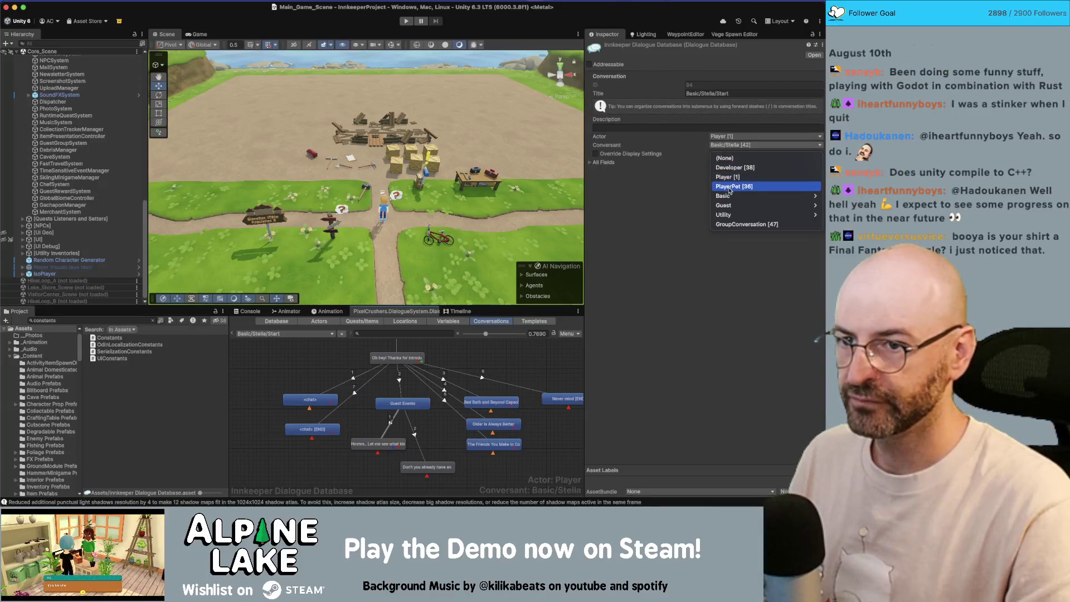
pyautogui.moveTo(720, 196)
pyautogui.click(686, 196)
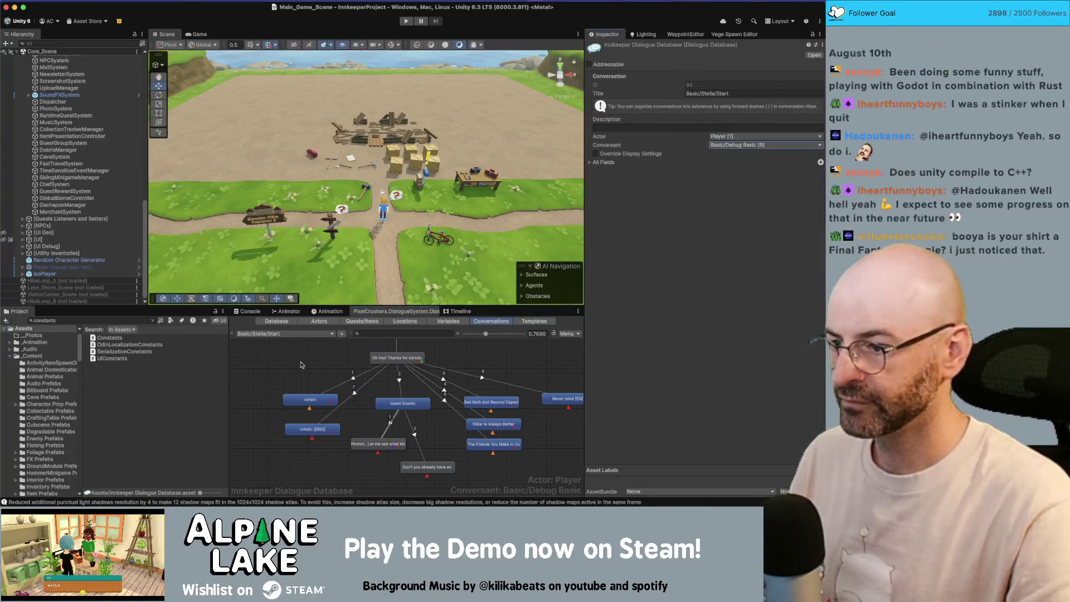
# Step: Link the no-more-chats entry to Generic Response/Friends <START>
pyautogui.click(312, 430)
pyautogui.click(733, 297)
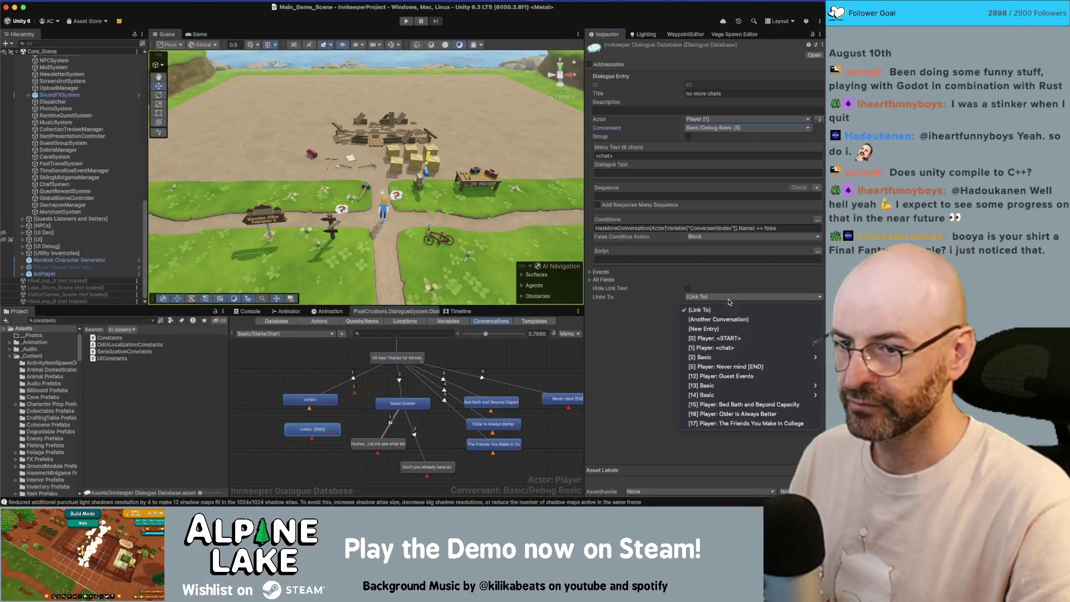
pyautogui.click(725, 316)
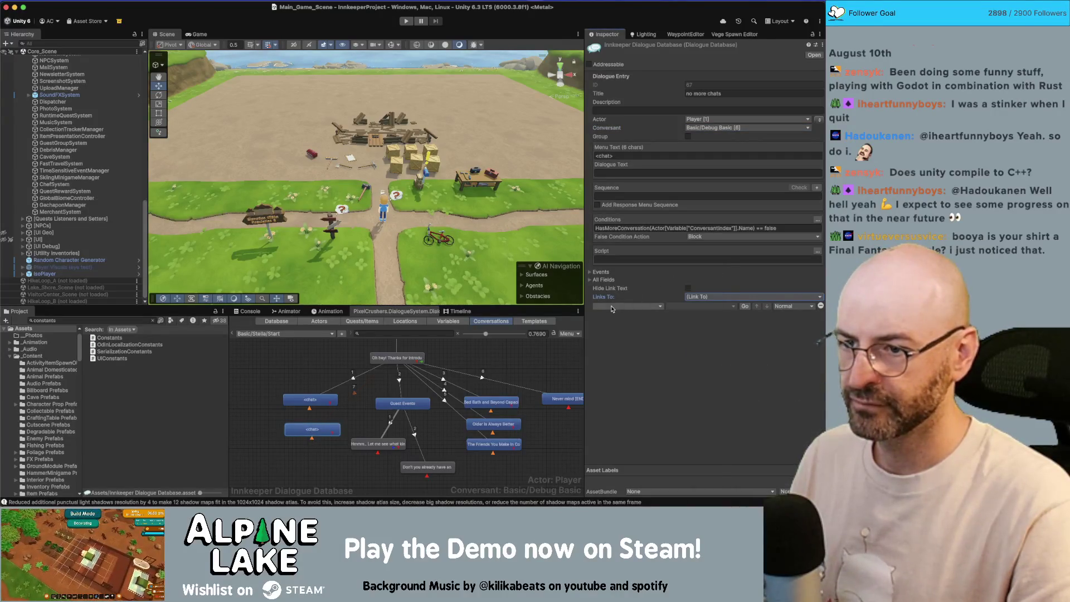
pyautogui.click(611, 306)
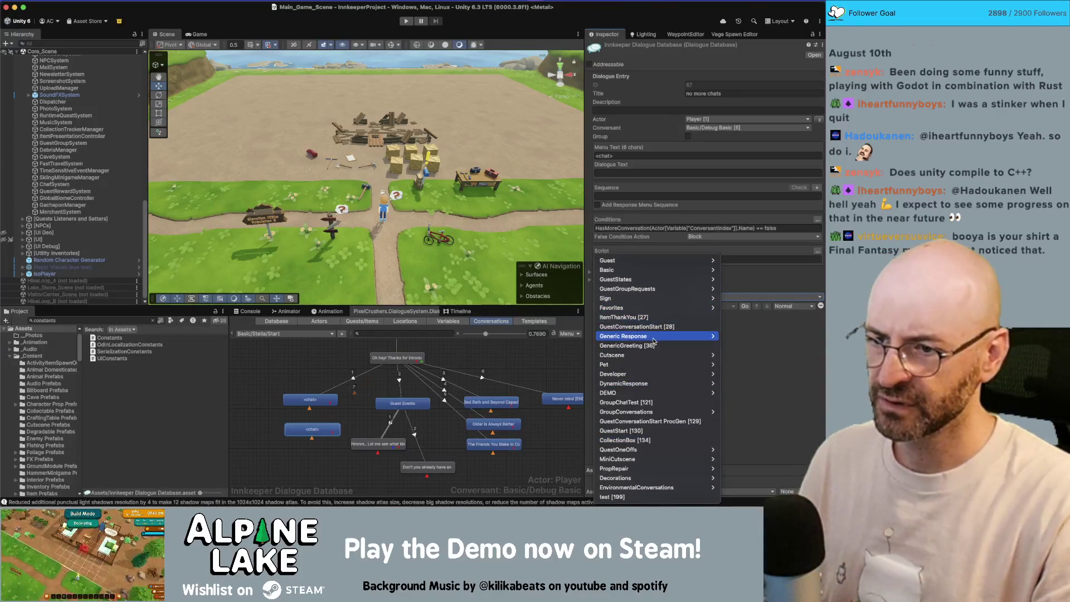
pyautogui.moveTo(654, 341)
pyautogui.click(764, 516)
pyautogui.click(717, 307)
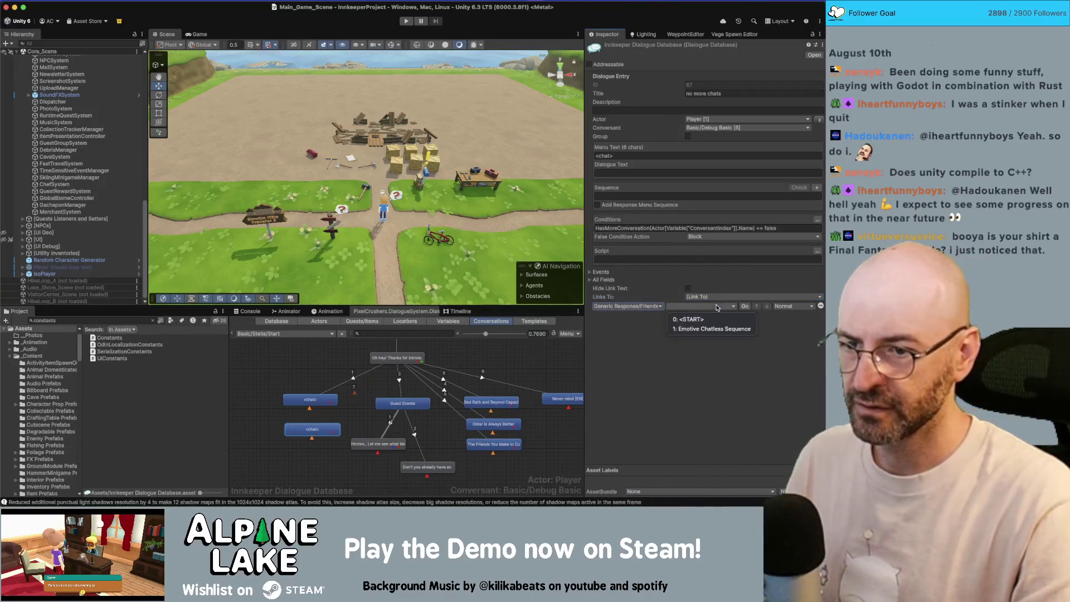
pyautogui.click(393, 358)
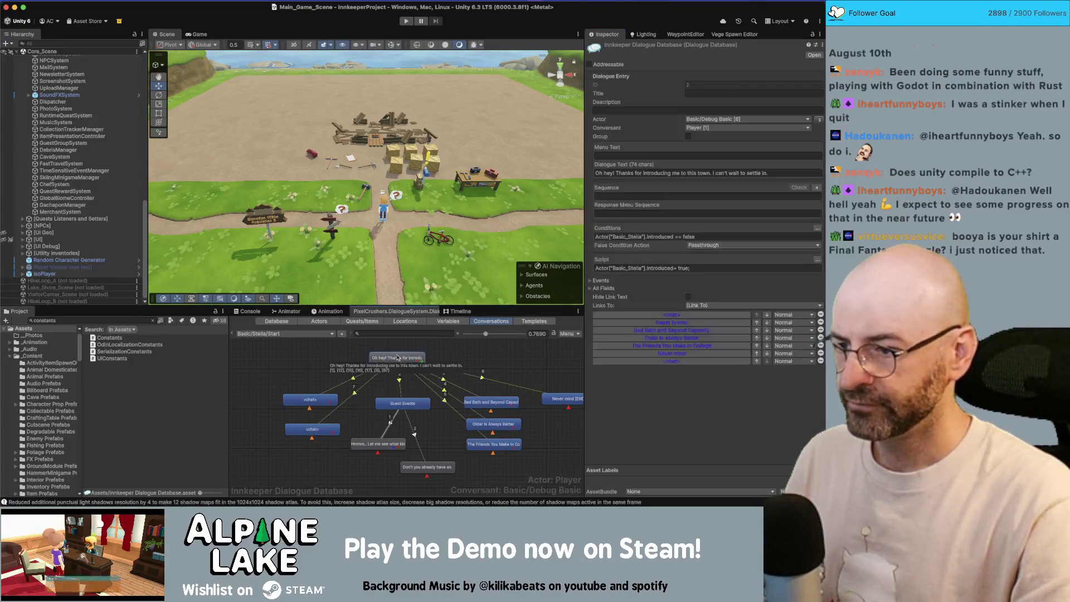
# Step: Move the greeting's <chat> link up to fourth in the link order
pyautogui.click(756, 361)
pyautogui.click(756, 353)
pyautogui.click(757, 346)
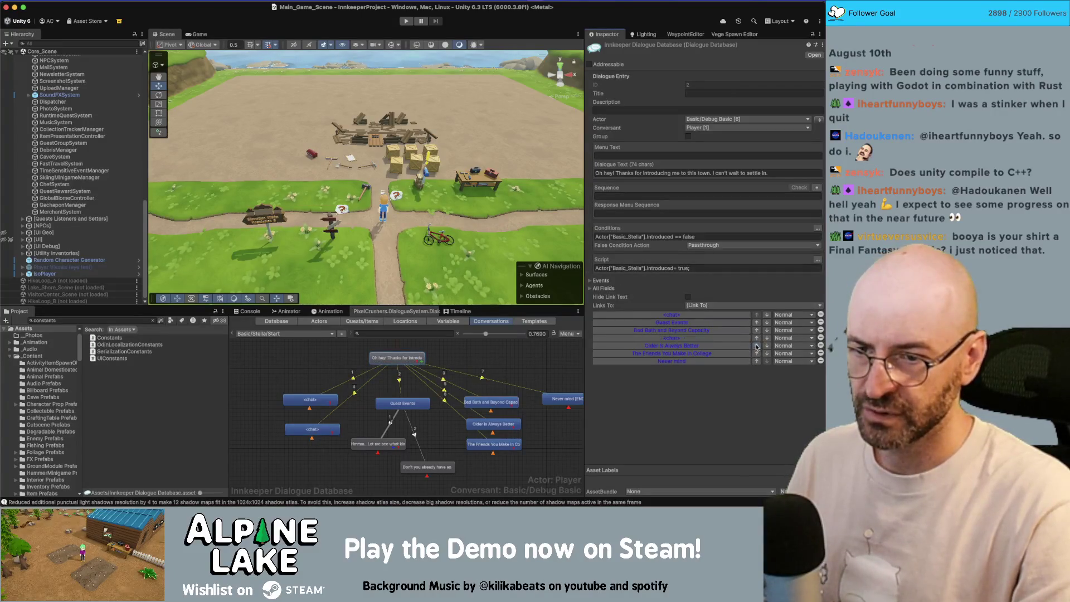
pyautogui.click(284, 334)
# Step: Pick Basic > Jarf > Chats from the conversation dropdown and zoom to read its nodes
pyautogui.moveTo(302, 272)
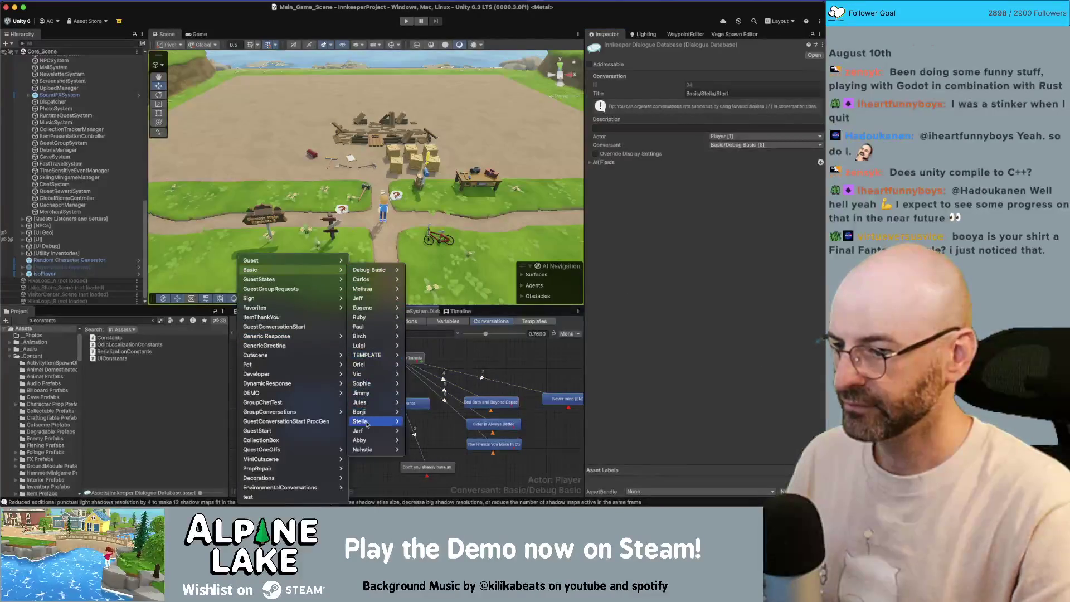
pyautogui.moveTo(385, 431)
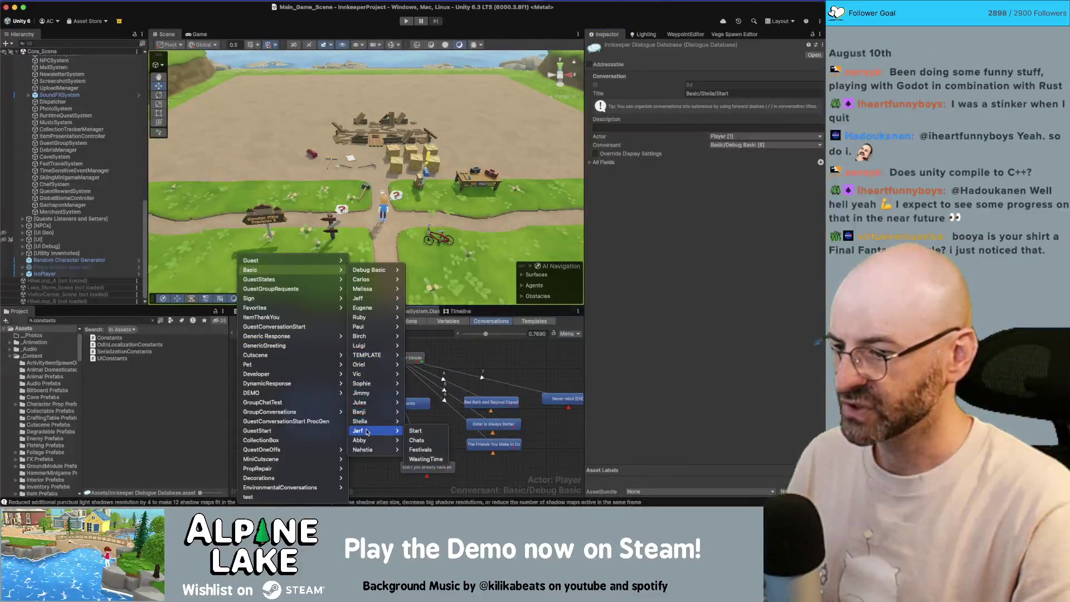
pyautogui.click(422, 434)
pyautogui.scroll(-5, 248, 450)
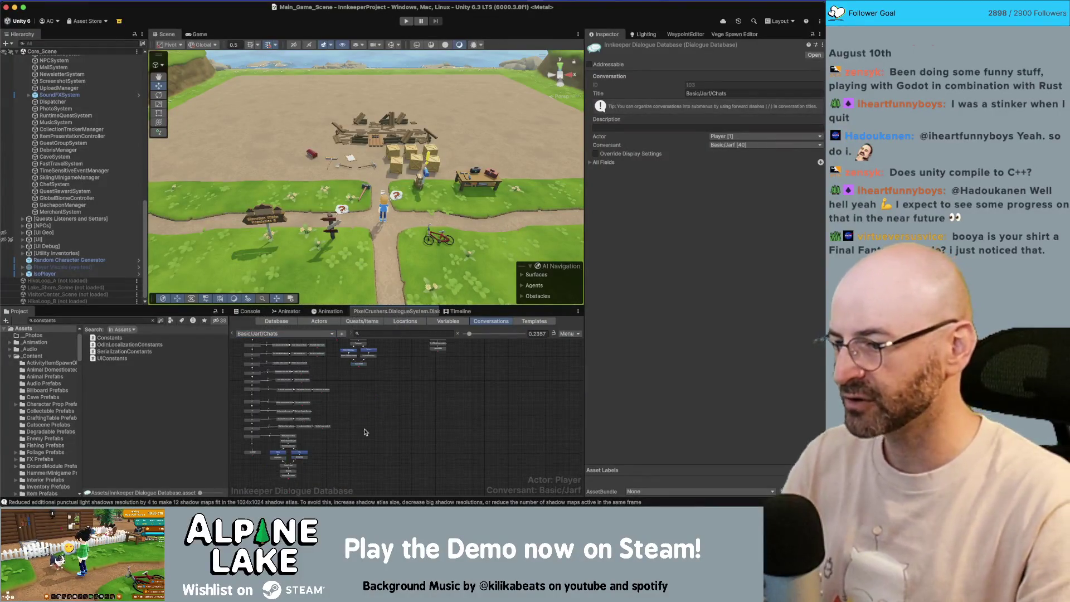
pyautogui.scroll(5, 248, 451)
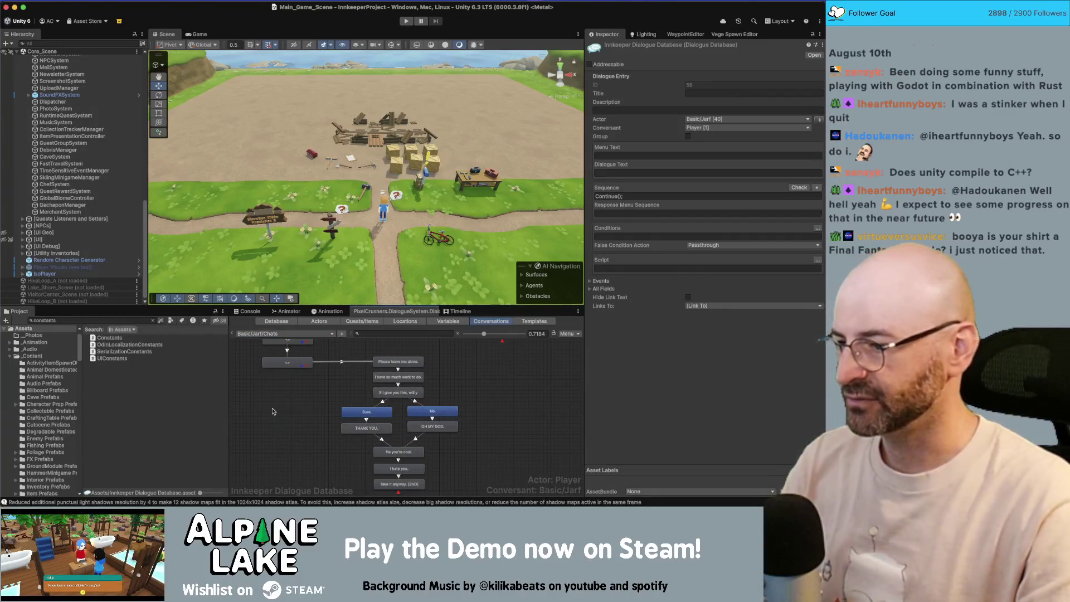
pyautogui.click(256, 334)
# Step: Open Basic > Jarf > Start and move its <chat> node up-left beside the line leading to it
pyautogui.moveTo(290, 269)
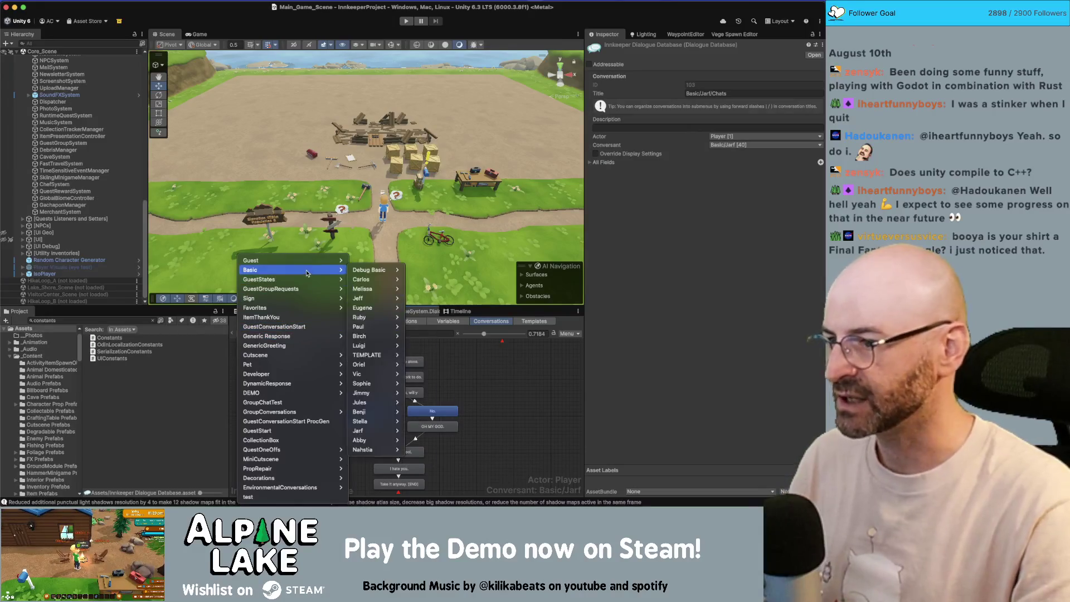
pyautogui.moveTo(389, 440)
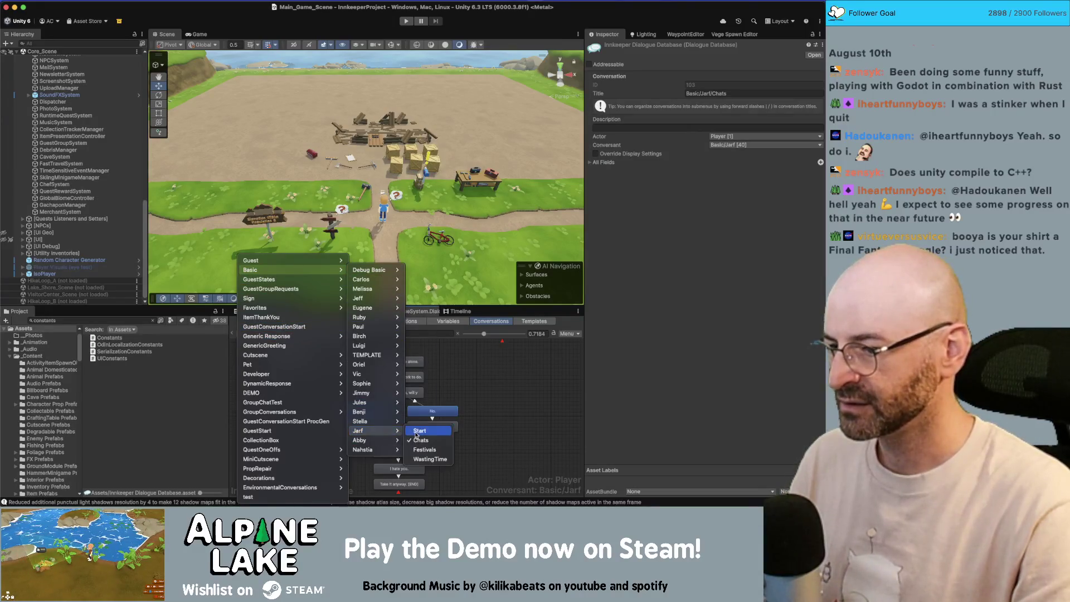
pyautogui.click(415, 431)
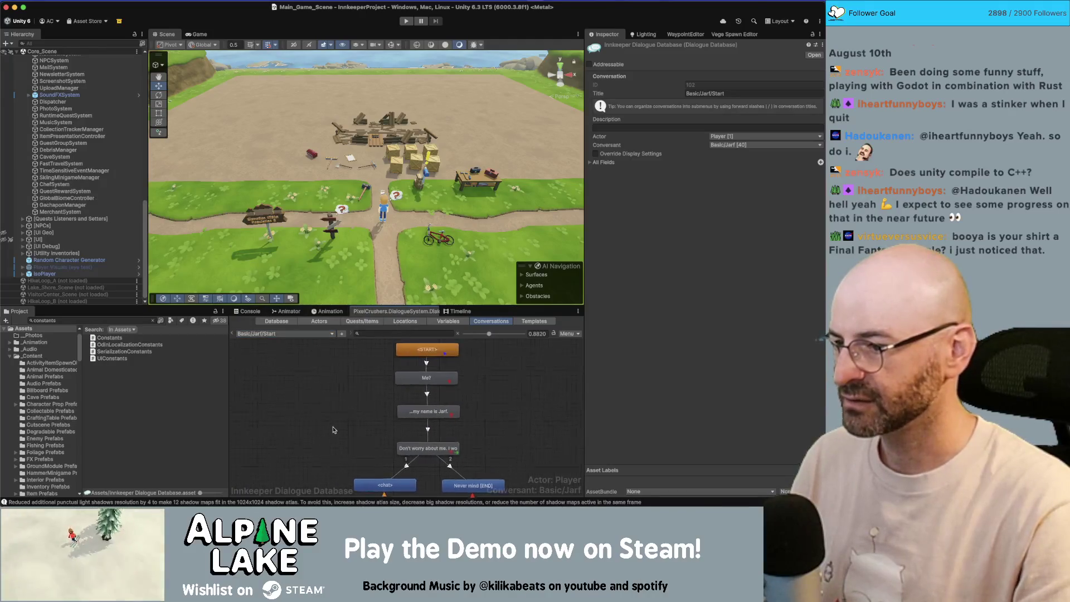
pyautogui.scroll(-3, 338, 422)
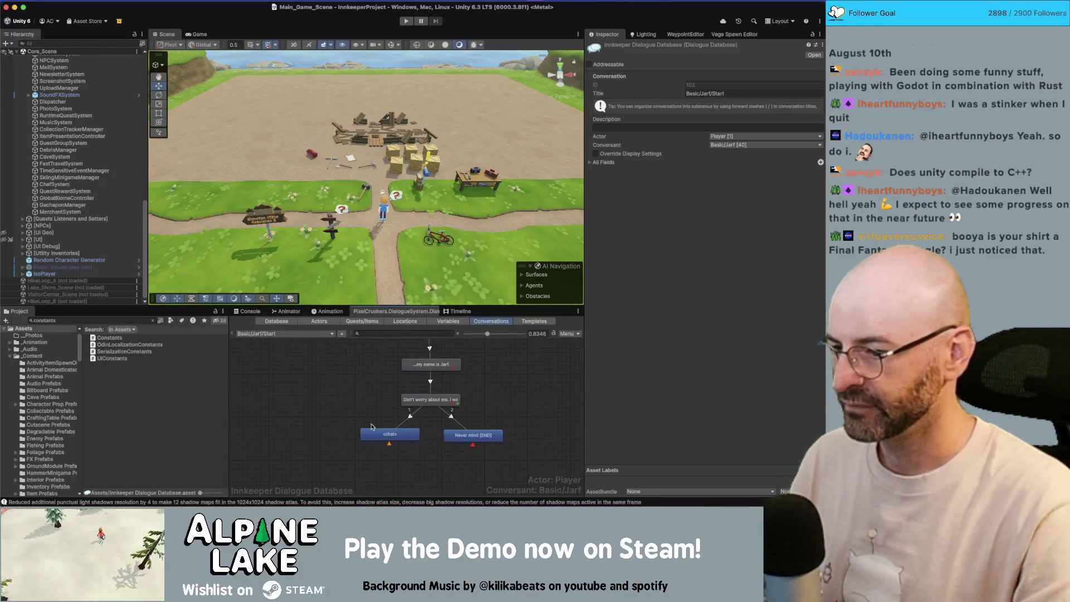
pyautogui.moveTo(372, 432); pyautogui.dragTo(357, 418)
pyautogui.click(363, 437)
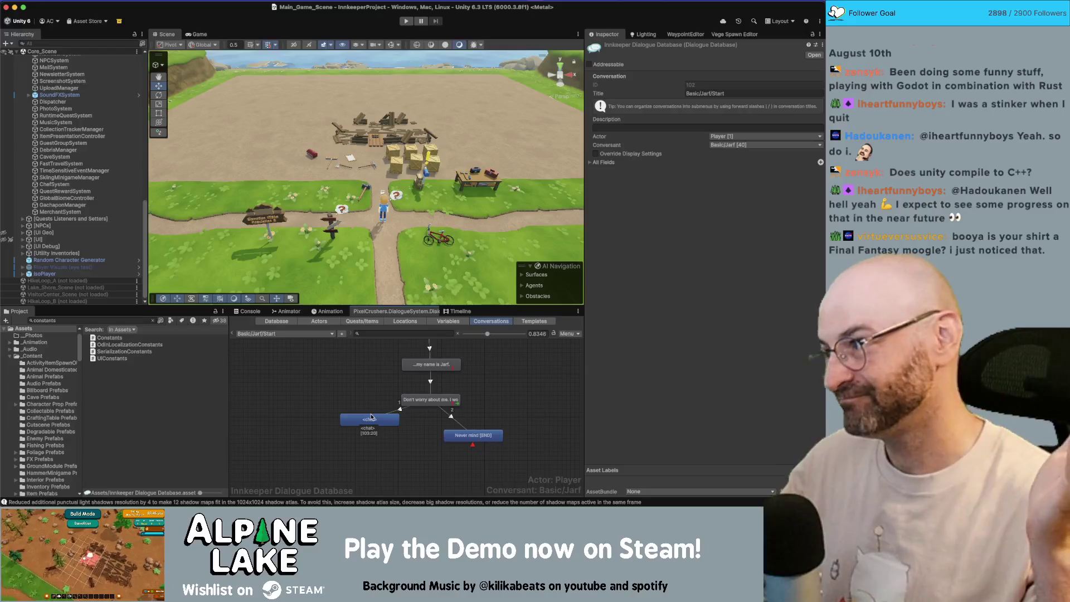
# Step: Paste the copied <chat> [END] node and link Jarf's preceding line to it
pyautogui.rightClick(379, 440)
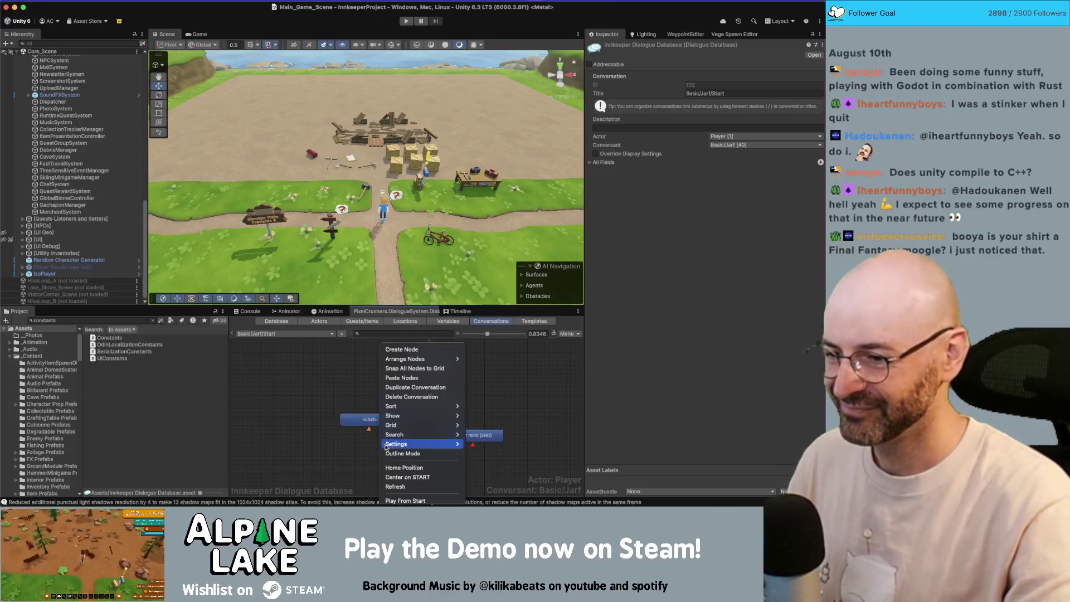
pyautogui.click(417, 378)
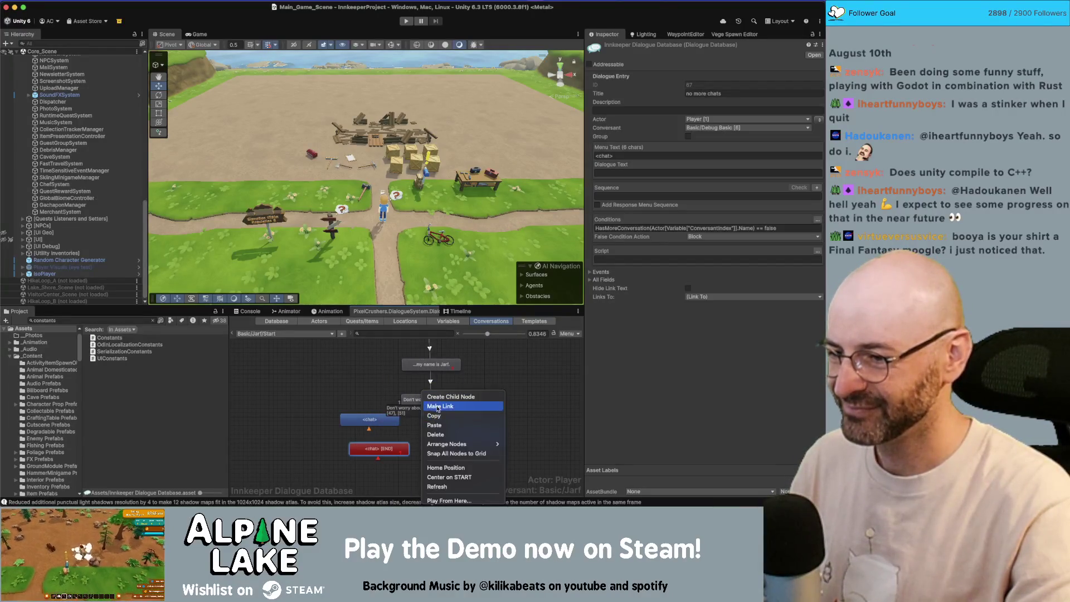
pyautogui.click(377, 455)
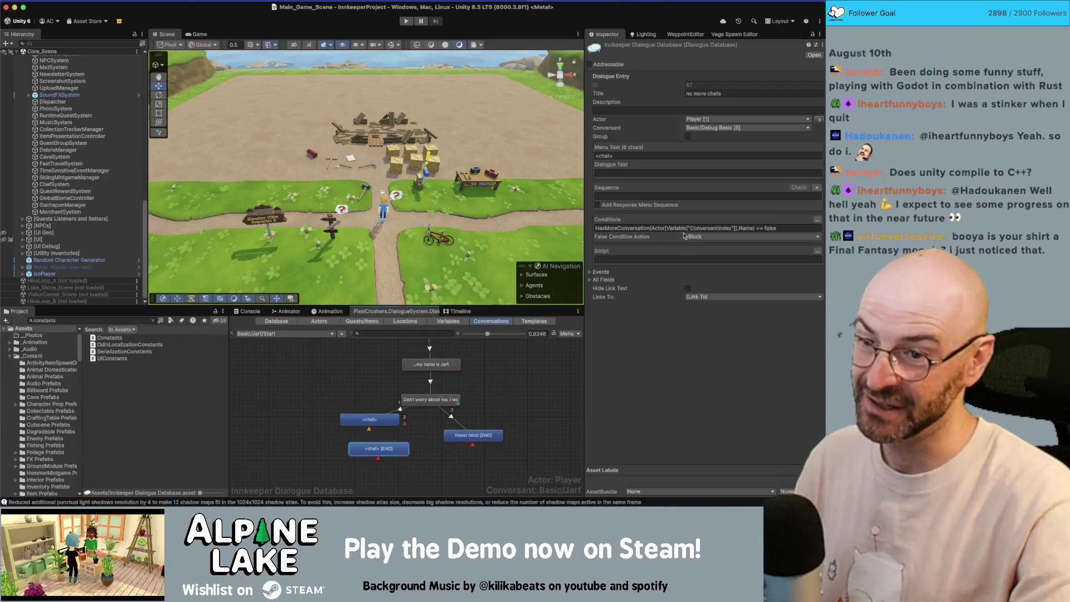
# Step: Give the other <chat> node a HasMoreConversation == true condition, then review both nodes' conditions
pyautogui.click(369, 421)
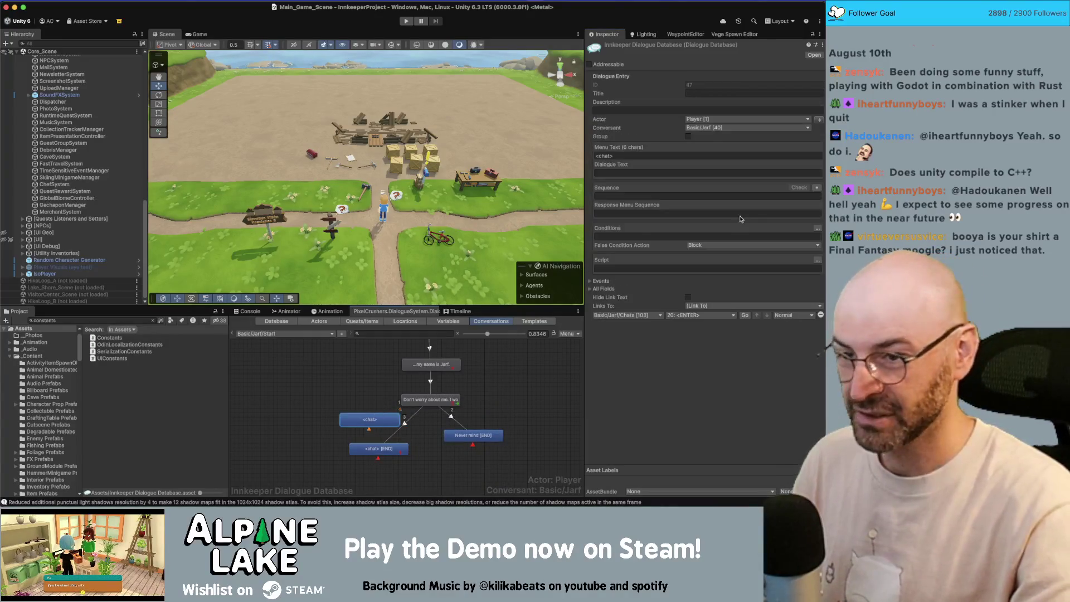
pyautogui.click(723, 236)
pyautogui.write('HasMoreConversation(Actor[Variable["ConversantIndex"]].Name) == false')
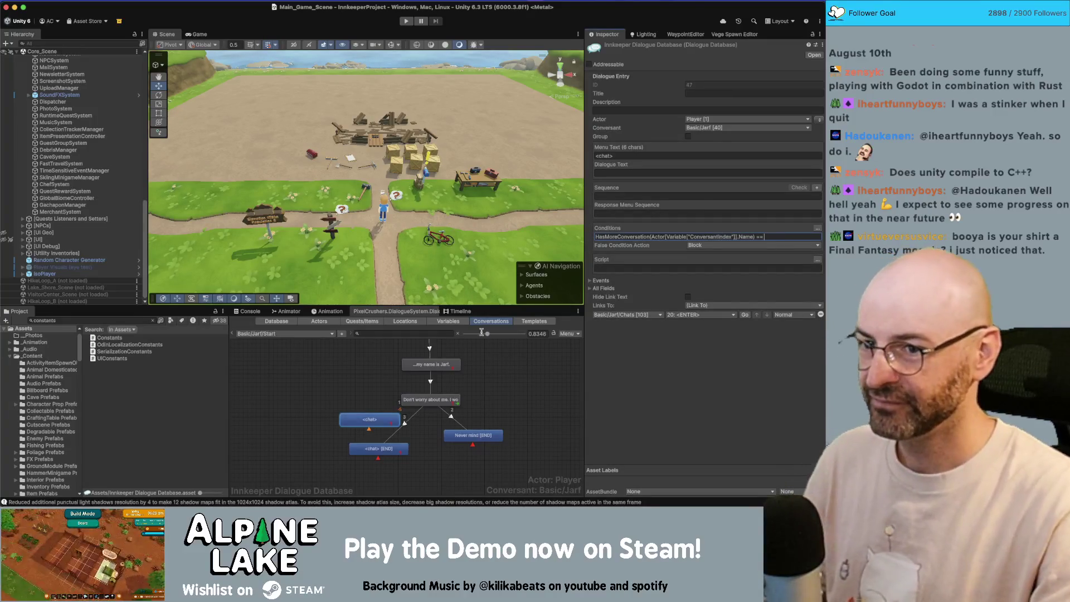
pyautogui.write('true')
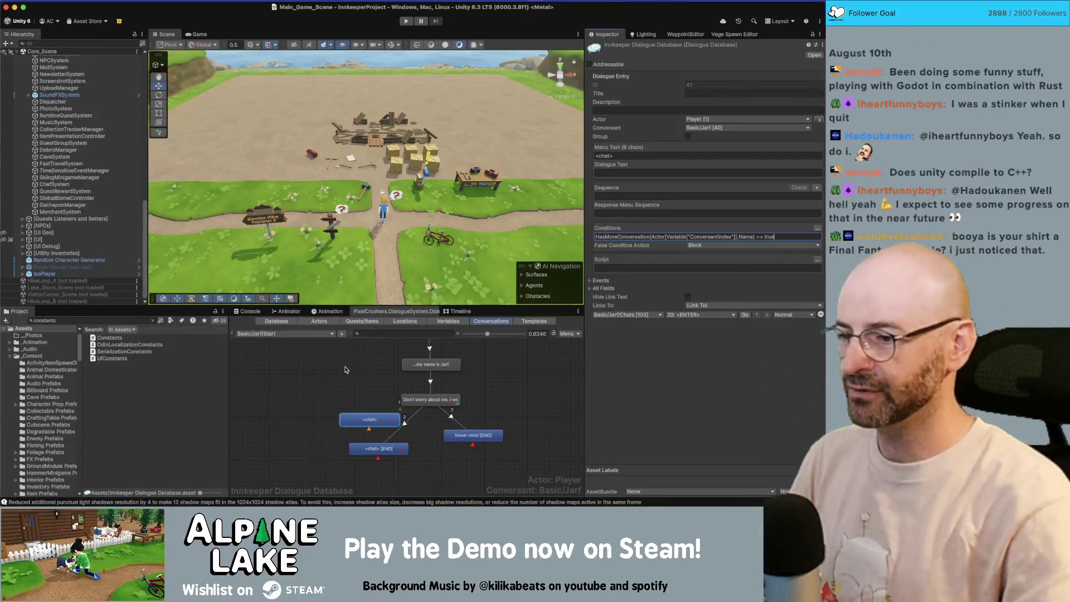
pyautogui.click(386, 449)
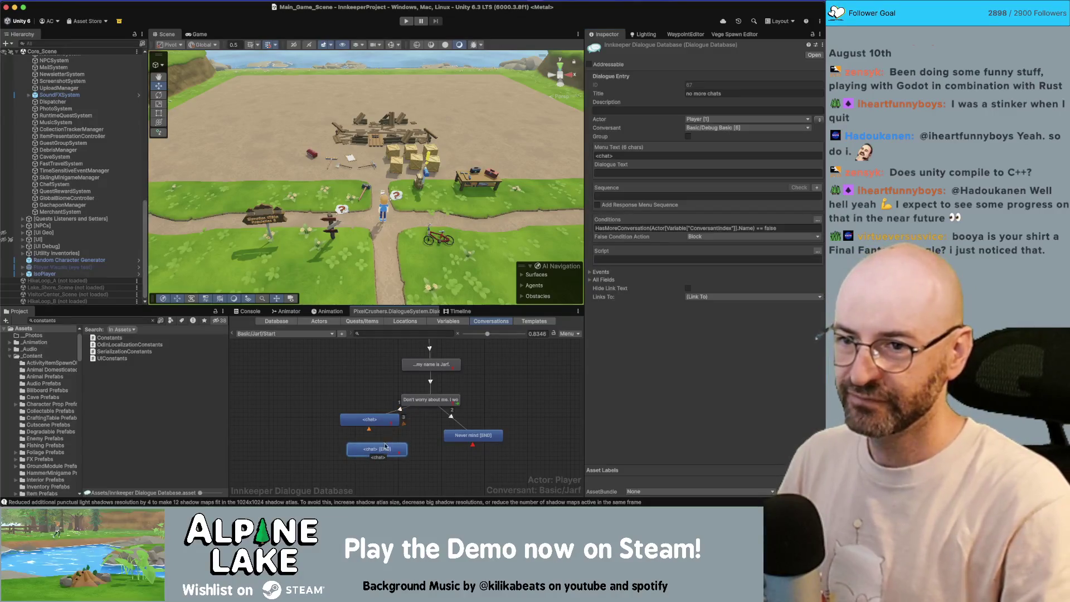
pyautogui.click(656, 228)
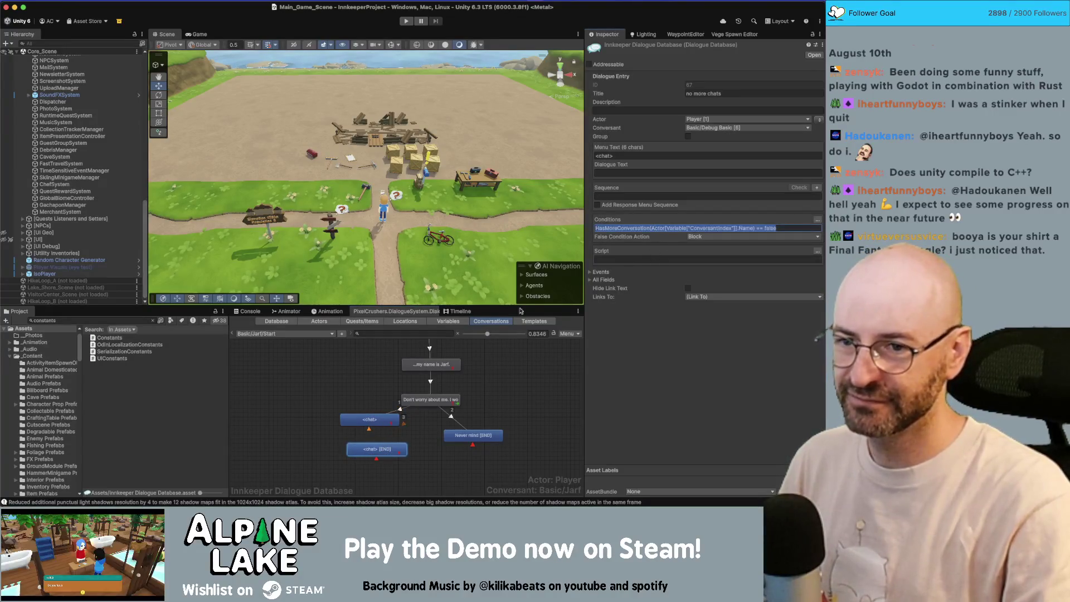
pyautogui.click(379, 421)
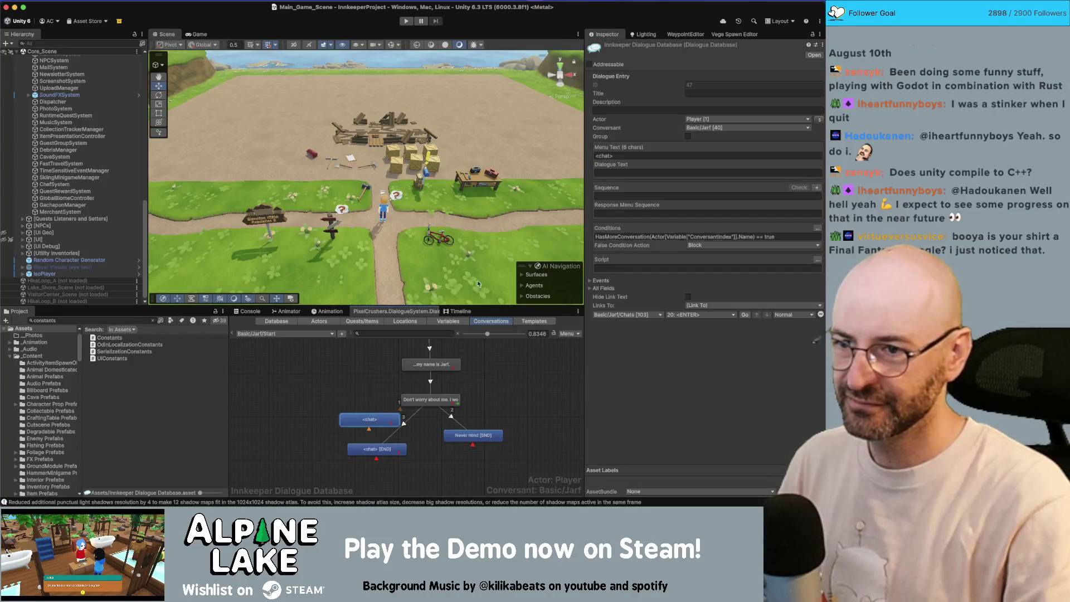
pyautogui.click(416, 413)
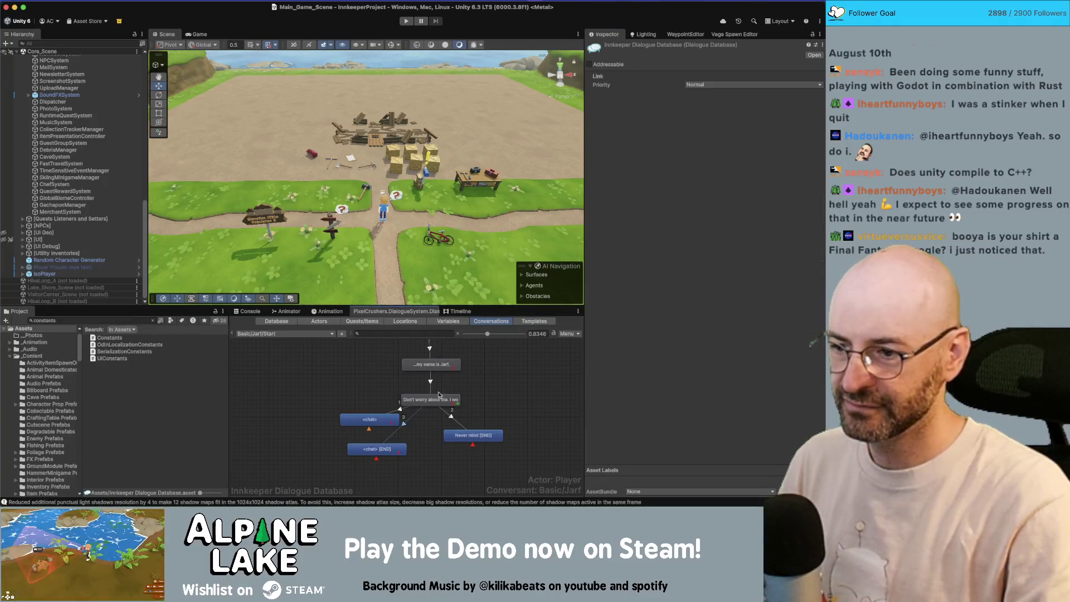
pyautogui.click(439, 395)
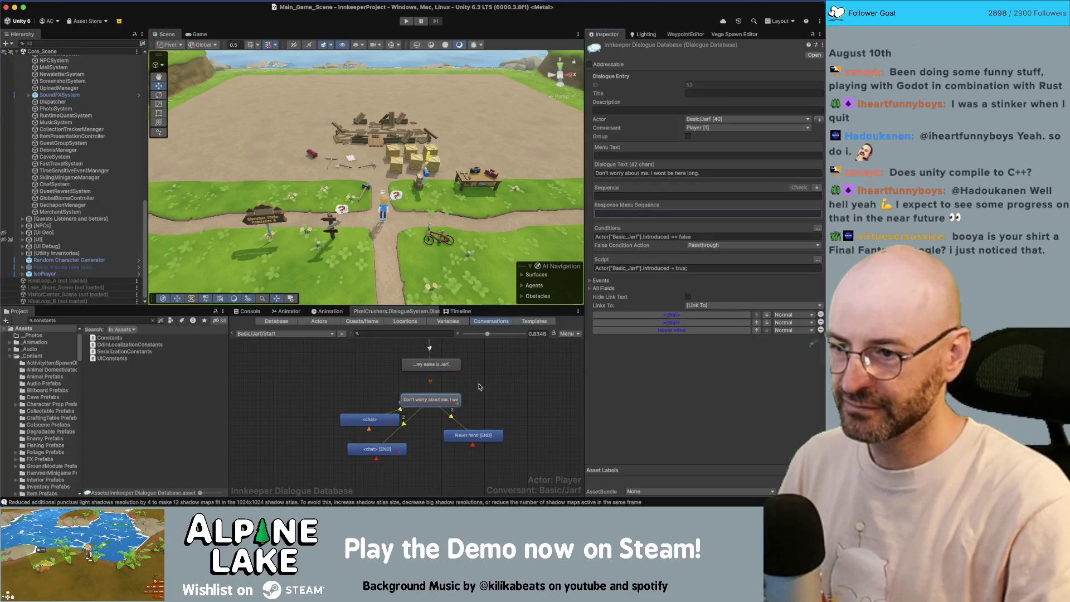
# Step: Set the Start conversation's Conversant to Basic/Debug Basic
pyautogui.click(312, 379)
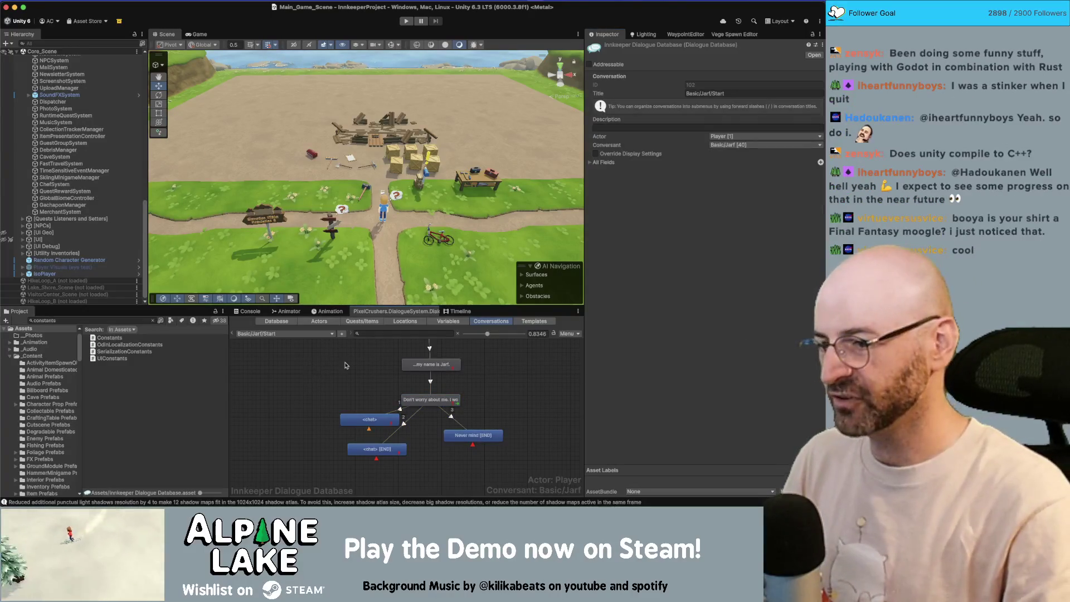
pyautogui.click(730, 146)
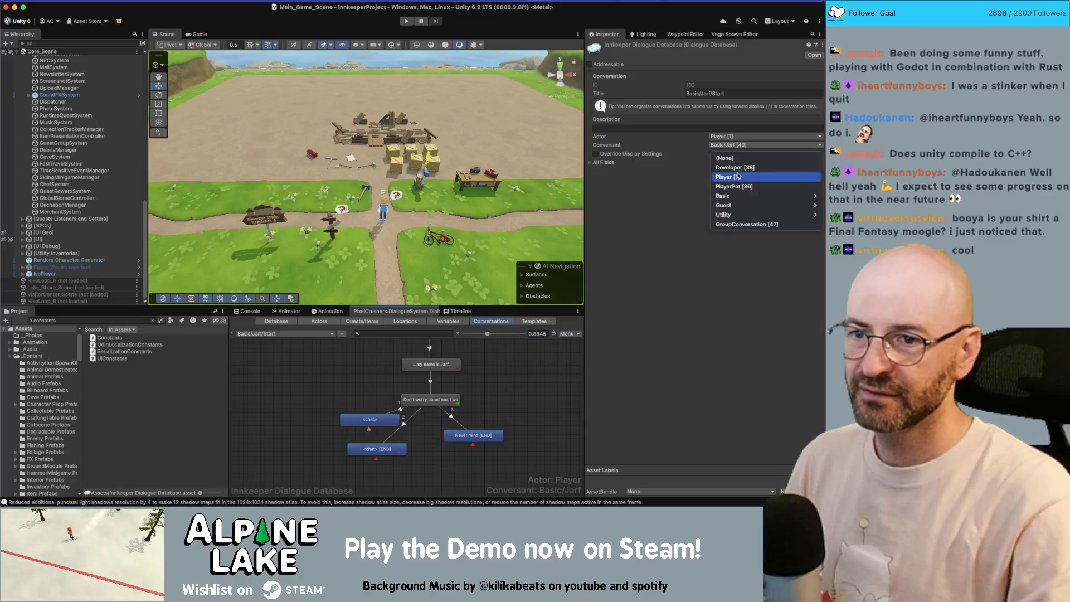
pyautogui.moveTo(734, 196)
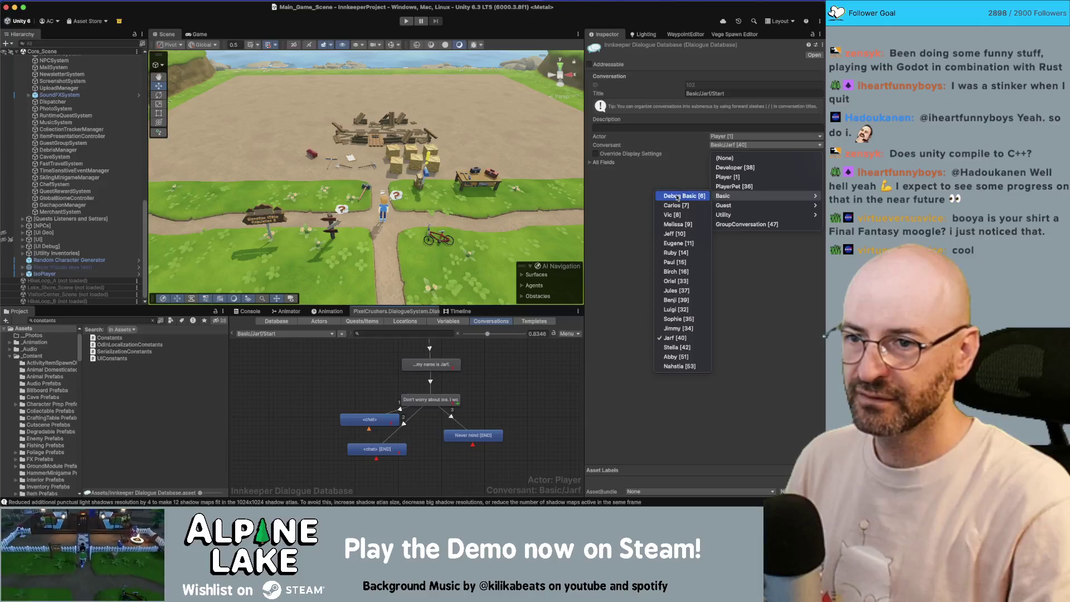
pyautogui.click(684, 195)
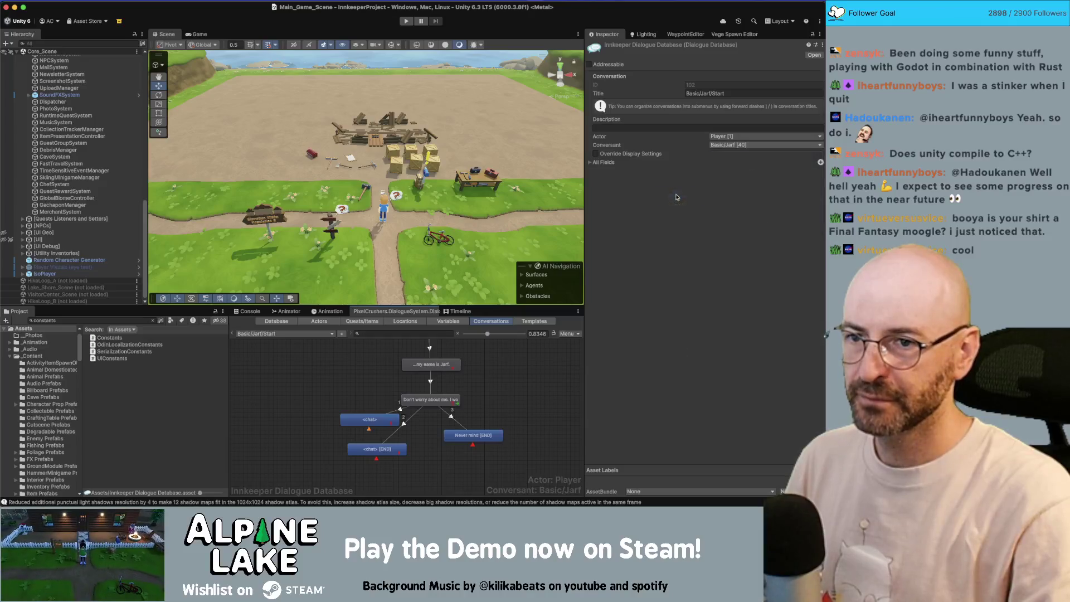
# Step: Link the <chat> [END] entry to Another Conversation: Generic Response/FriendshipComplete, and open it
pyautogui.click(293, 336)
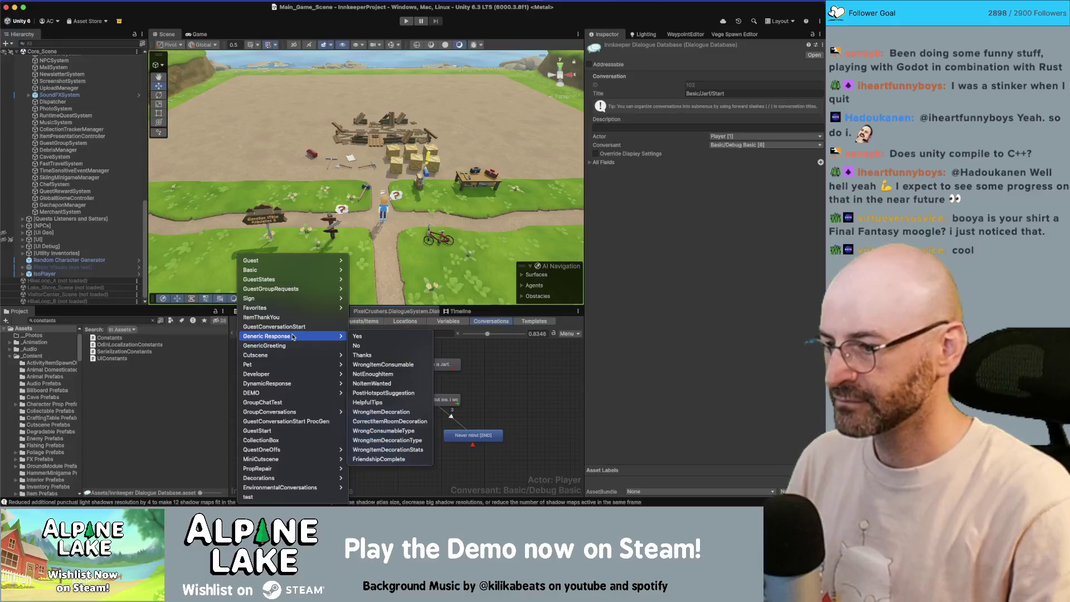
pyautogui.click(234, 344)
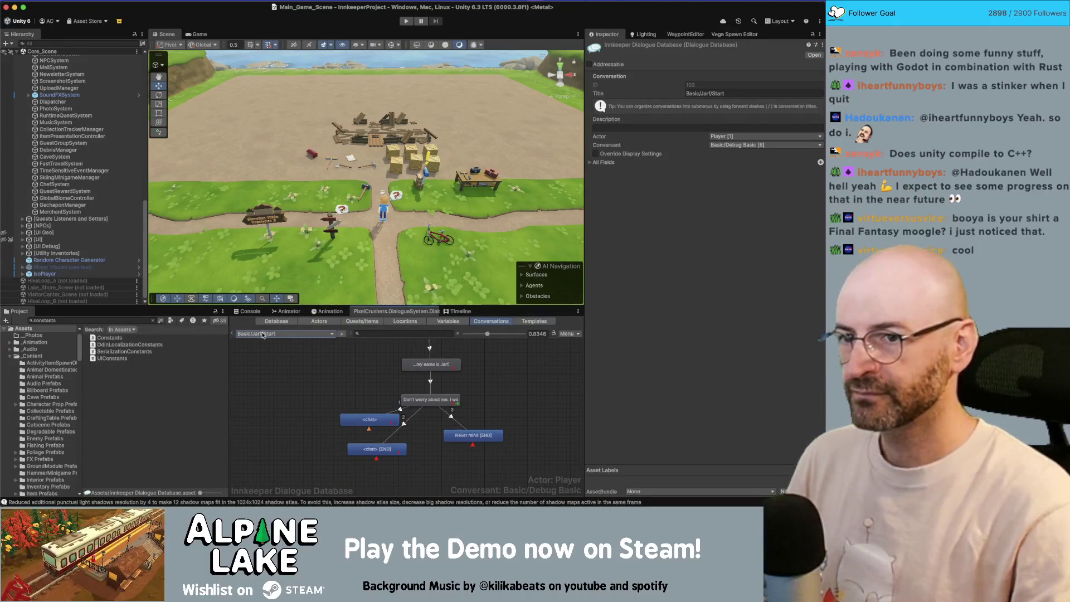
pyautogui.click(263, 335)
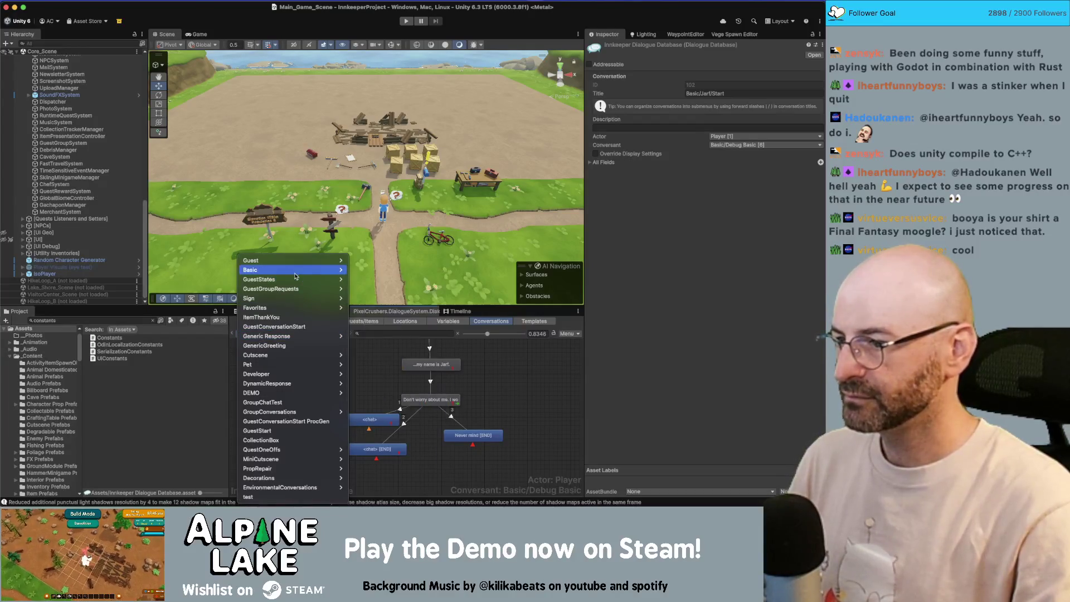
pyautogui.click(229, 351)
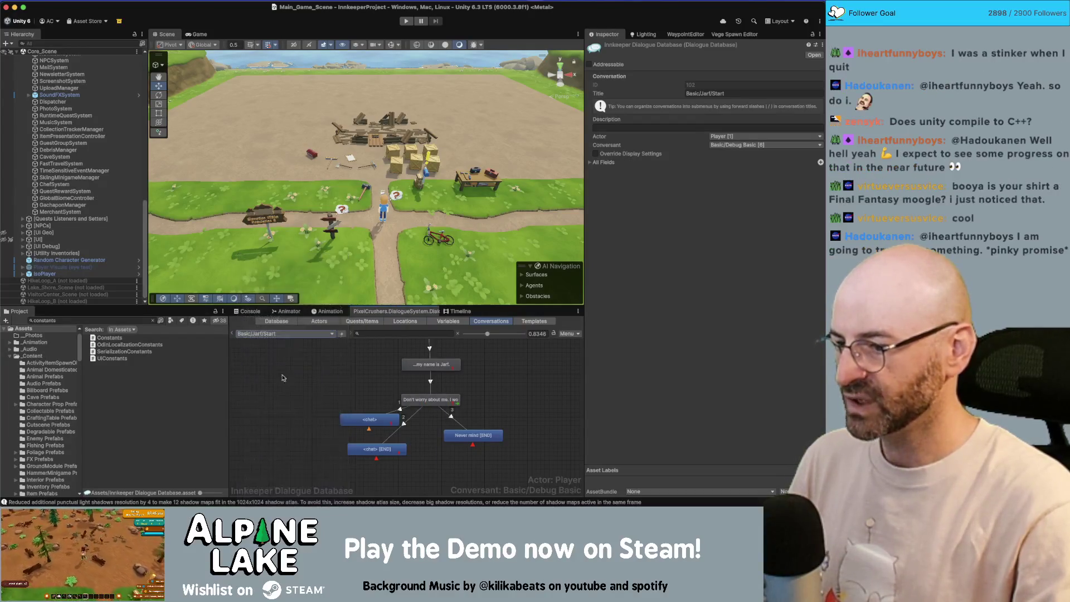
pyautogui.click(370, 450)
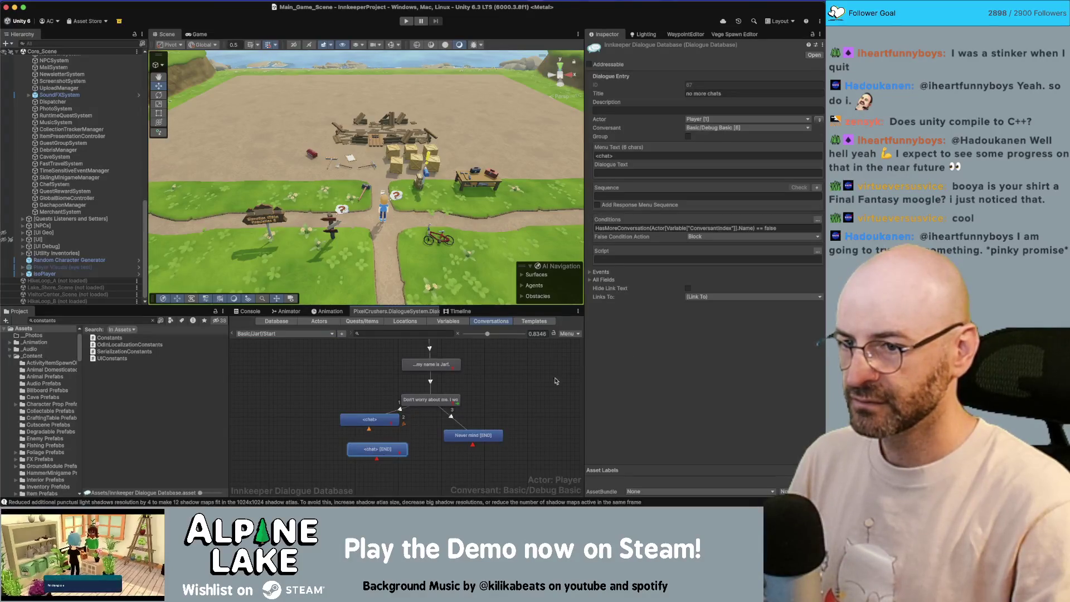
pyautogui.click(702, 296)
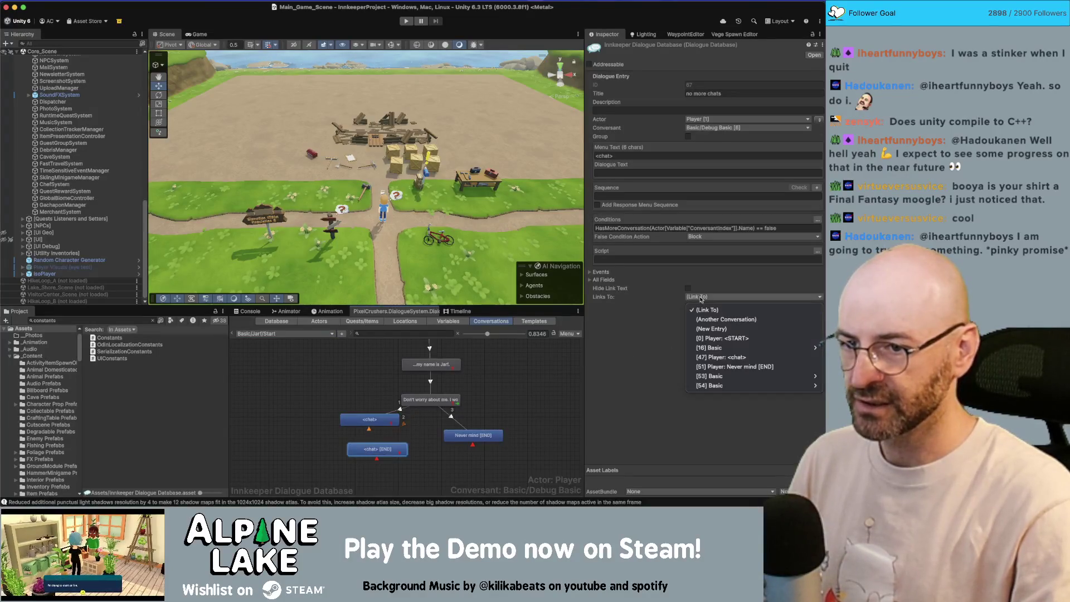
pyautogui.click(716, 320)
pyautogui.click(630, 308)
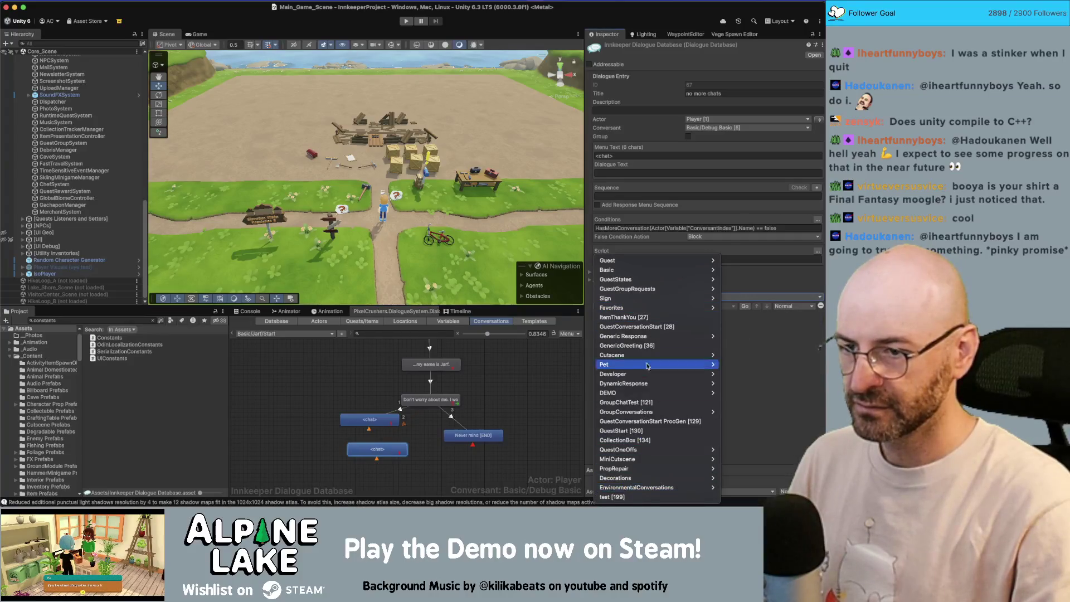
pyautogui.moveTo(641, 336)
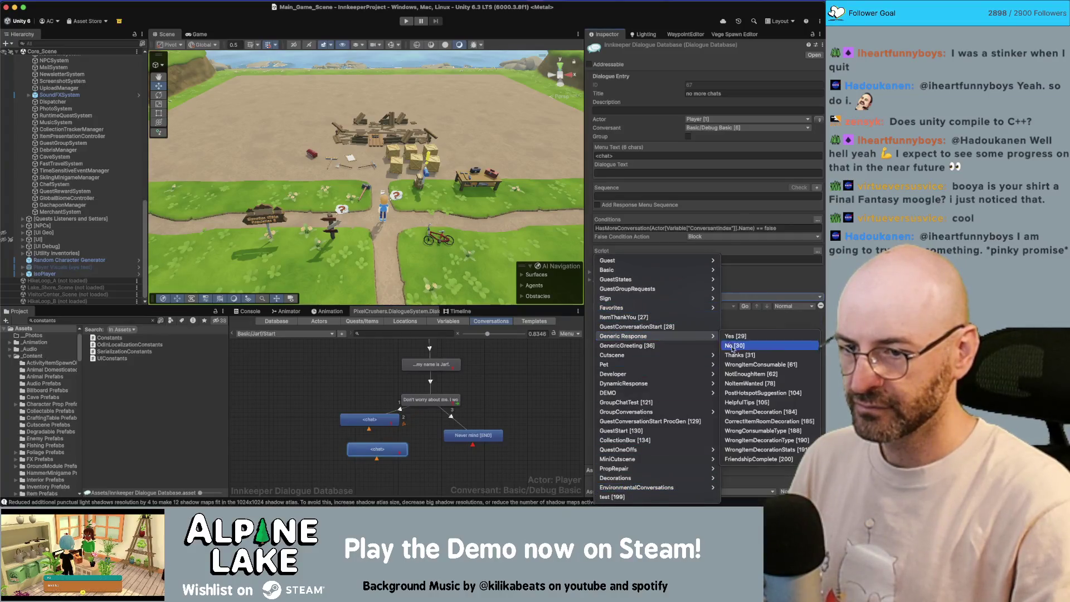
pyautogui.click(752, 459)
pyautogui.click(700, 307)
pyautogui.click(690, 331)
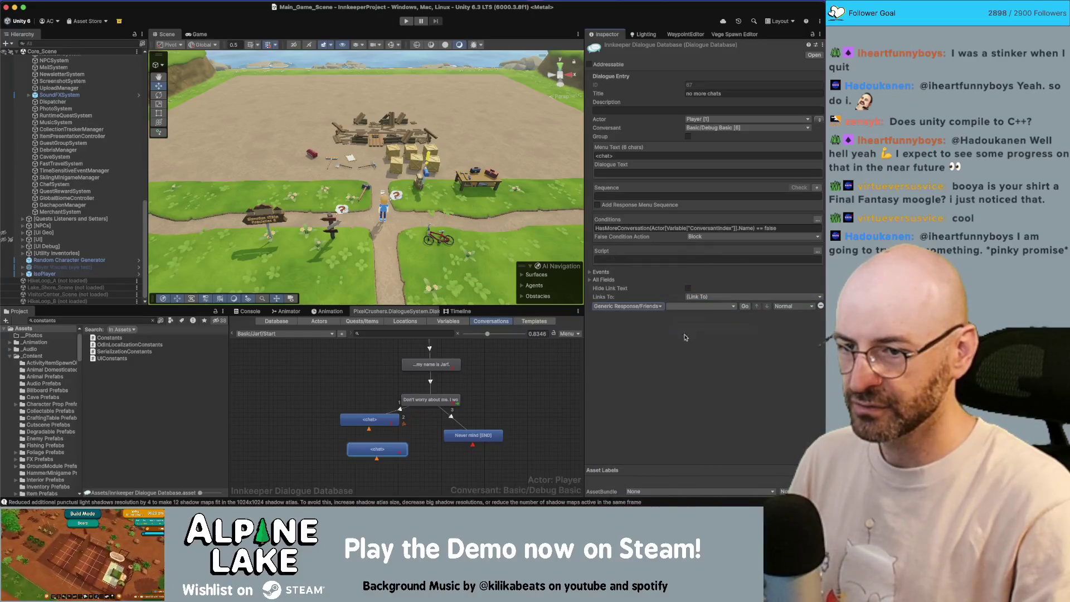
pyautogui.click(745, 307)
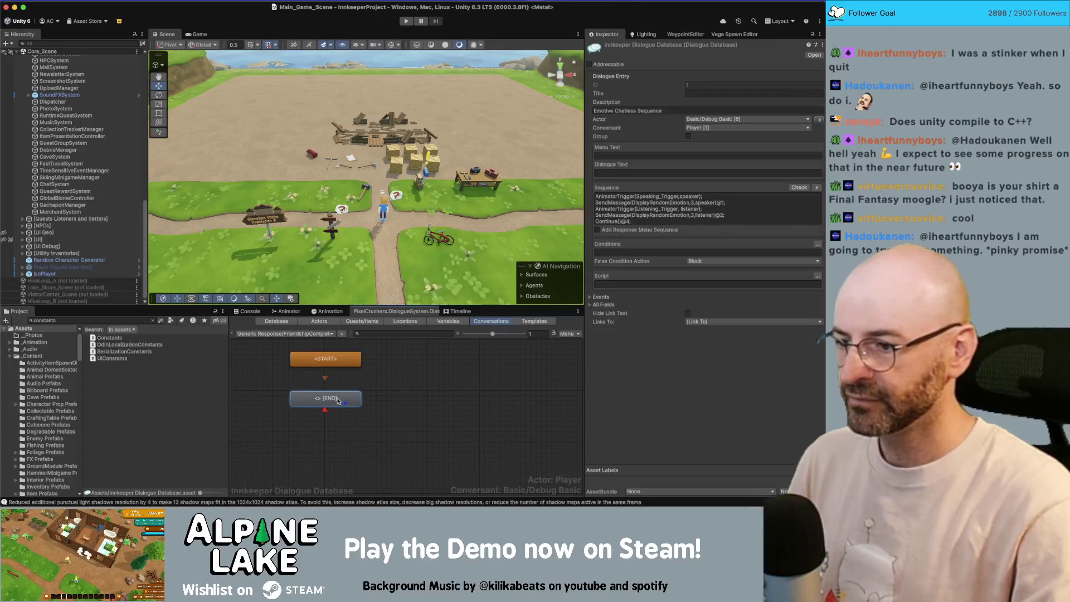
# Step: Add a new child END entry under START and place it beside the first END entry
pyautogui.rightClick(334, 398)
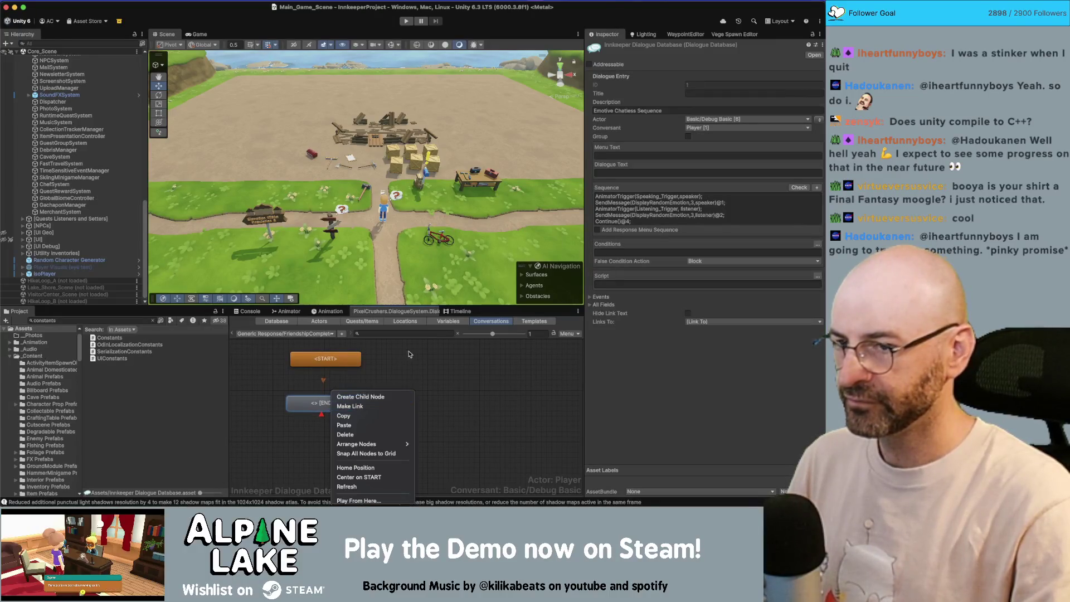
pyautogui.click(379, 385)
pyautogui.rightClick(333, 389)
pyautogui.click(366, 404)
pyautogui.rightClick(353, 366)
pyautogui.click(369, 375)
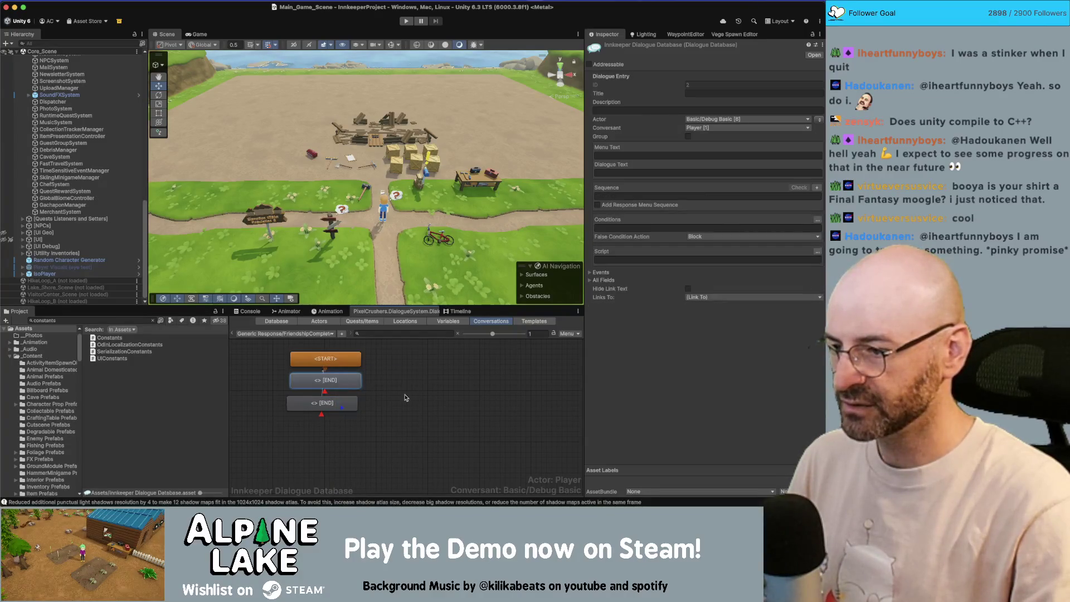
pyautogui.moveTo(346, 385); pyautogui.dragTo(413, 400)
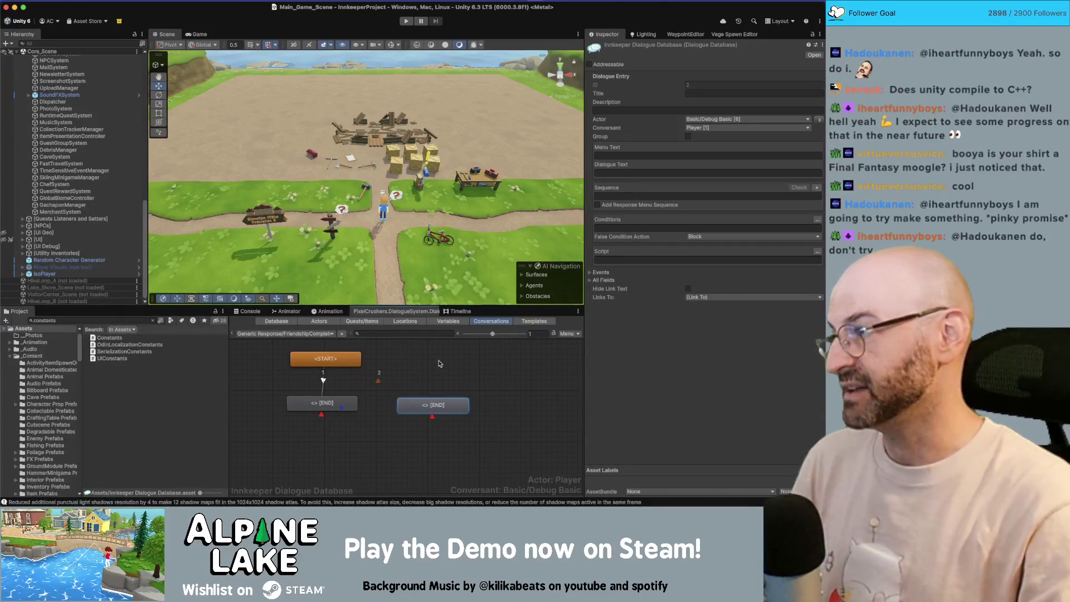
# Step: Describe the new entry as 'Negative Emotive Chatless Sequence' and paste in entry 1's sequence
pyautogui.click(350, 399)
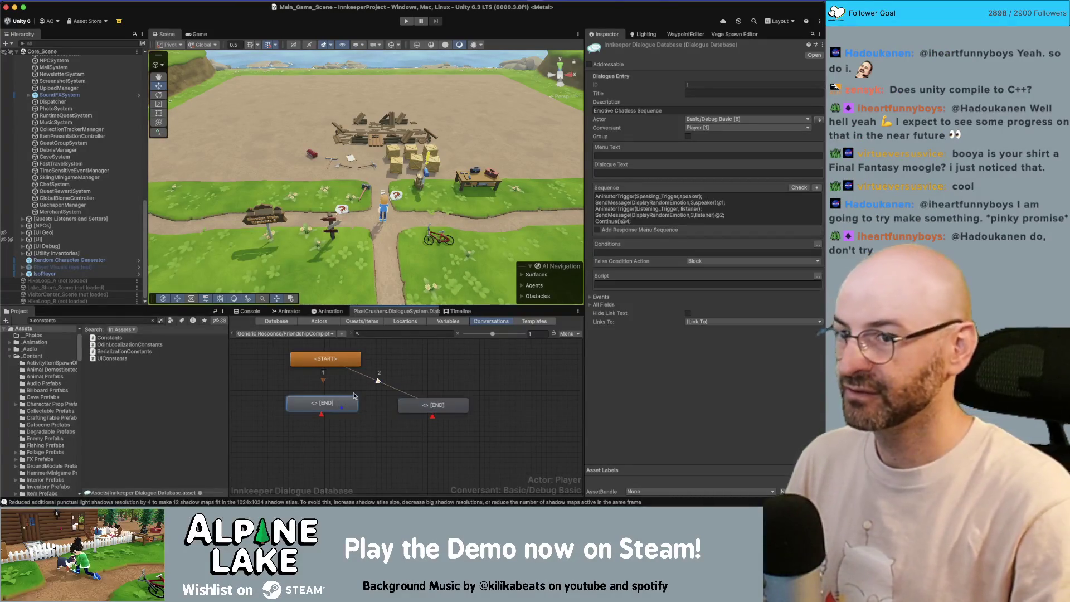
pyautogui.click(437, 404)
pyautogui.click(635, 111)
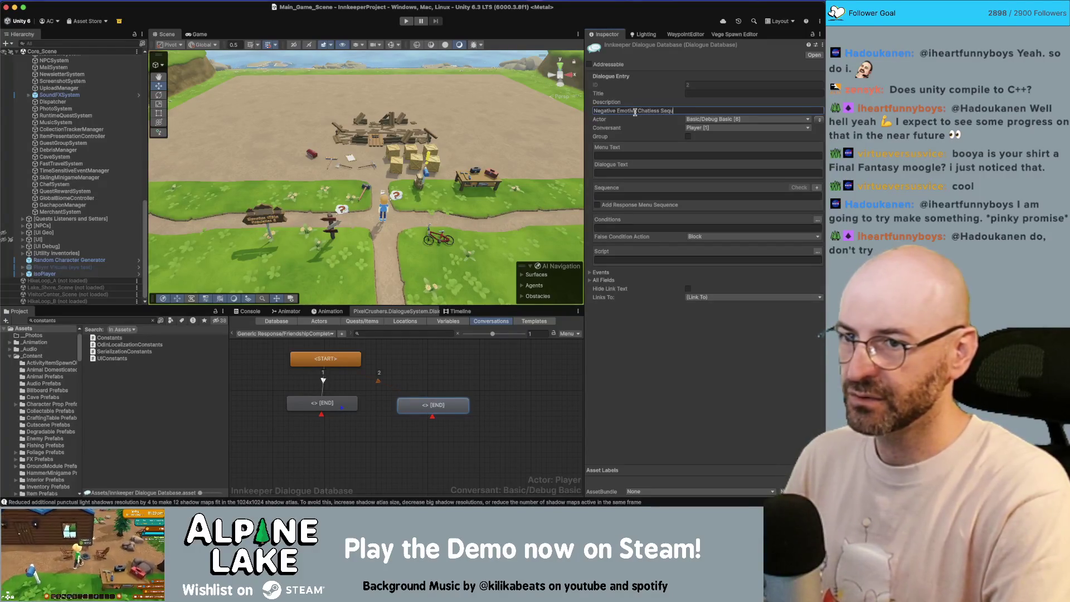
pyautogui.write('ence')
pyautogui.click(321, 405)
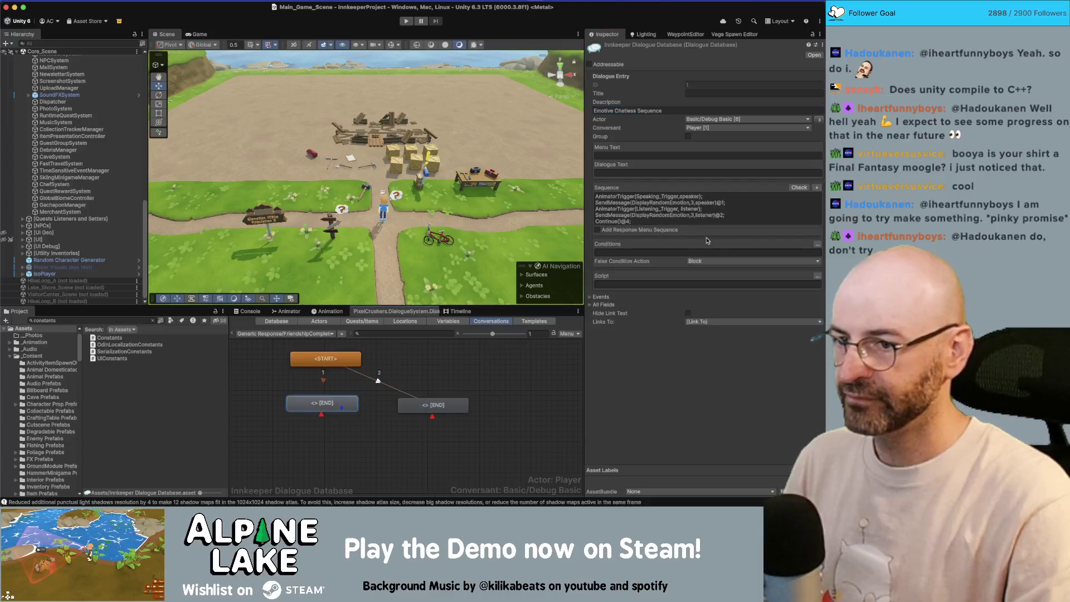
pyautogui.click(440, 405)
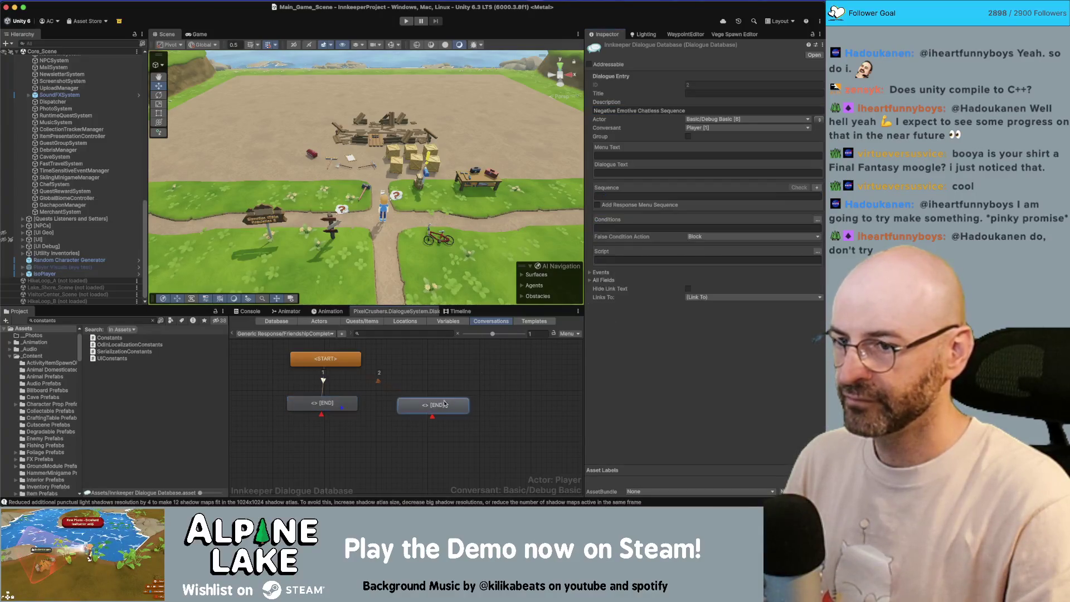
pyautogui.hotkey('ctrl', 'v')
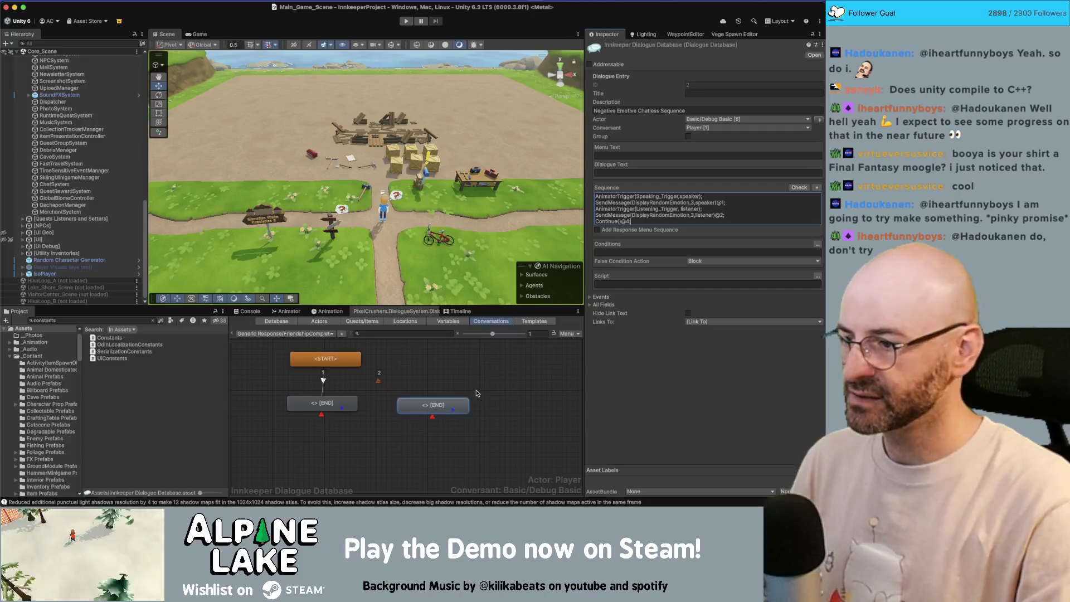
pyautogui.click(477, 393)
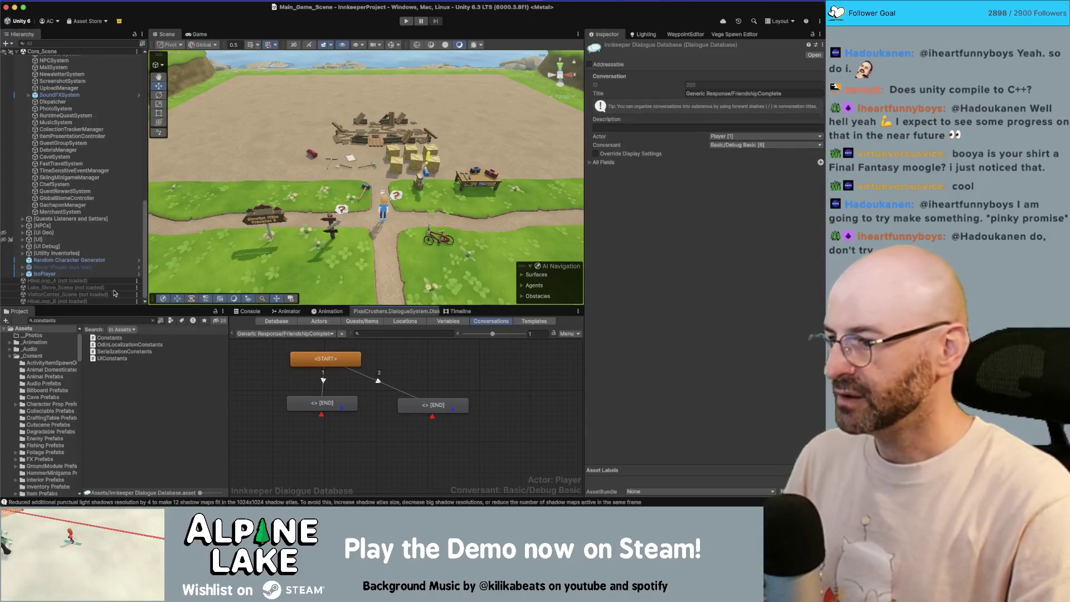
pyautogui.click(76, 318)
pyautogui.write('thought canvas')
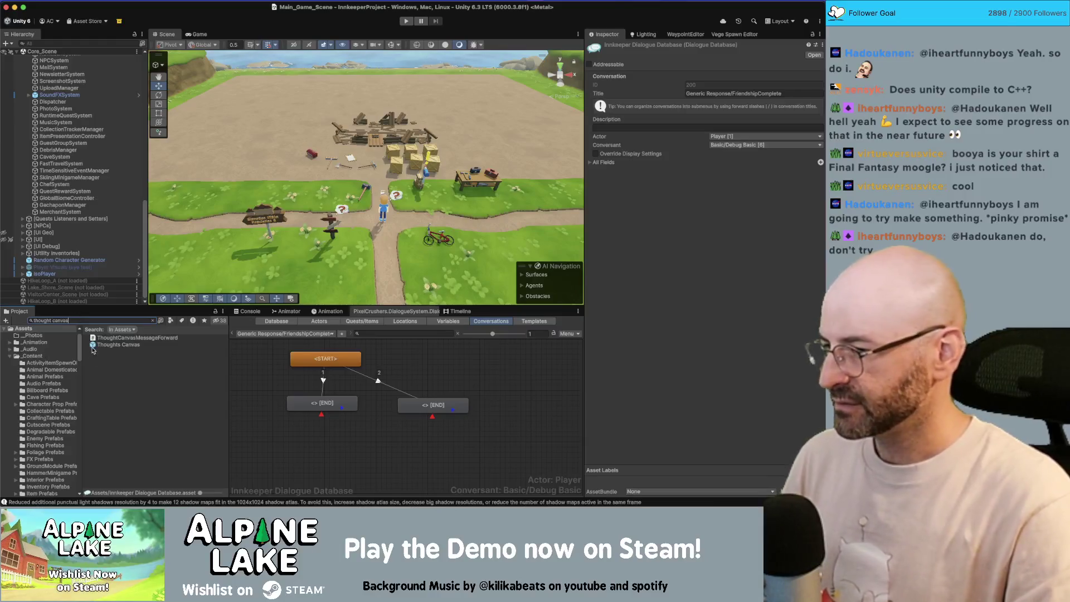
# Step: Select the Thoughts Canvas prefab and expand its Thought Display Emotes list
pyautogui.click(100, 346)
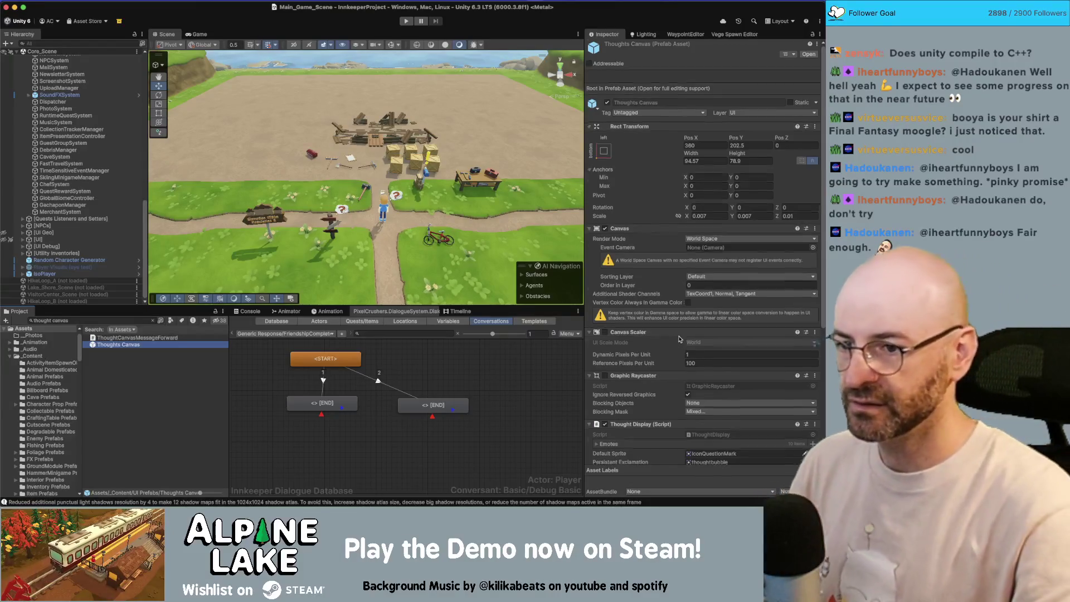
pyautogui.scroll(-5, 677, 341)
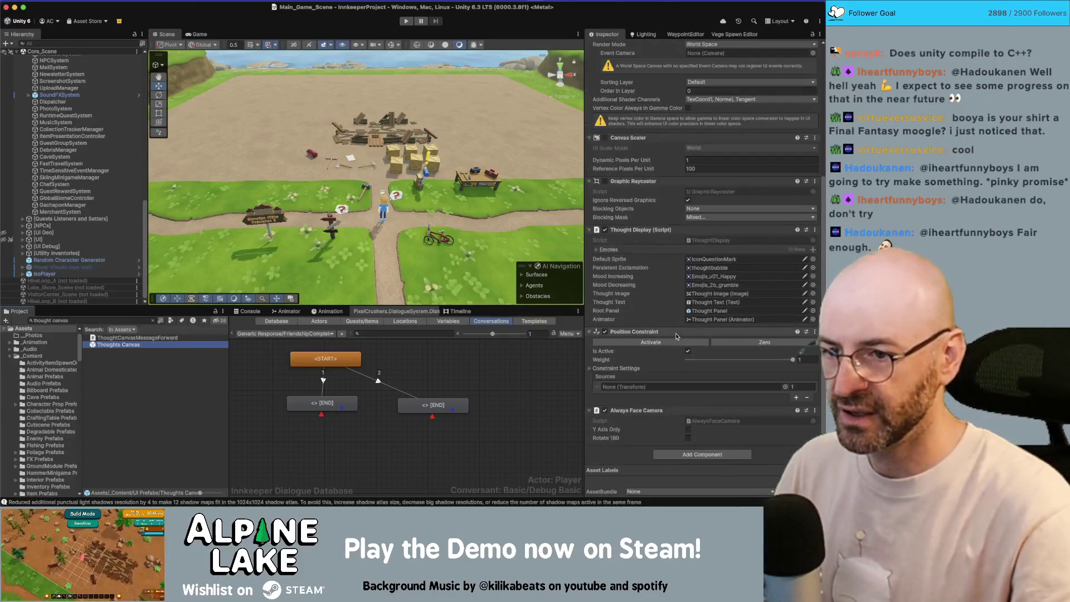
pyautogui.click(604, 249)
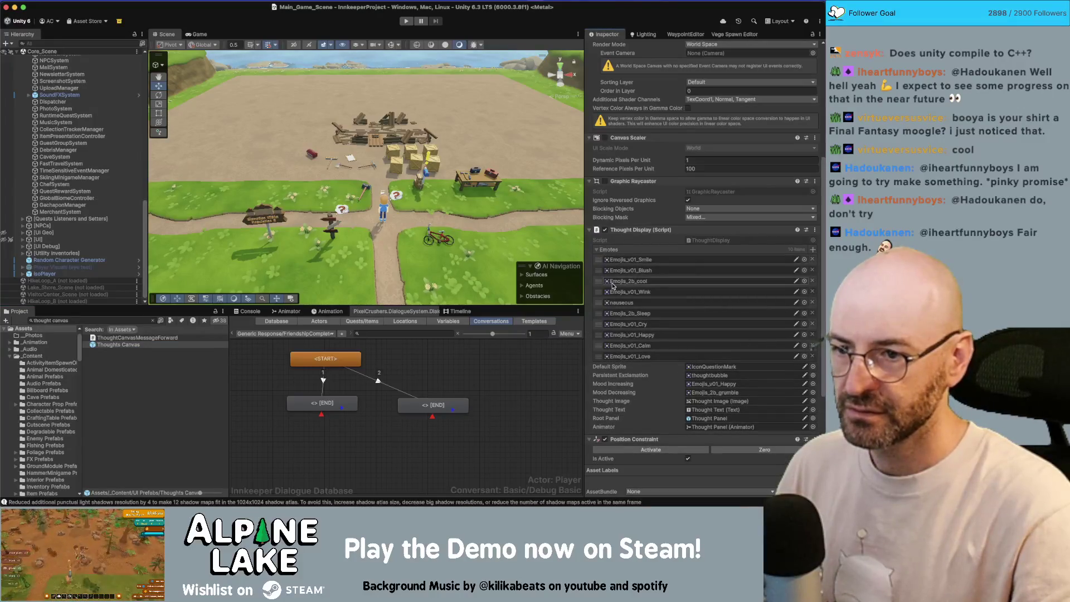
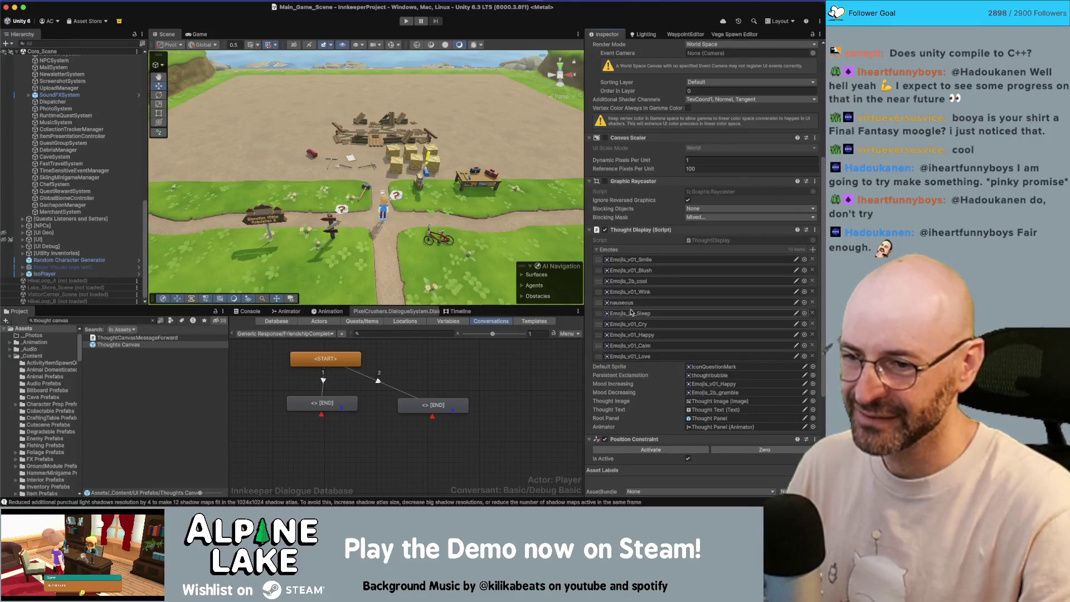
# Step: Change both DisplayRandomEmotion calls in the second END node's Sequence to DisplayEmotion
pyautogui.click(443, 407)
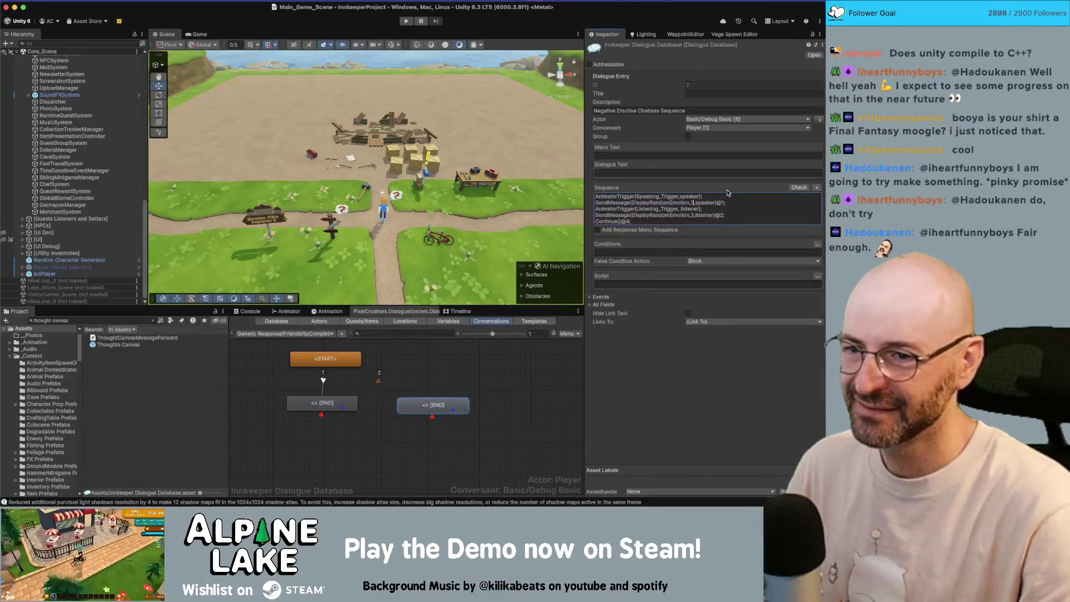
pyautogui.doubleClick(692, 203)
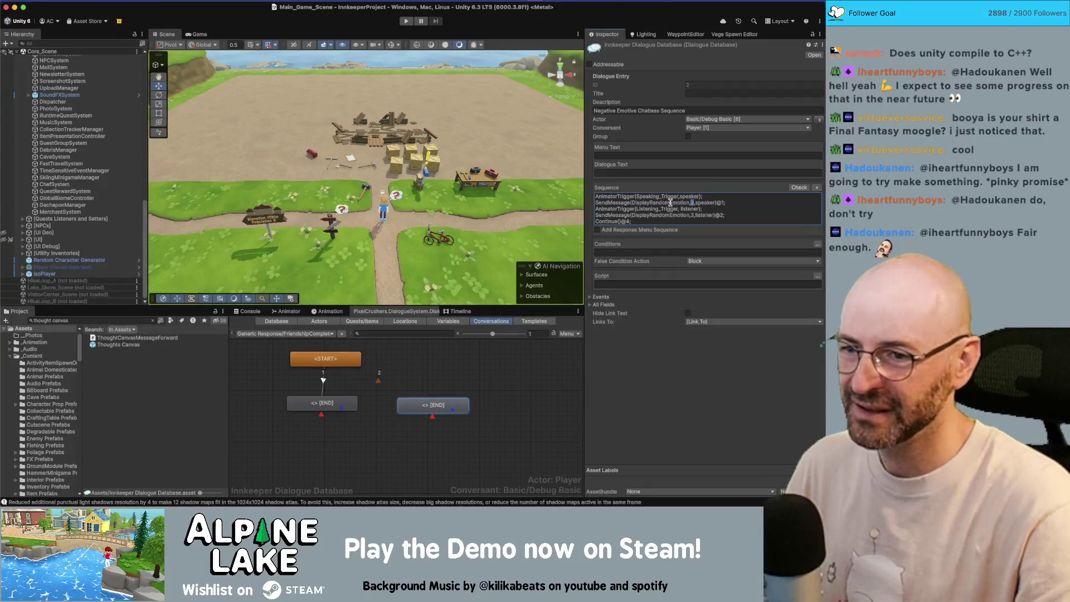
pyautogui.press('Home')
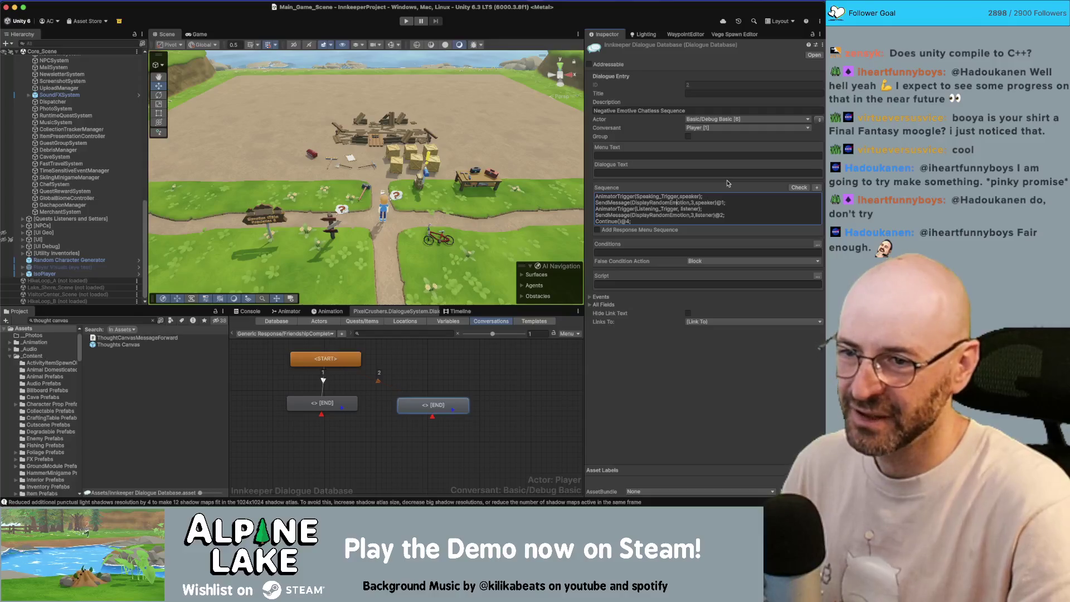
pyautogui.press('BackSpace')
pyautogui.press('BackSpace')
pyautogui.press('BackSpace')
pyautogui.write('4')
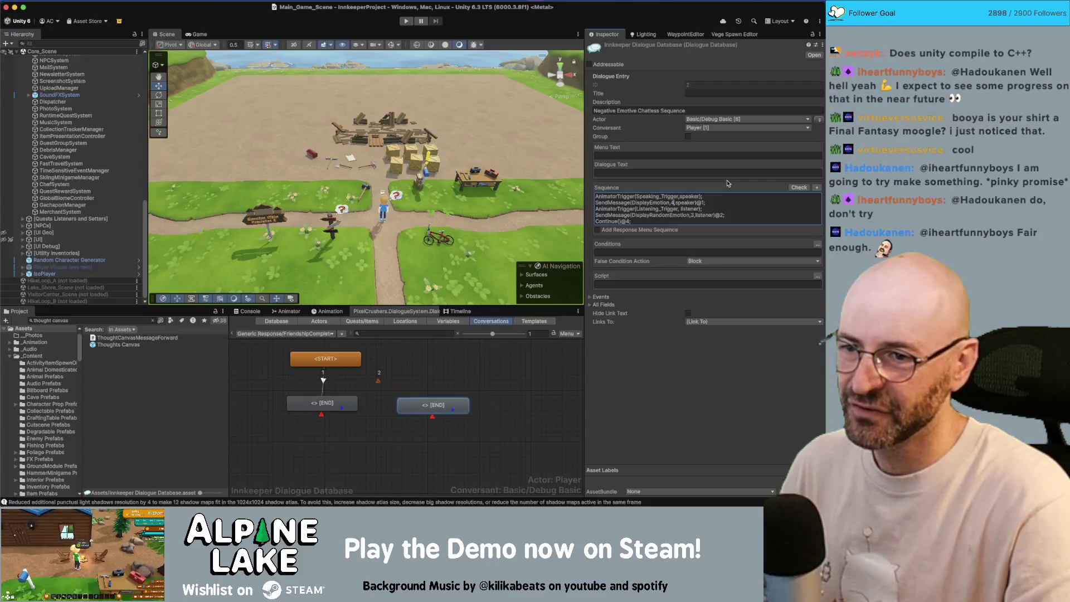
pyautogui.press('BackSpace')
pyautogui.press('BackSpace')
pyautogui.press('BackSpace')
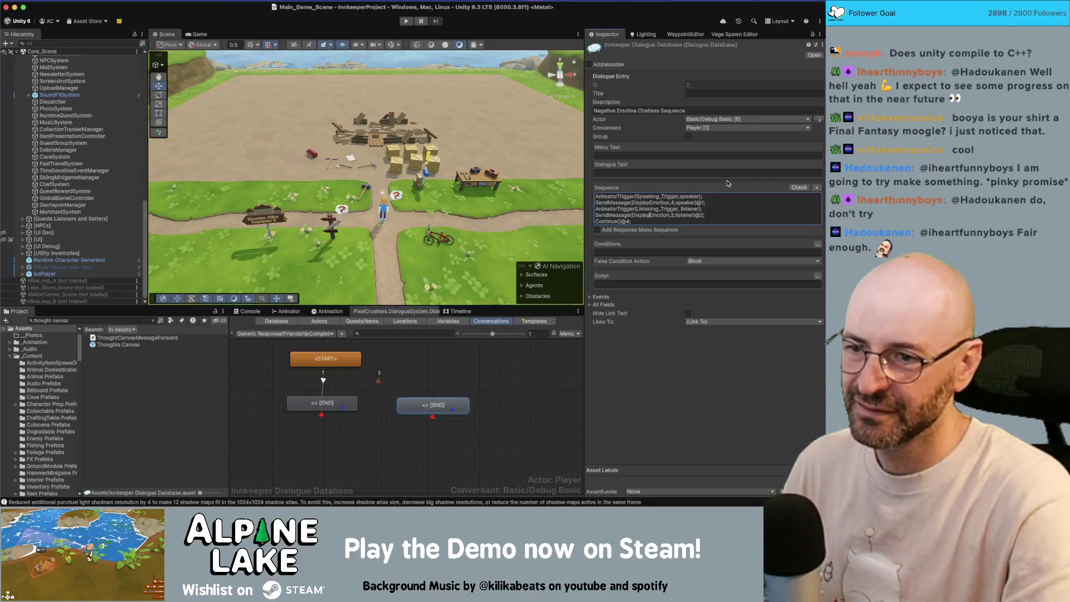
pyautogui.press('Right')
pyautogui.press('Right')
pyautogui.press('Right')
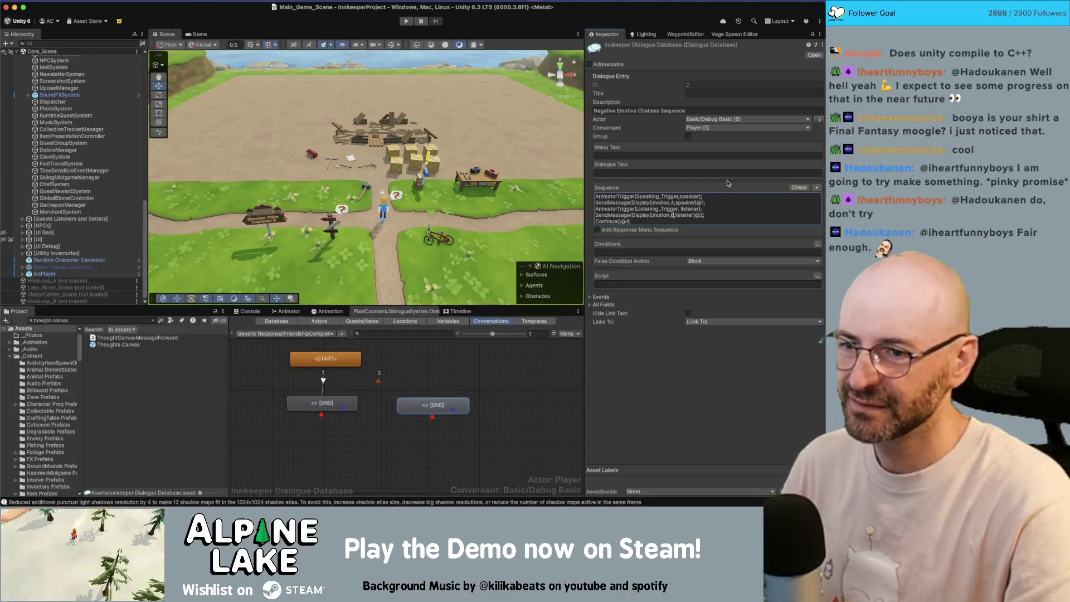
# Step: Rearrange the START and two END nodes neatly in the graph
pyautogui.click(469, 373)
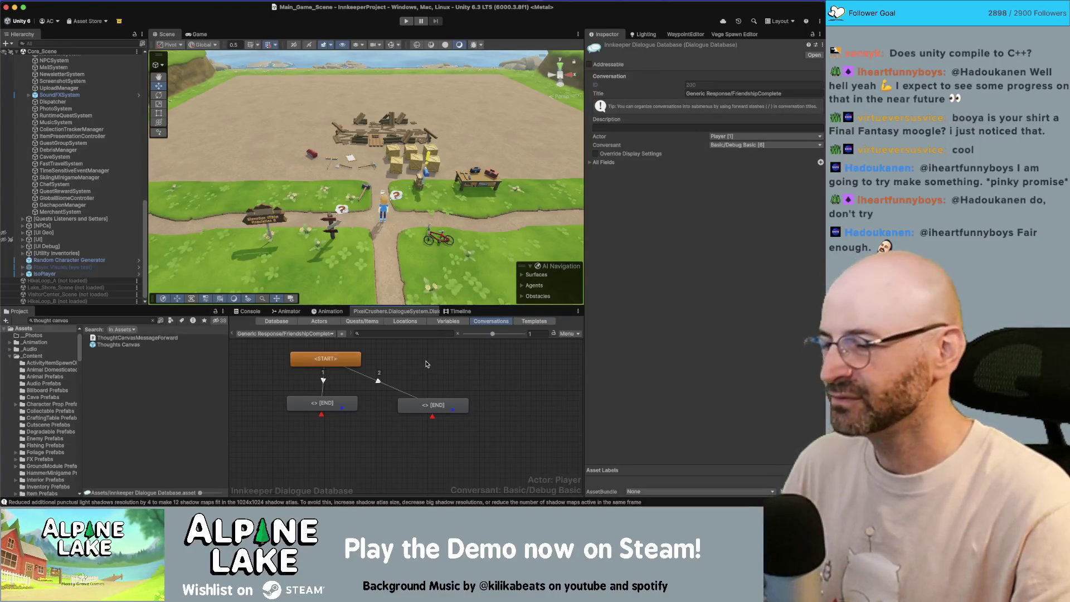
pyautogui.moveTo(347, 365); pyautogui.dragTo(371, 369)
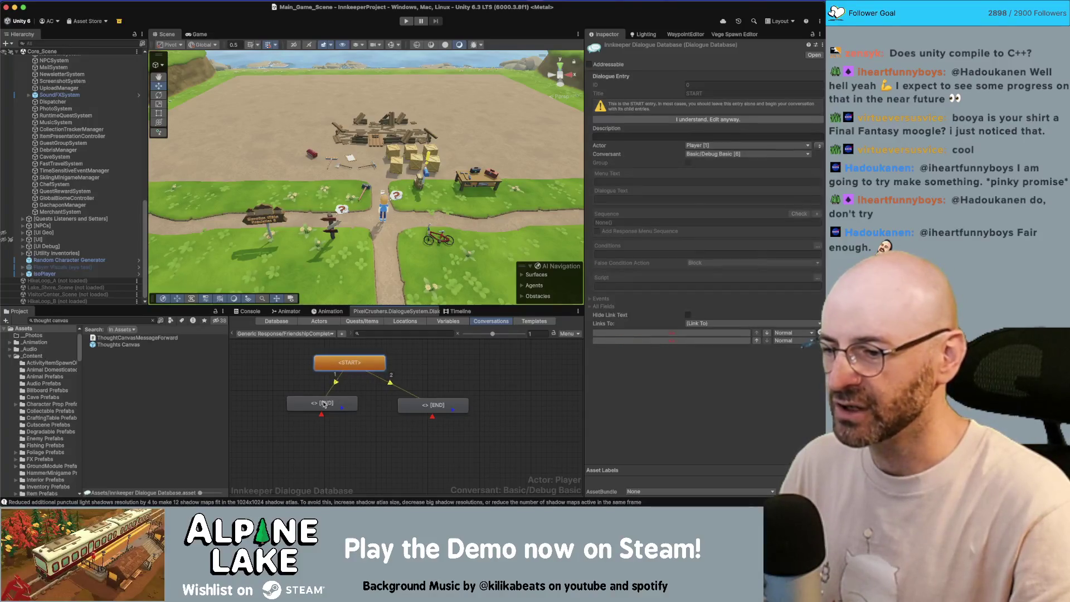
pyautogui.moveTo(327, 404); pyautogui.dragTo(326, 419)
pyautogui.click(412, 407)
pyautogui.moveTo(412, 411); pyautogui.dragTo(407, 419)
pyautogui.click(322, 418)
pyautogui.moveTo(345, 364); pyautogui.dragTo(351, 363)
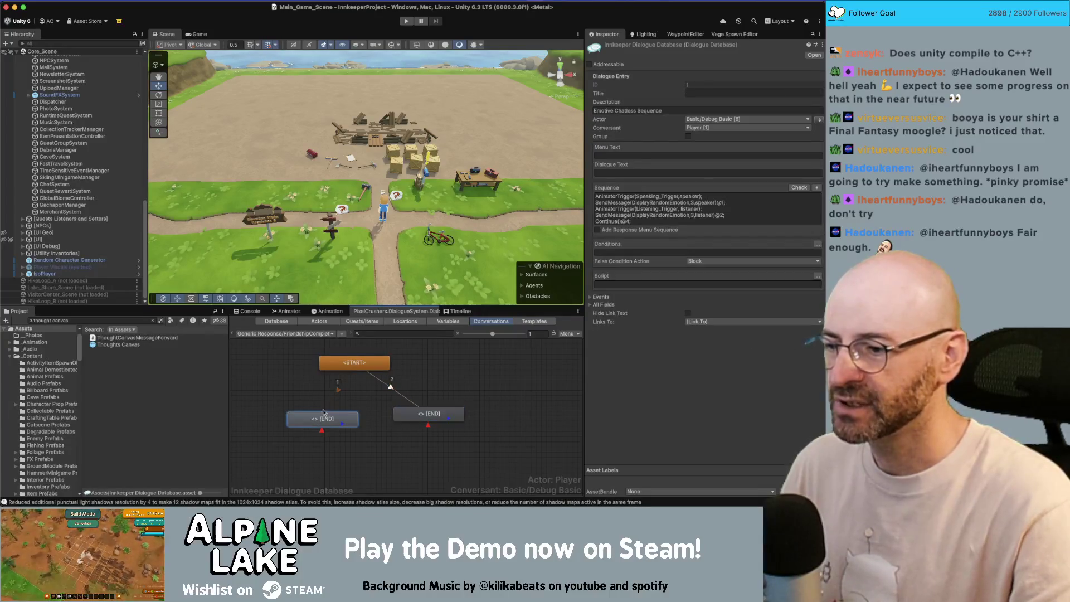
# Step: Switch the conversation dropdown to Basic > Jarf > Start
pyautogui.click(429, 390)
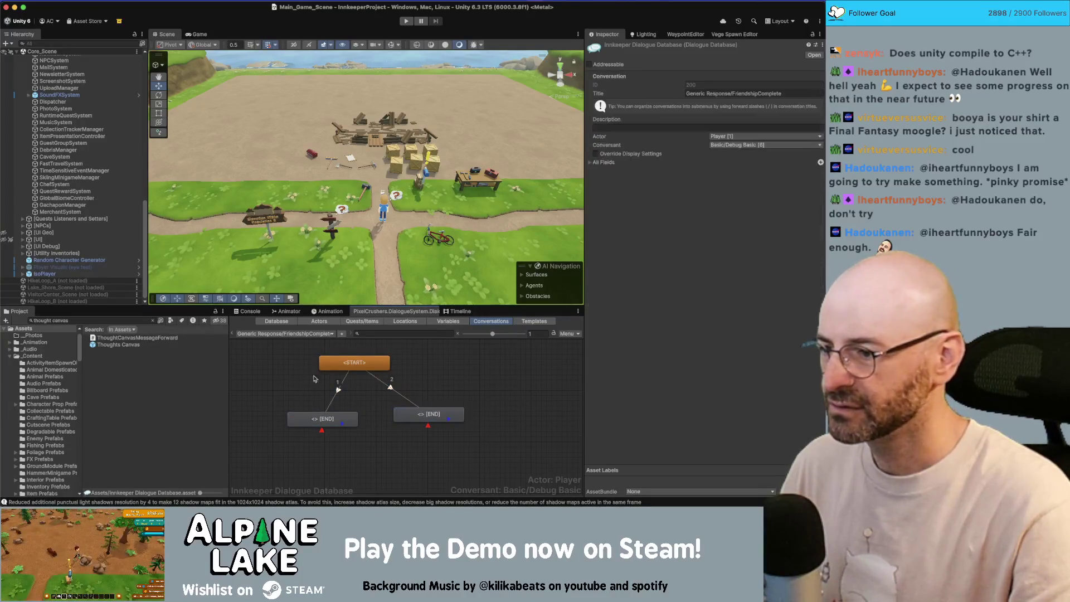
pyautogui.click(300, 334)
pyautogui.moveTo(328, 269)
pyautogui.moveTo(378, 434)
pyautogui.click(416, 431)
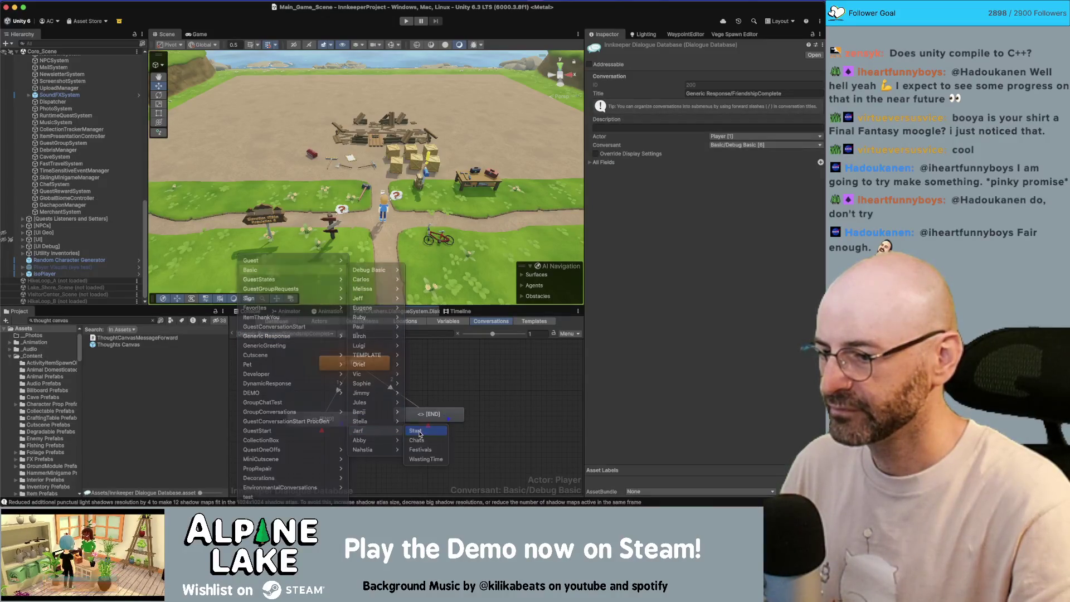
# Step: Link the lower <chat> node to the Emotive Chatless Sequence entry
pyautogui.click(379, 455)
pyautogui.click(711, 306)
pyautogui.click(718, 330)
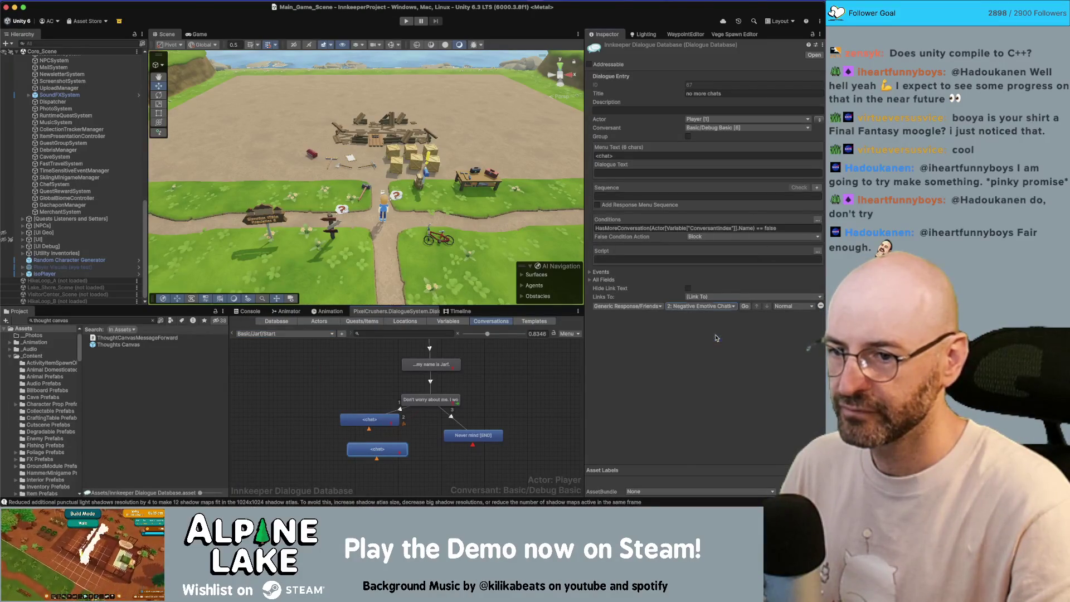
pyautogui.click(432, 443)
pyautogui.click(382, 453)
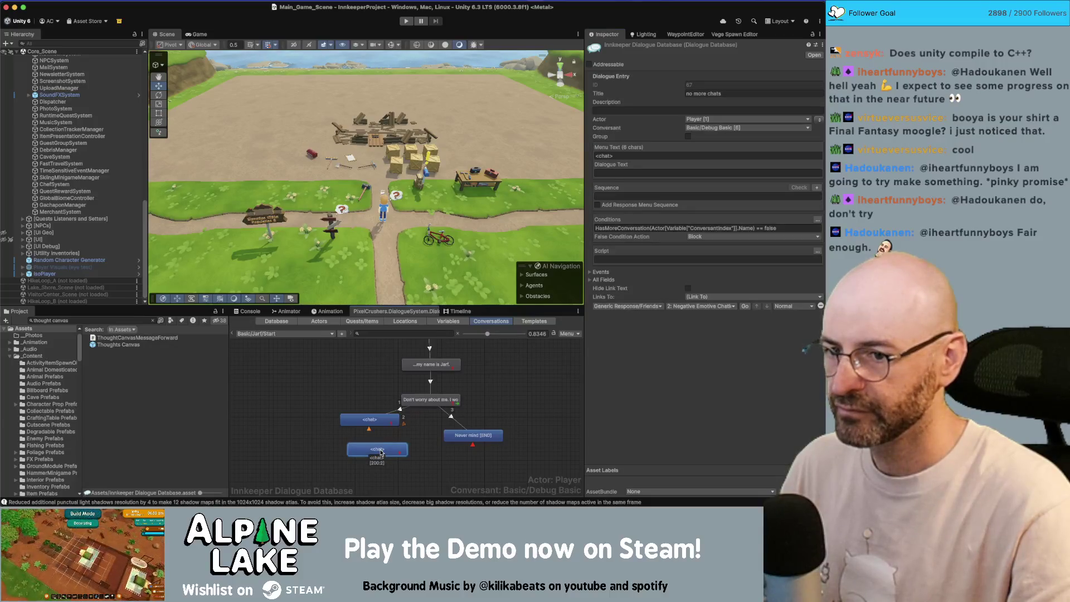
pyautogui.click(284, 334)
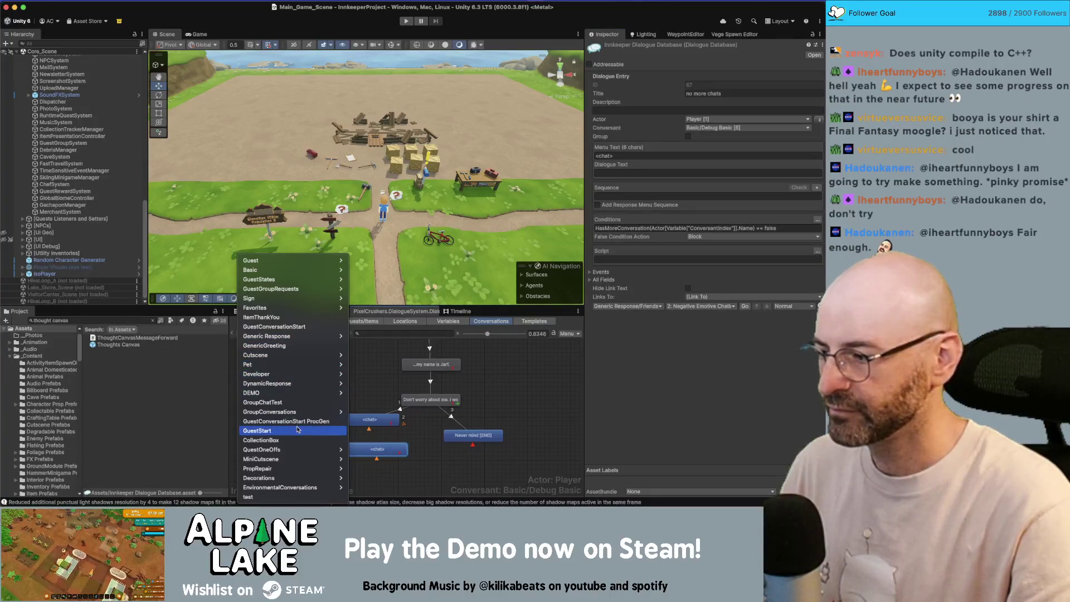
pyautogui.click(219, 420)
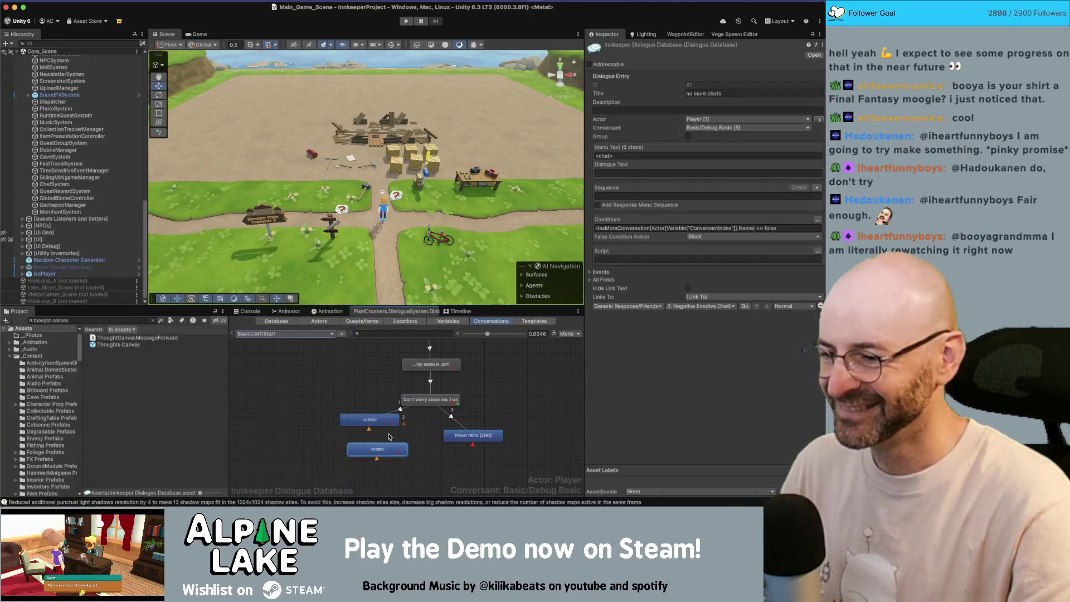
pyautogui.click(703, 306)
pyautogui.click(708, 320)
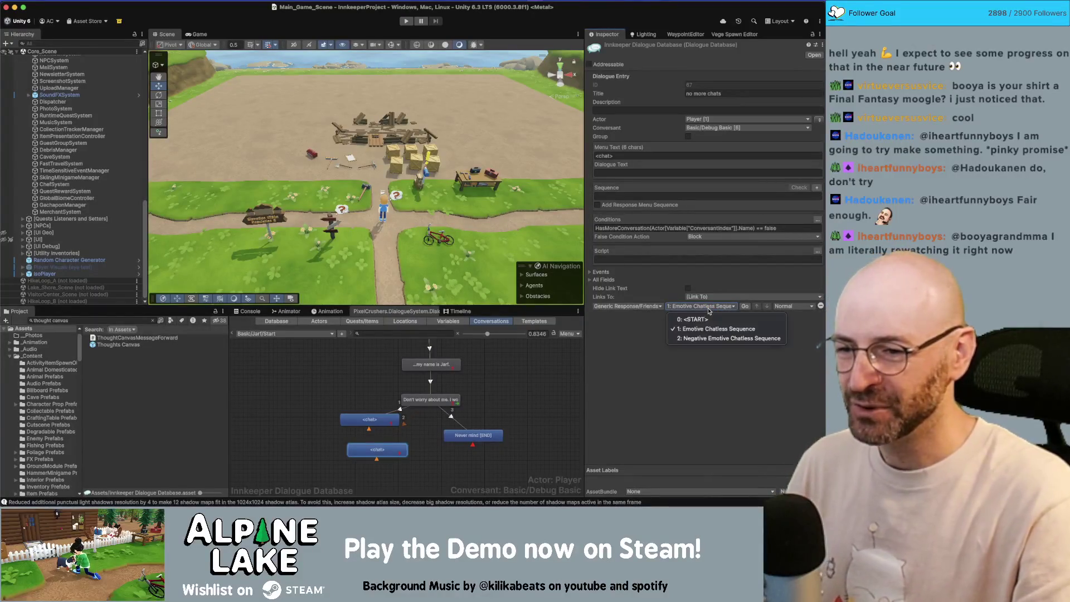
# Step: Copy the lower <chat> node and switch to Basic/Abby/Start
pyautogui.rightClick(384, 451)
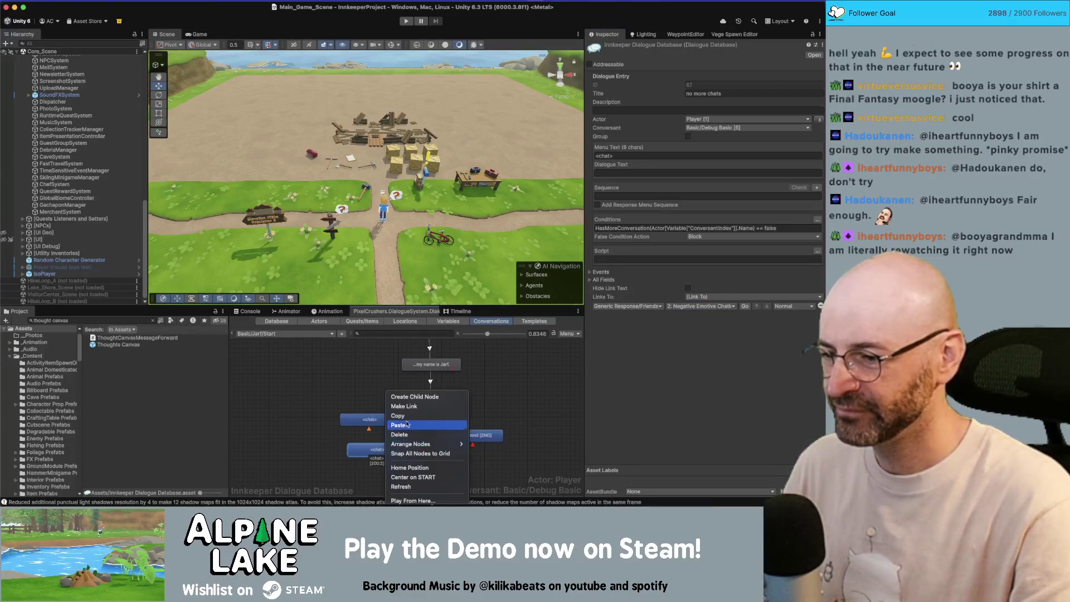
pyautogui.click(317, 379)
pyautogui.click(329, 427)
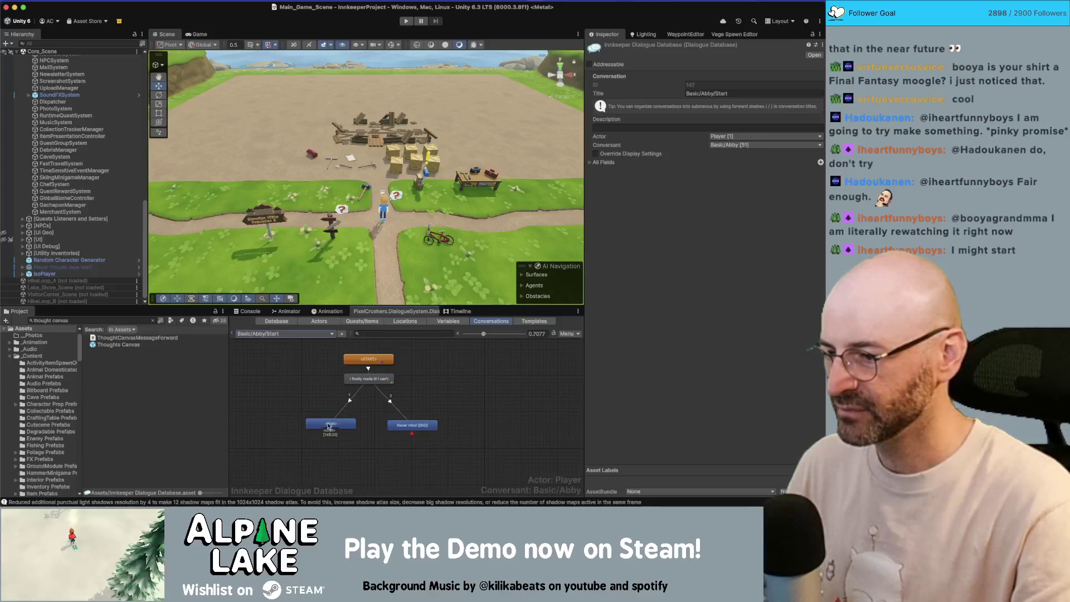
# Step: Paste the copied <chat> [END] entry and link it from the <chat> and 'I finally made it' nodes
pyautogui.rightClick(335, 346)
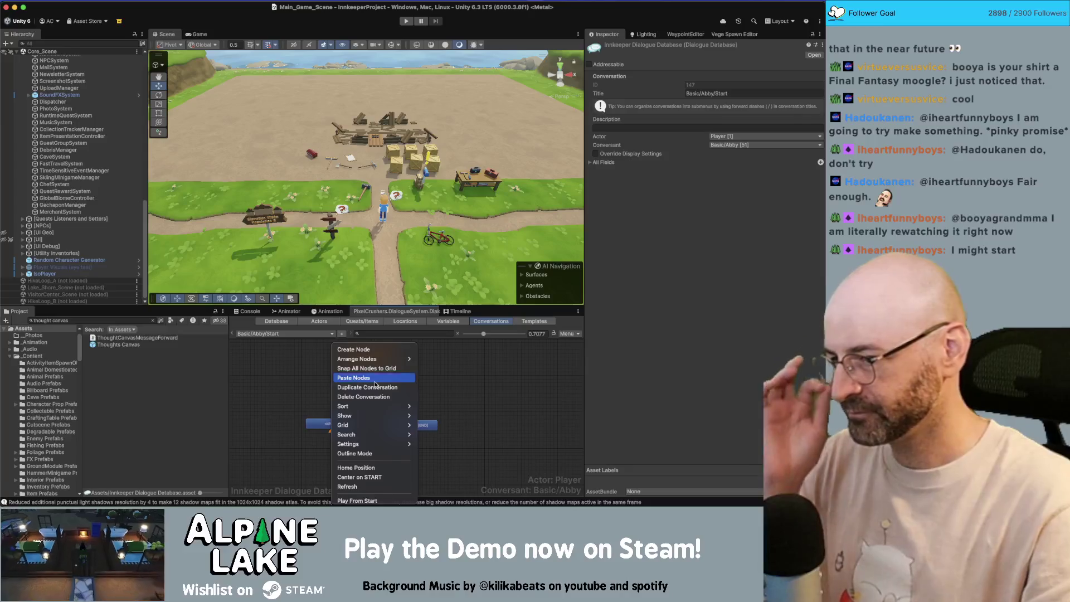
pyautogui.click(376, 378)
pyautogui.rightClick(377, 389)
pyautogui.click(393, 400)
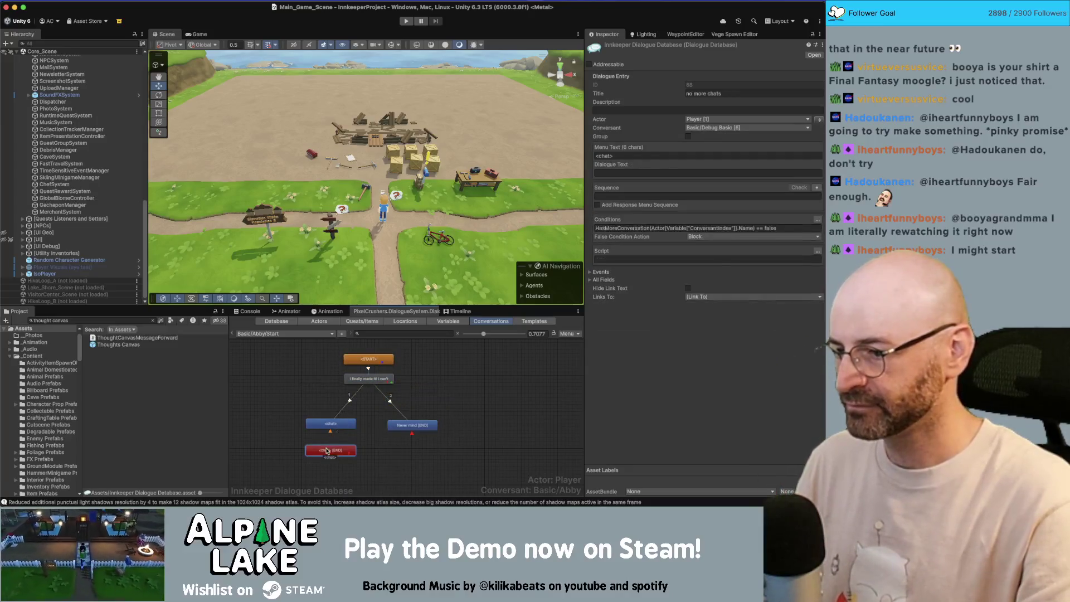
pyautogui.moveTo(332, 424); pyautogui.dragTo(326, 419)
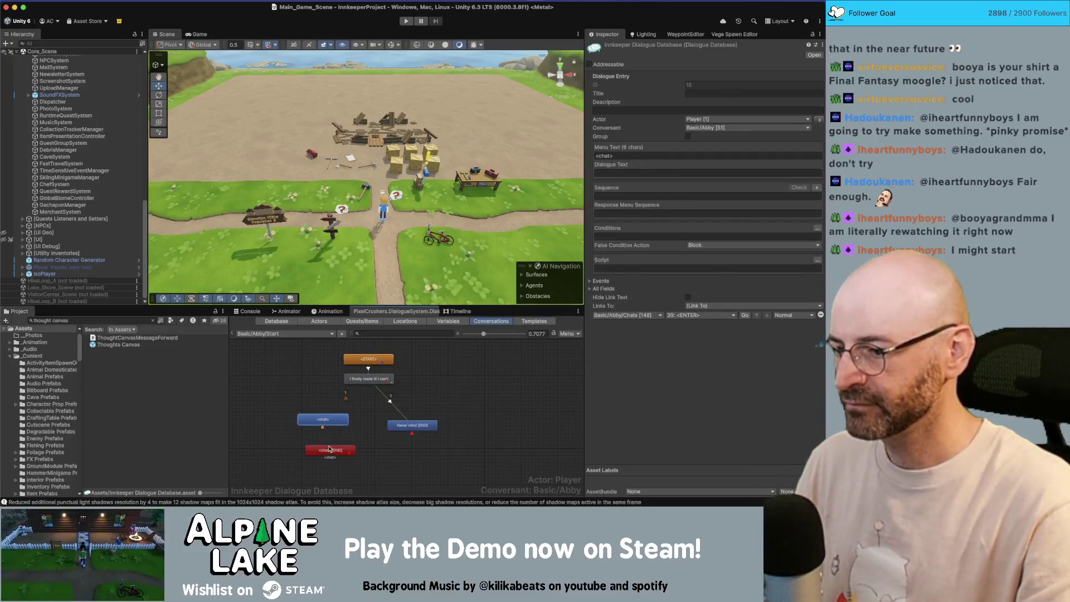
pyautogui.rightClick(364, 383)
pyautogui.click(379, 396)
pyautogui.click(328, 449)
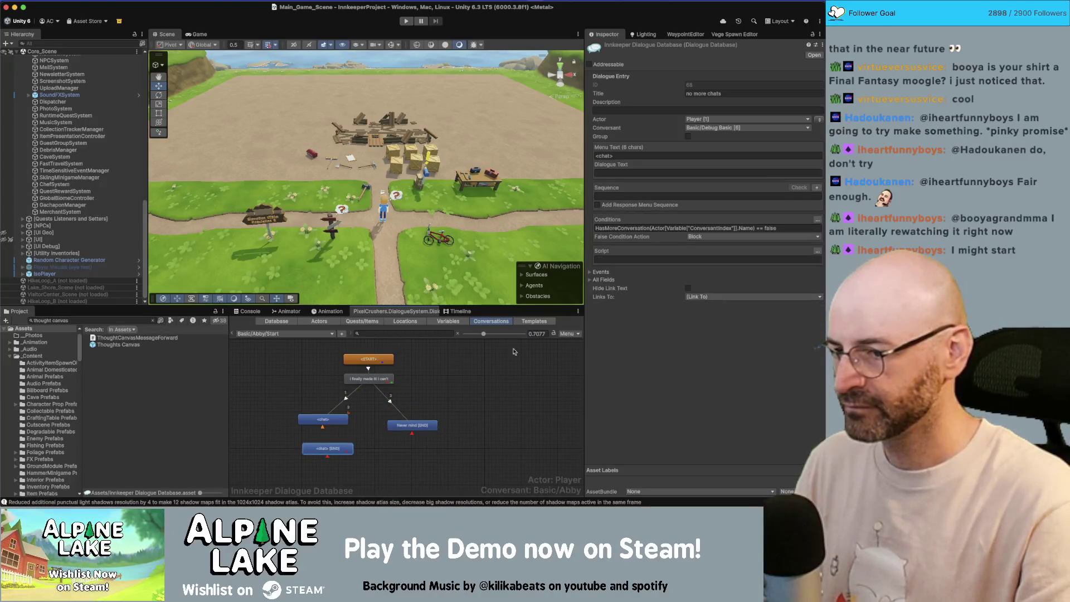
# Step: Review the 'I finally made it', <chat> and pasted no-more-chats entries
pyautogui.click(400, 374)
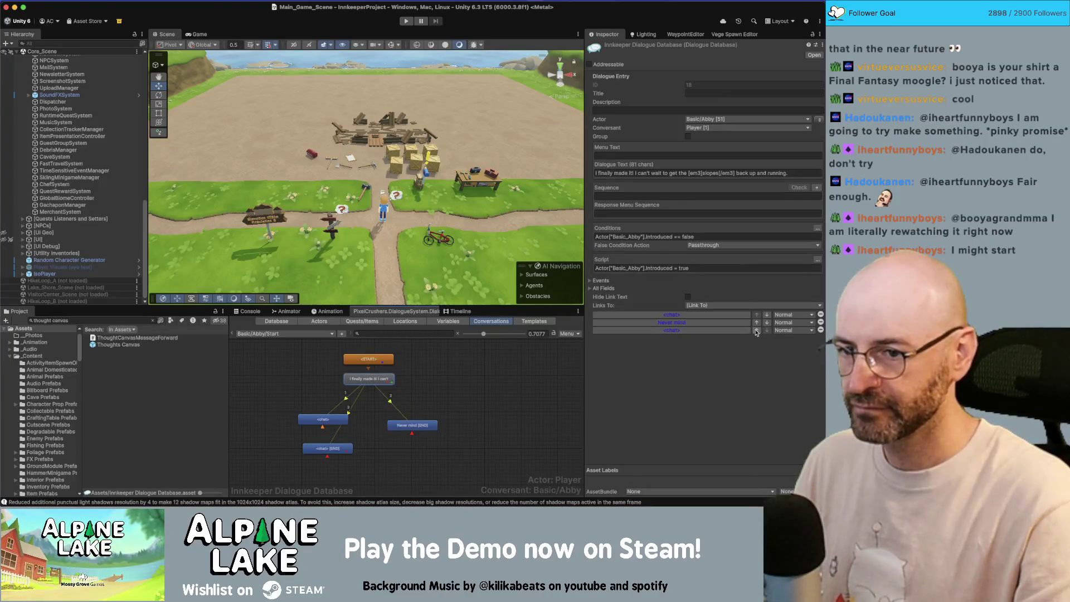
pyautogui.click(314, 426)
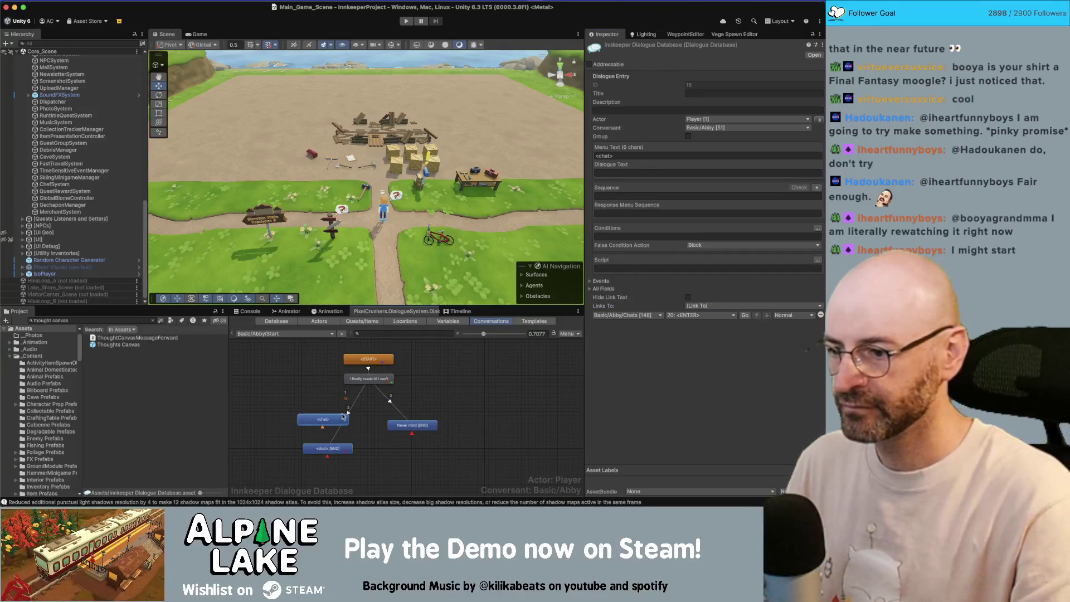
pyautogui.click(328, 449)
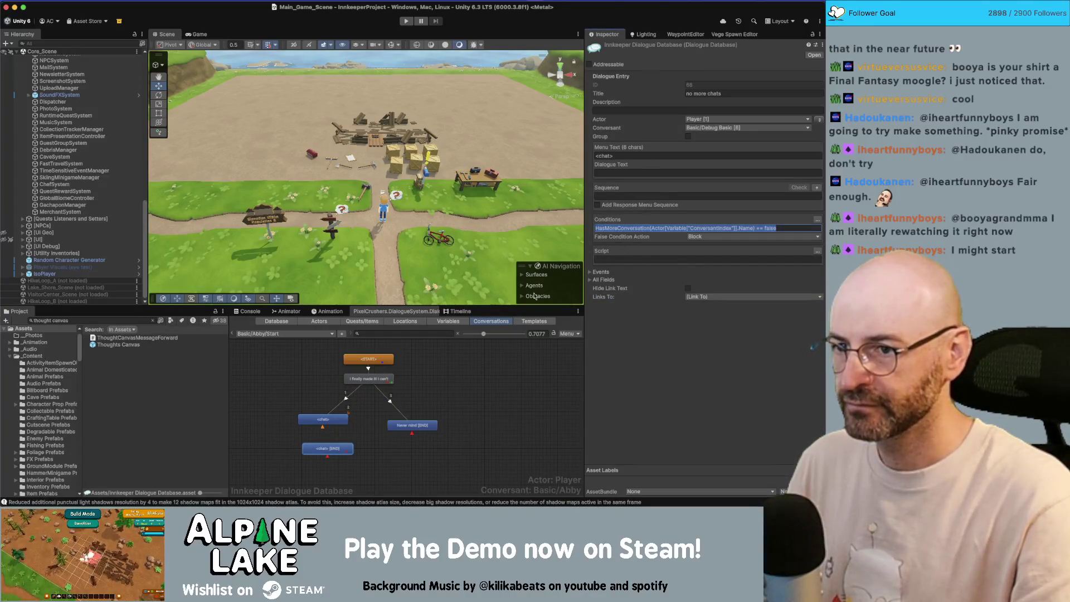
pyautogui.click(327, 421)
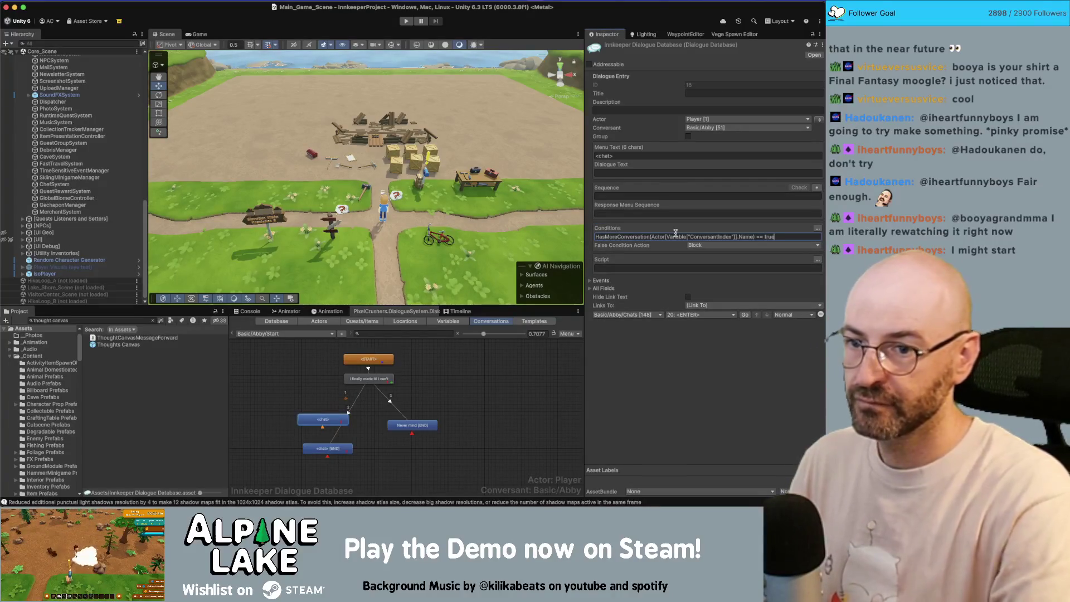
pyautogui.click(434, 386)
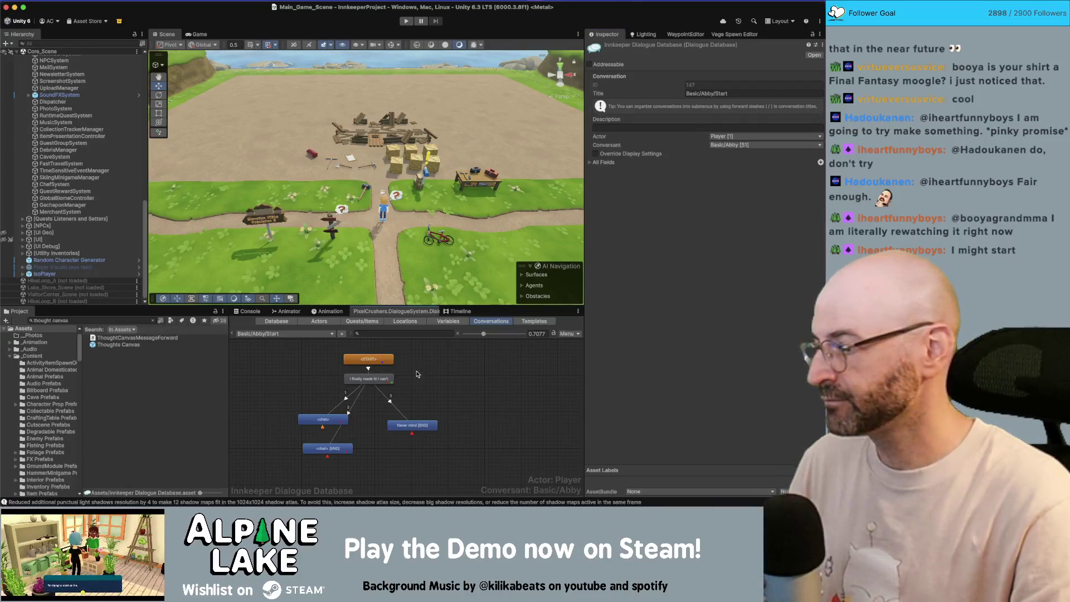
# Step: Set the conversation's conversant to Basic/Debug Basic
pyautogui.rightClick(311, 347)
pyautogui.click(284, 376)
pyautogui.click(803, 145)
pyautogui.moveTo(758, 196)
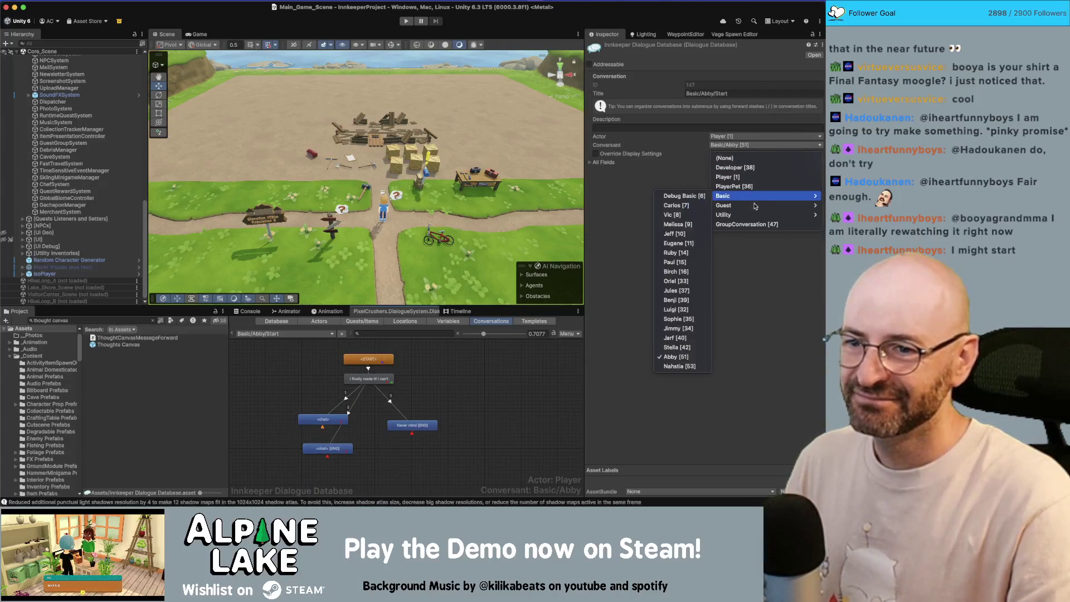
pyautogui.click(685, 196)
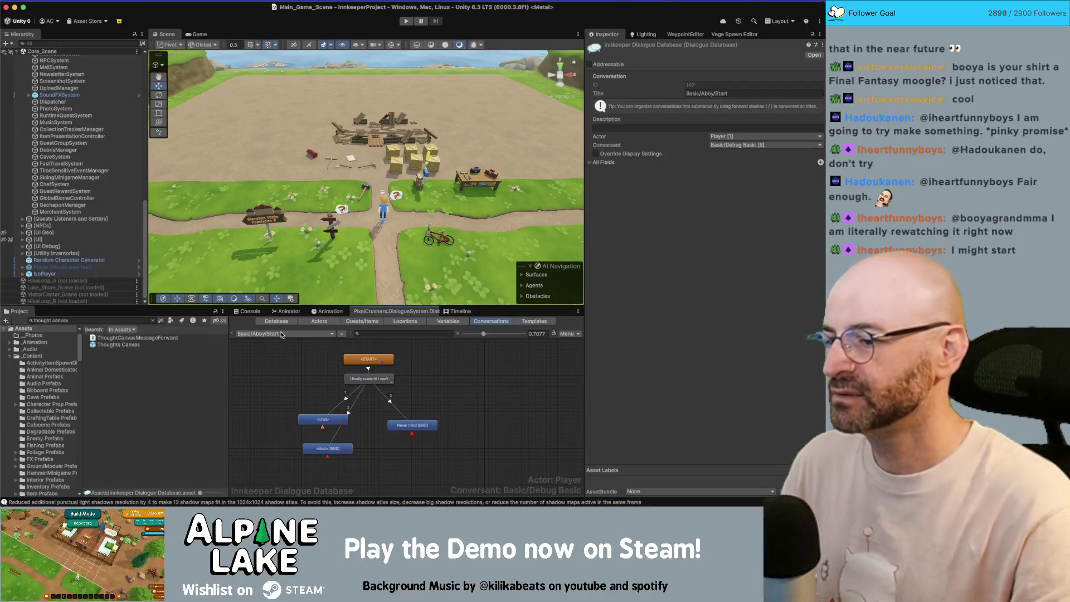
# Step: Open the conversation dropdown at its Basic group
pyautogui.click(378, 381)
pyautogui.click(248, 352)
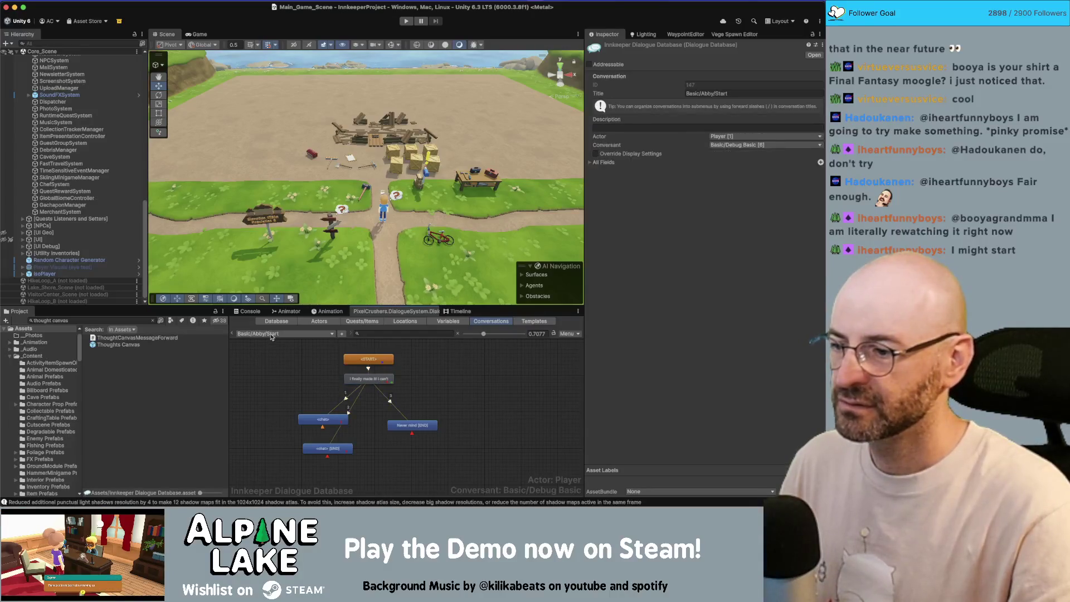
pyautogui.click(281, 333)
pyautogui.moveTo(328, 270)
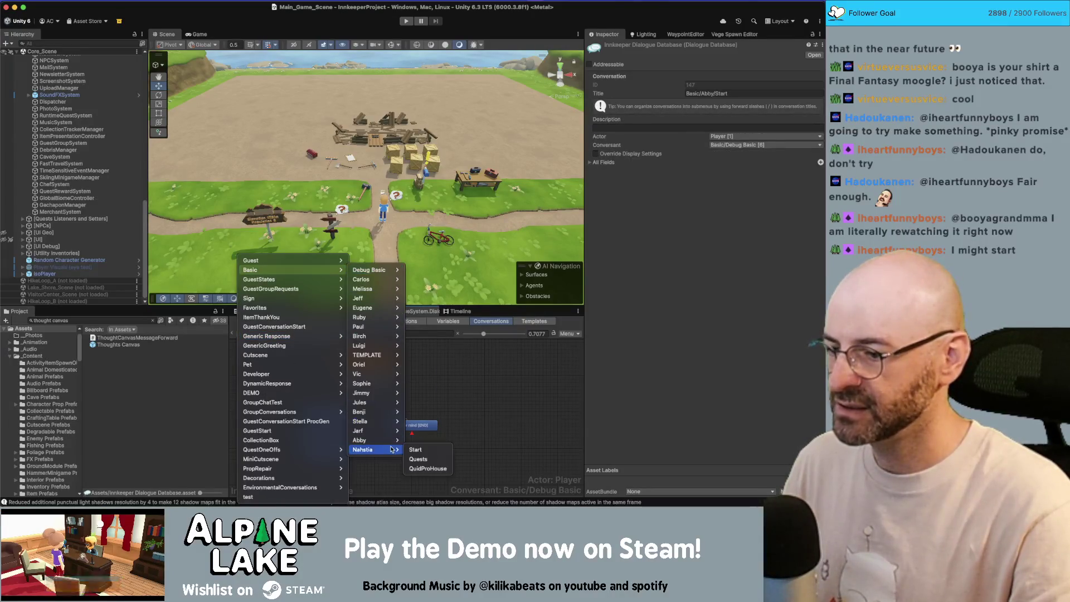
# Step: In Basic/Nahstia/Start, add a no-more-chats <chat> node linked from 'I'm looking forward'
pyautogui.click(420, 450)
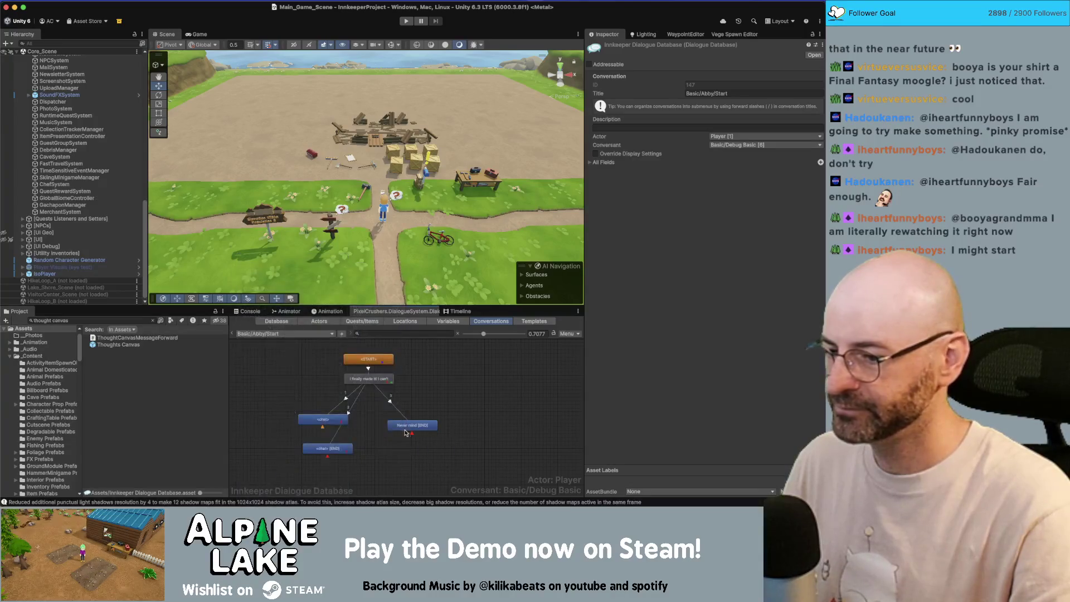
pyautogui.scroll(-3, 316, 394)
pyautogui.rightClick(316, 345)
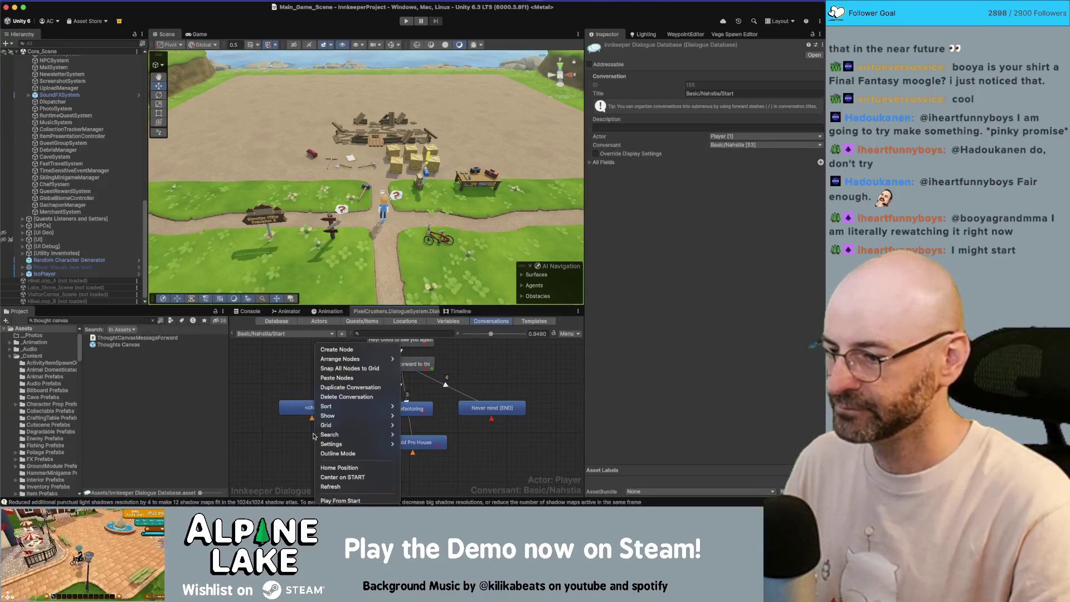
pyautogui.moveTo(351, 358)
pyautogui.click(337, 378)
pyautogui.rightClick(411, 372)
pyautogui.click(419, 385)
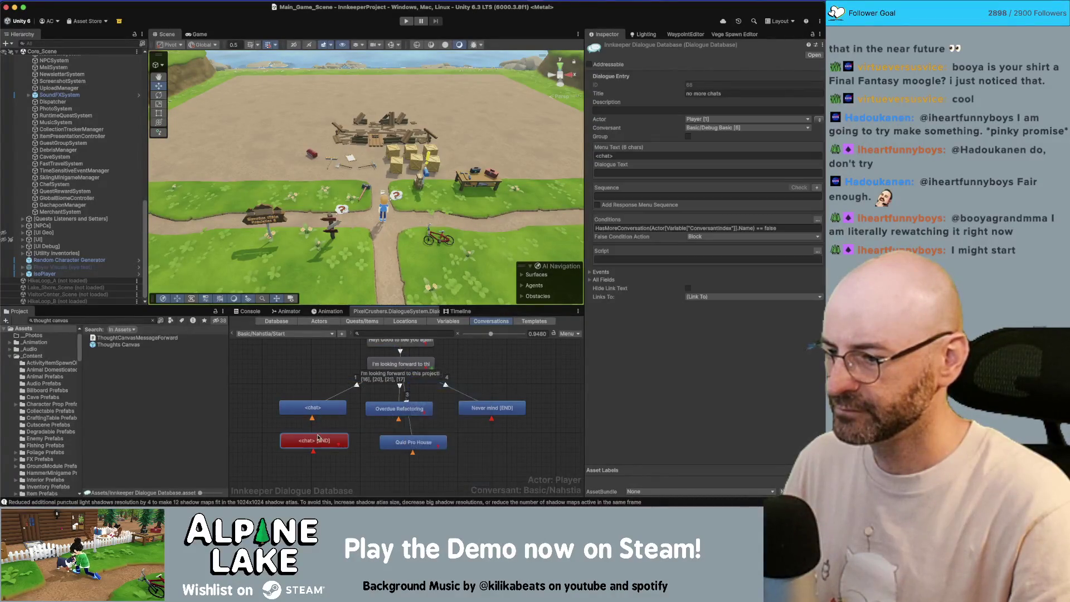
pyautogui.click(315, 440)
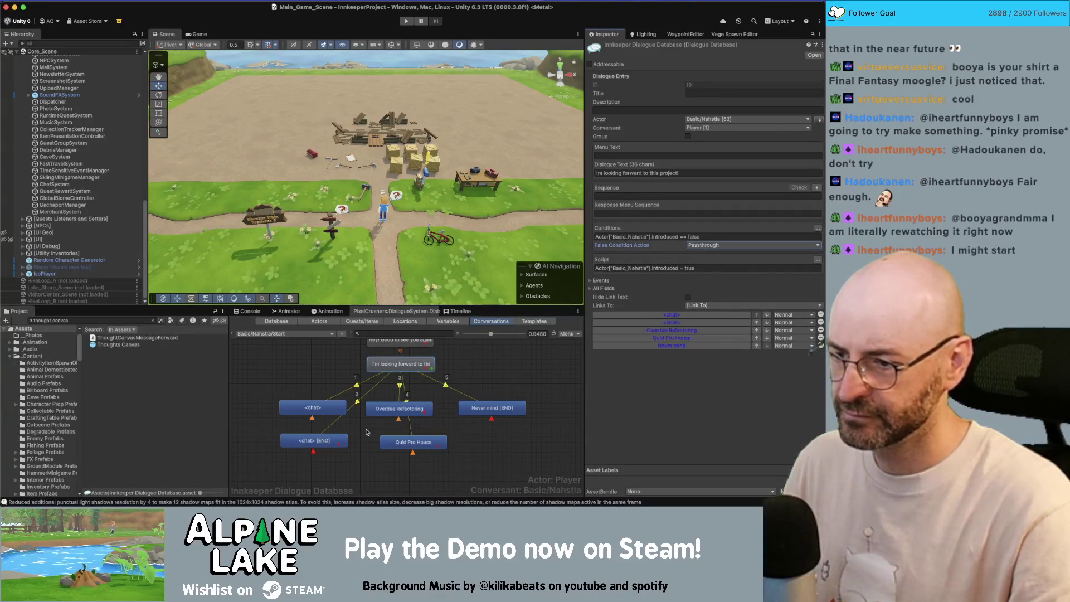
# Step: Give the existing <chat> entry the HasMoreConversation == true condition
pyautogui.click(305, 443)
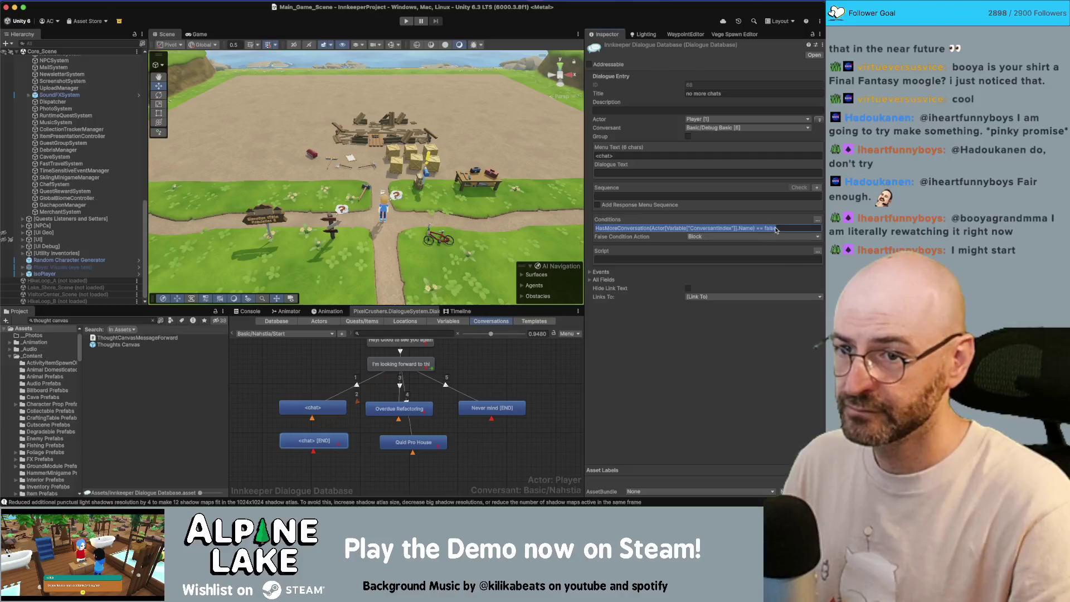
pyautogui.click(311, 411)
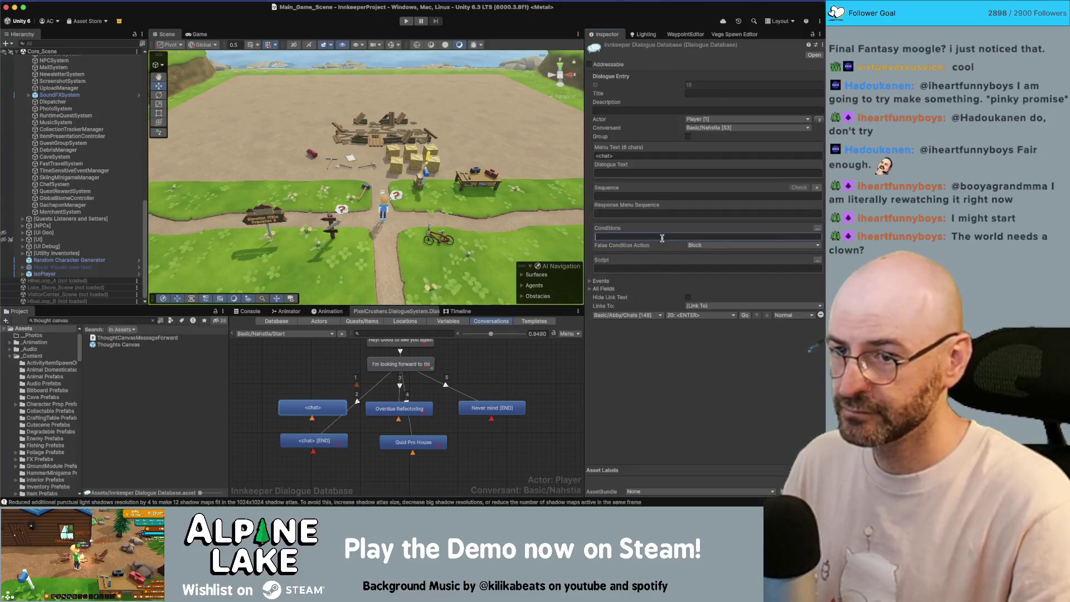
pyautogui.press('super+v')
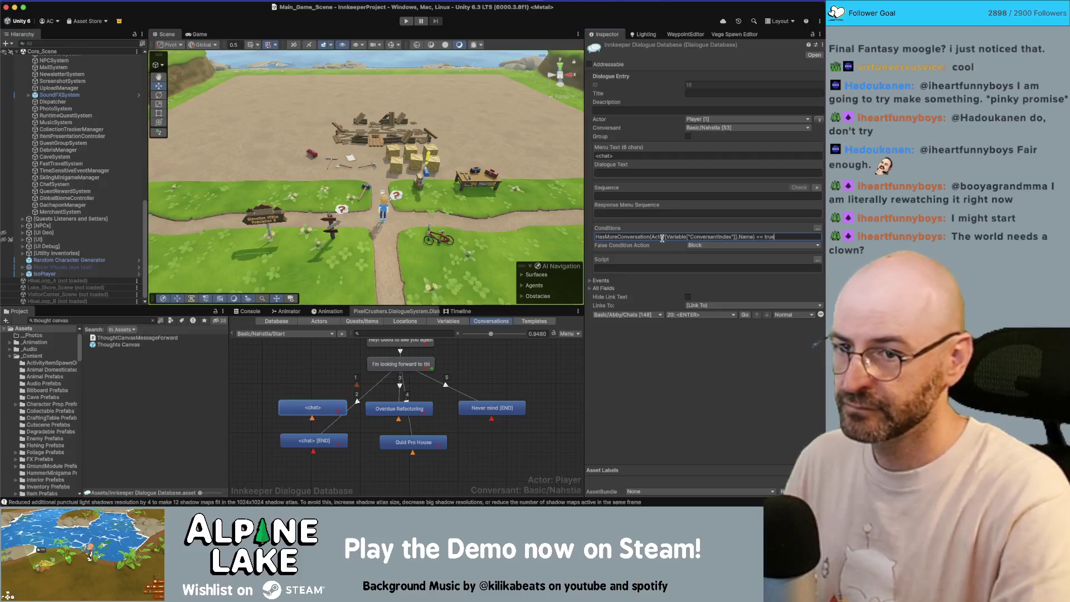
pyautogui.click(309, 431)
pyautogui.click(723, 146)
pyautogui.click(356, 401)
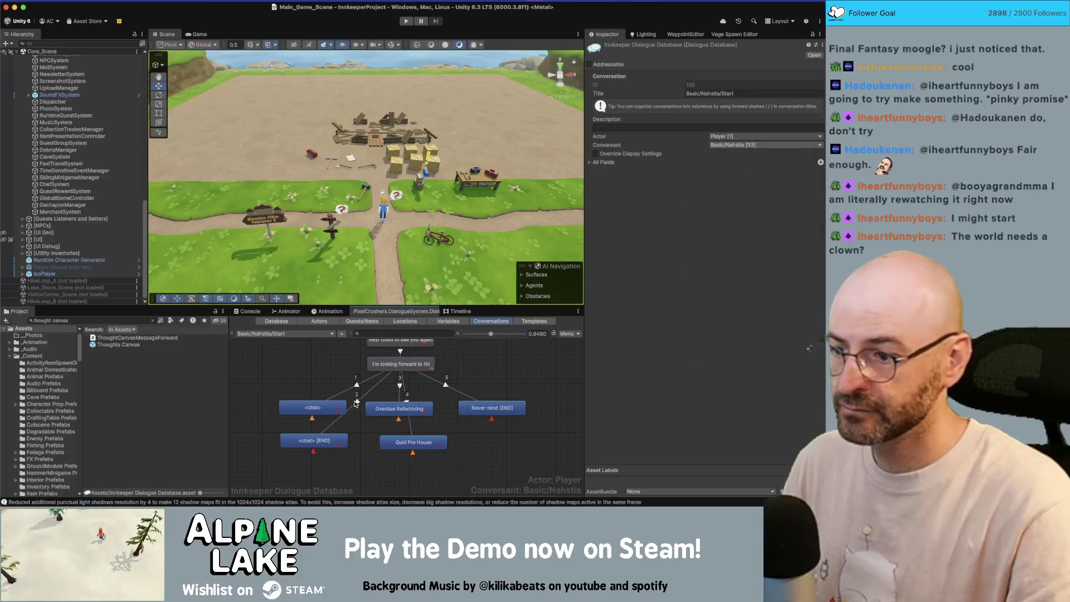
# Step: Link the <chat> [END] entry to the Generic Response/FriendshipComplete conversation
pyautogui.click(325, 439)
pyautogui.click(691, 297)
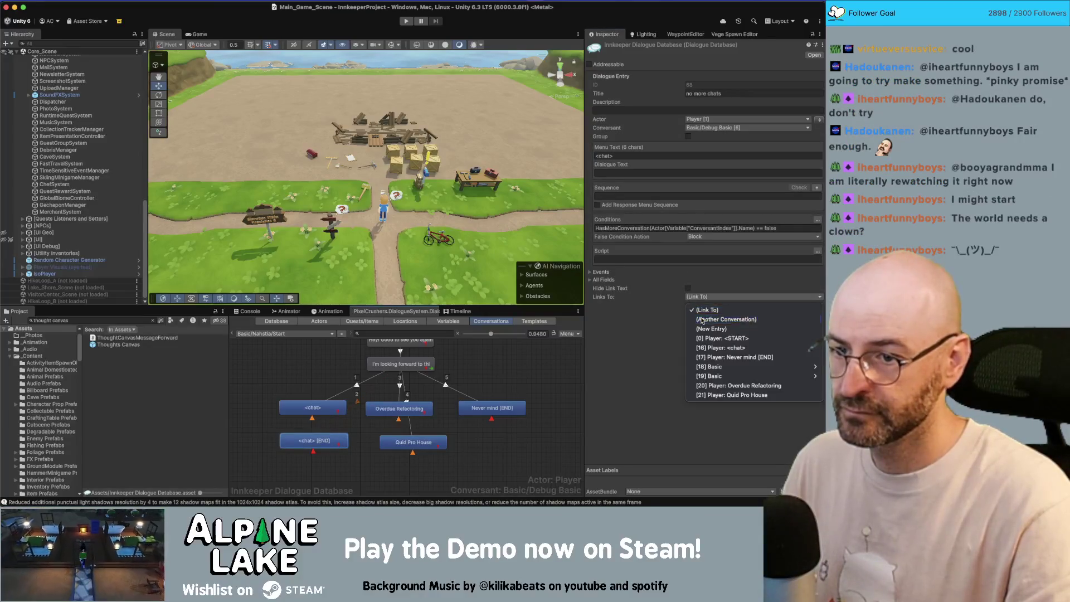
pyautogui.click(719, 319)
pyautogui.click(614, 307)
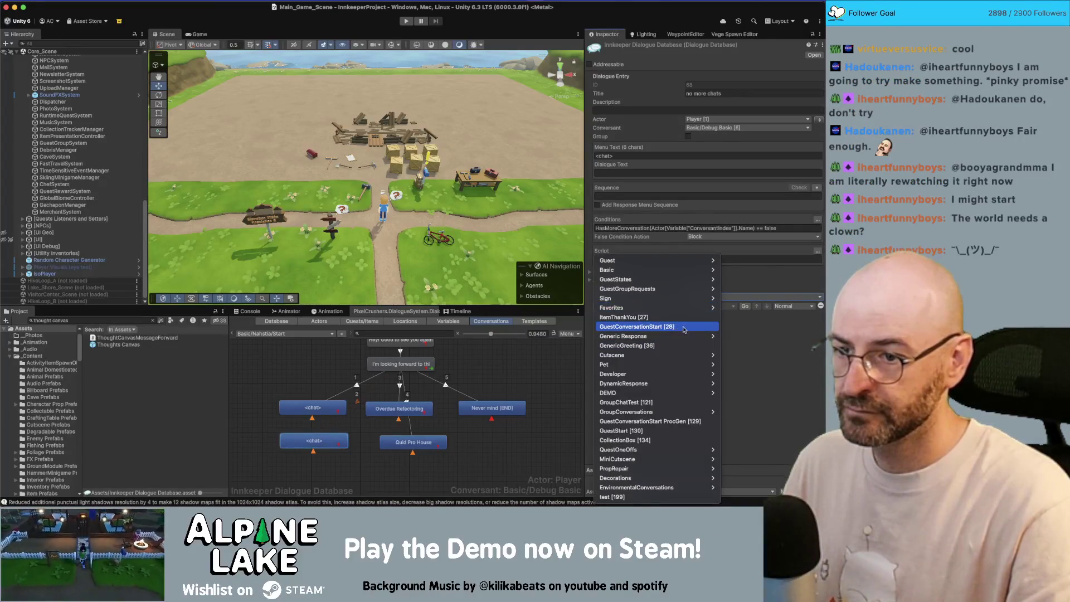
pyautogui.moveTo(669, 336)
pyautogui.click(746, 459)
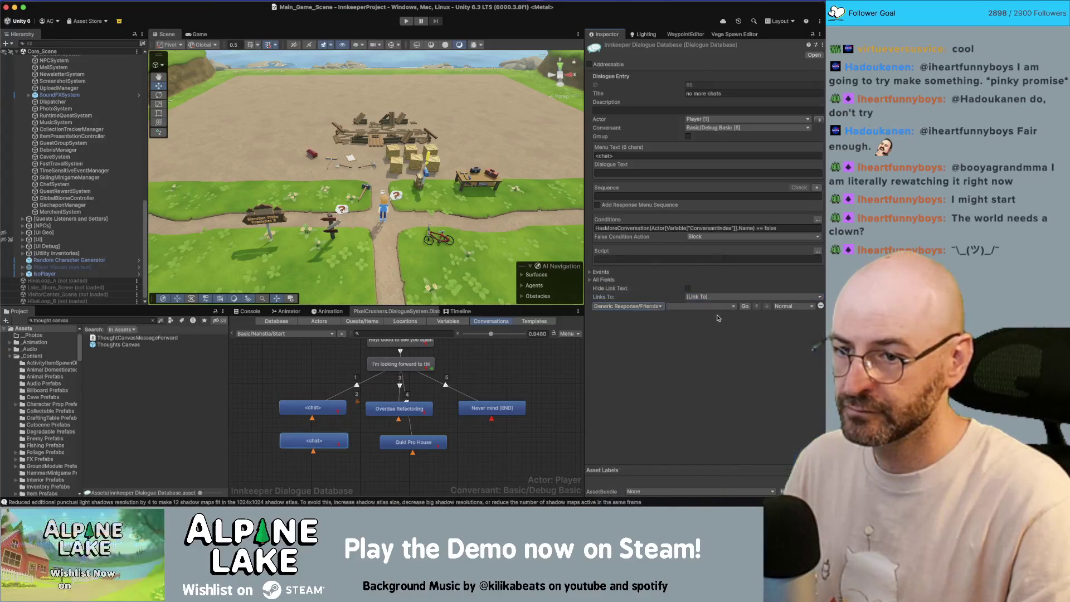
pyautogui.click(306, 360)
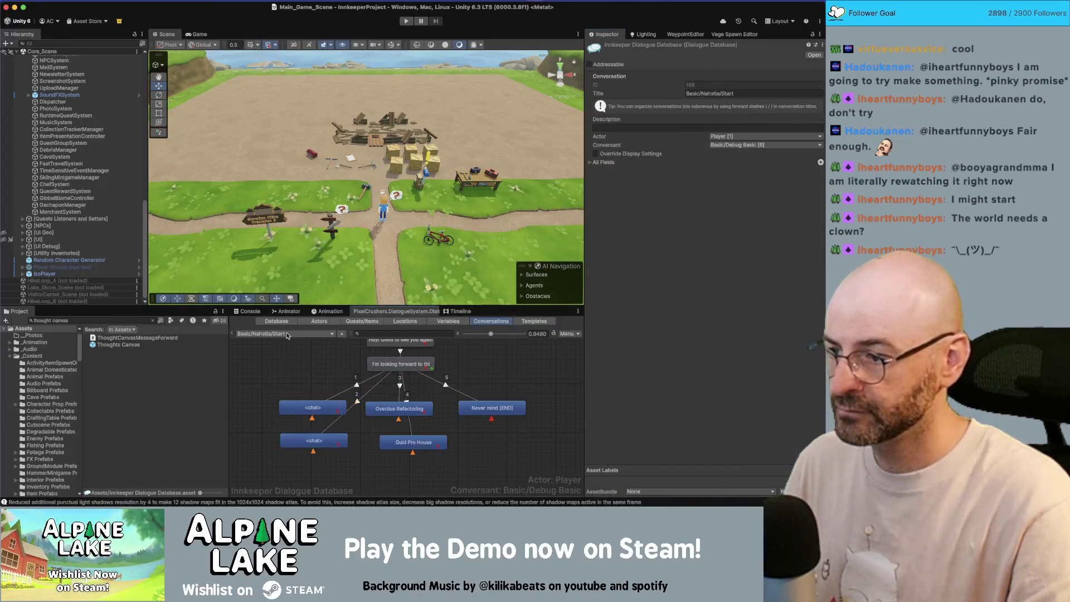
pyautogui.click(289, 333)
pyautogui.moveTo(311, 265)
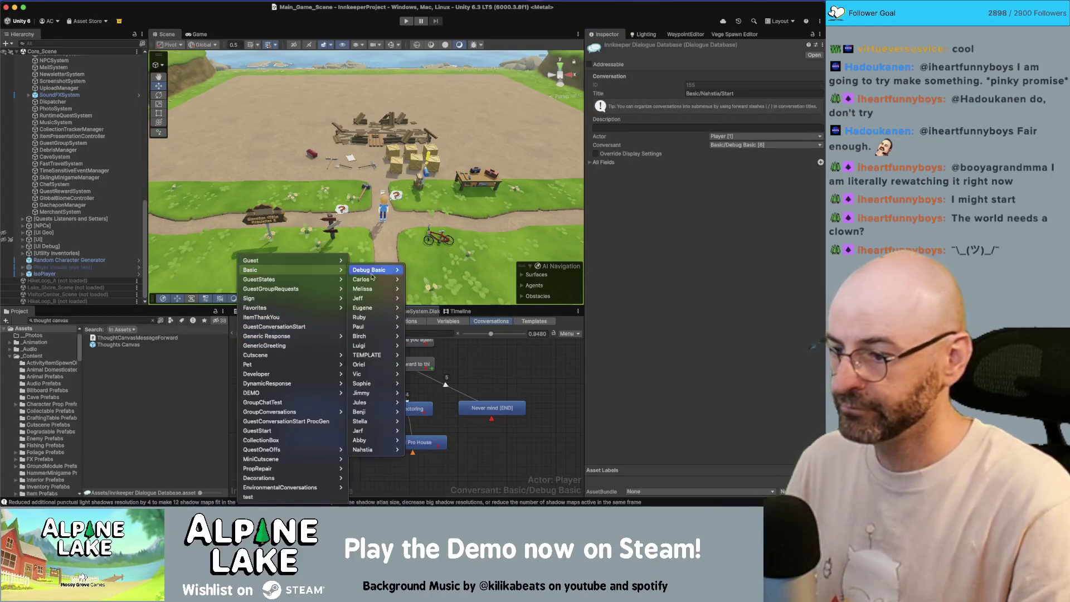
# Step: In Basic/Abby/Start, point the <chat> [END] entry to Generic Response/FriendshipComplete <START>
pyautogui.click(424, 441)
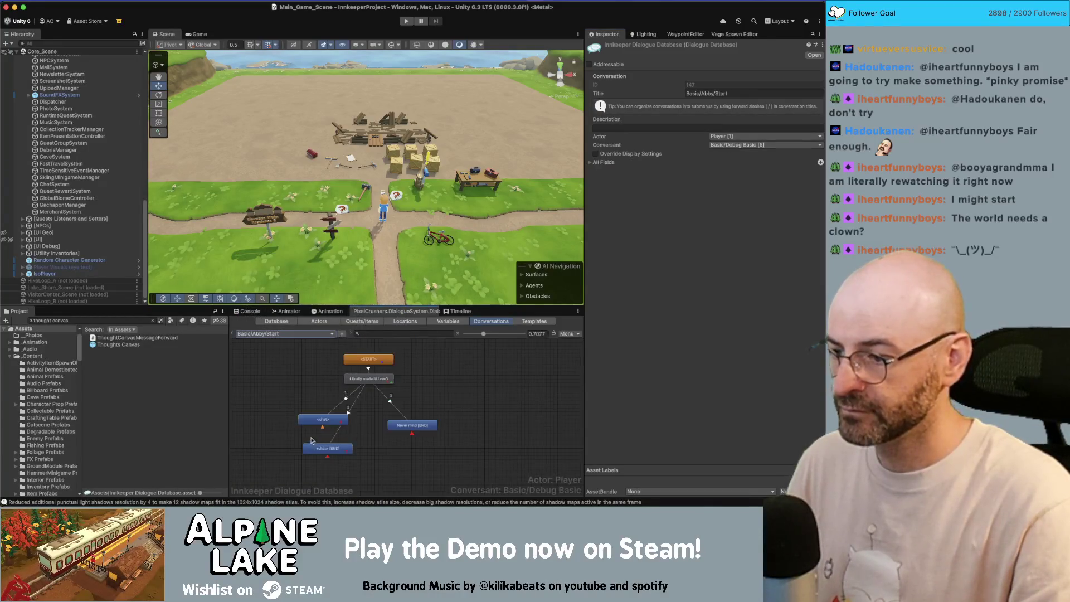
pyautogui.click(327, 450)
pyautogui.click(689, 296)
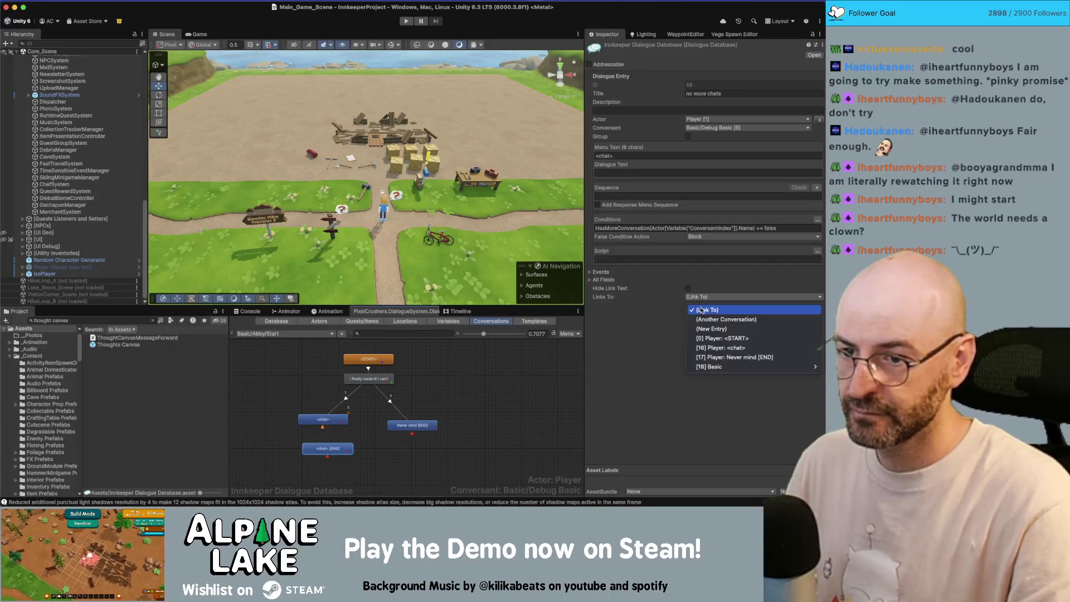
pyautogui.click(705, 315)
pyautogui.click(615, 307)
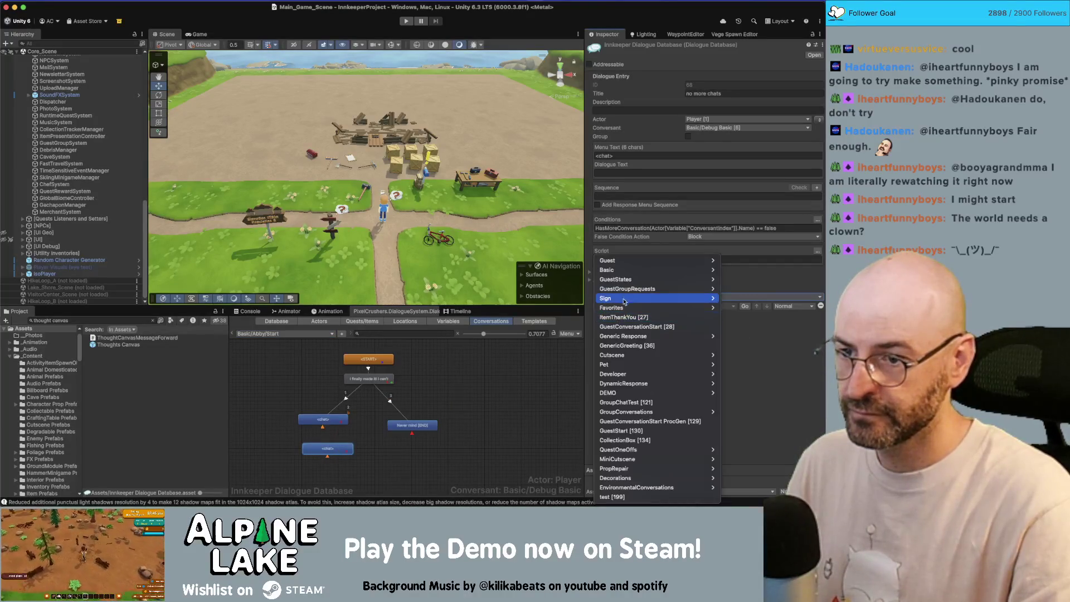
pyautogui.moveTo(696, 337)
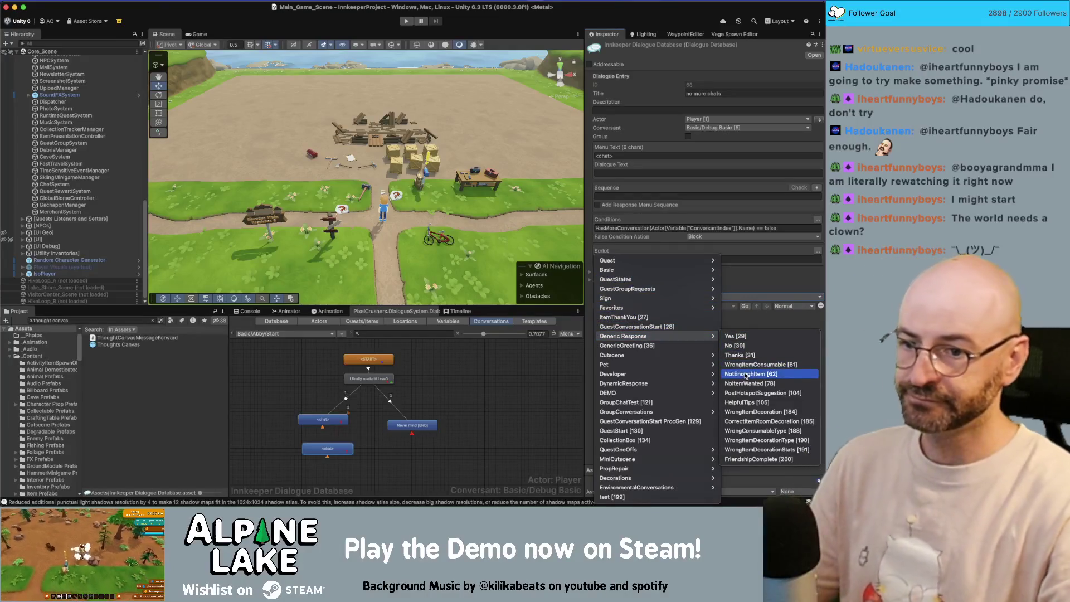
pyautogui.click(750, 458)
pyautogui.click(714, 322)
pyautogui.click(388, 408)
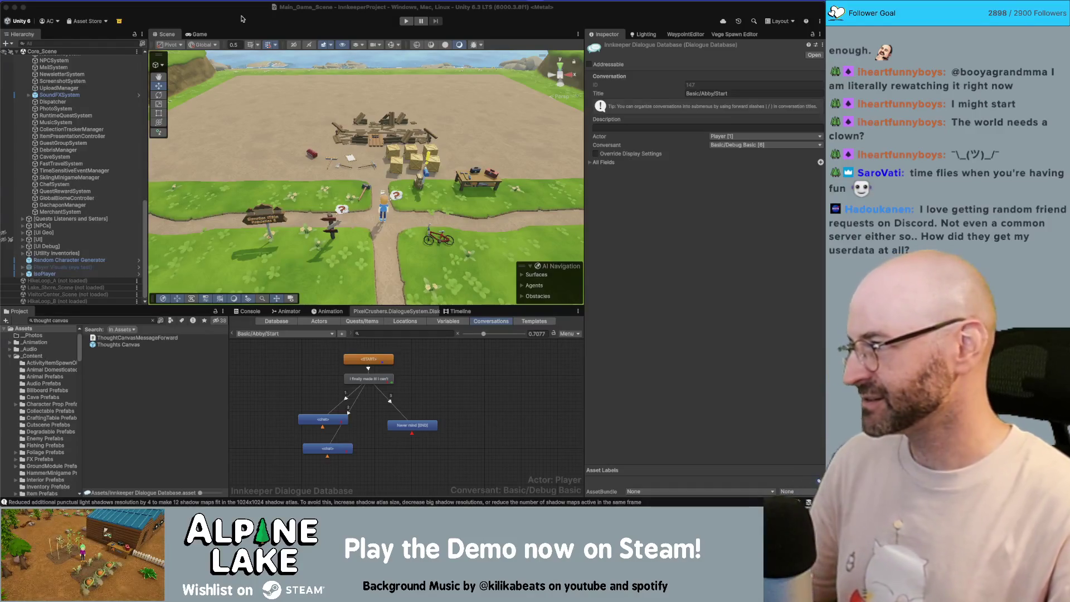
# Step: Fly the Scene camera to ground level facing the question-mark bubble; scroll the Hierarchy to top
pyautogui.moveTo(257, 112); pyautogui.dragTo(281, 61)
pyautogui.press('w')
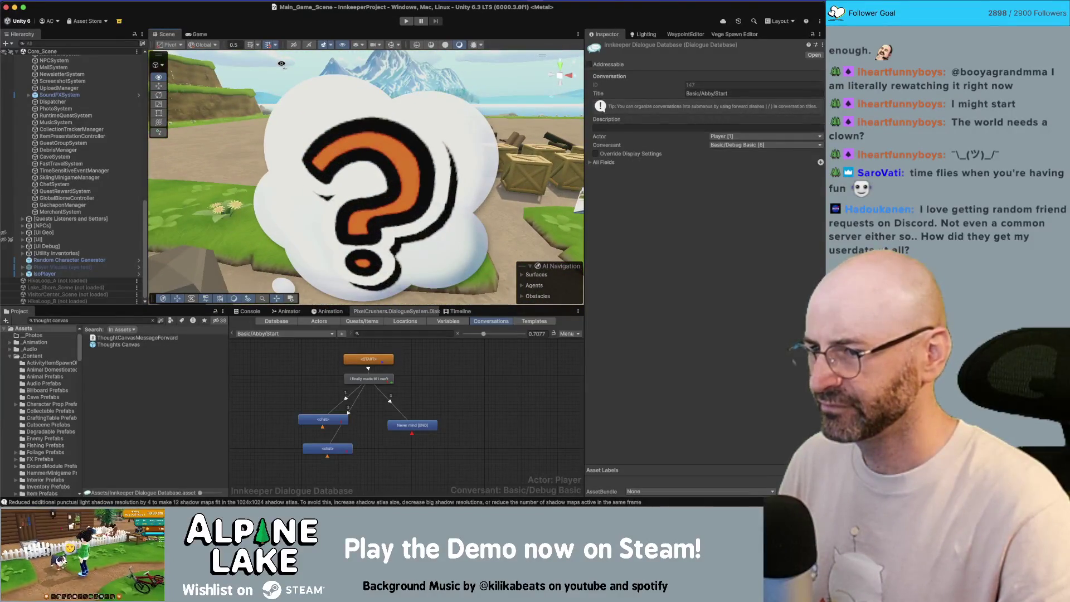
pyautogui.press('s')
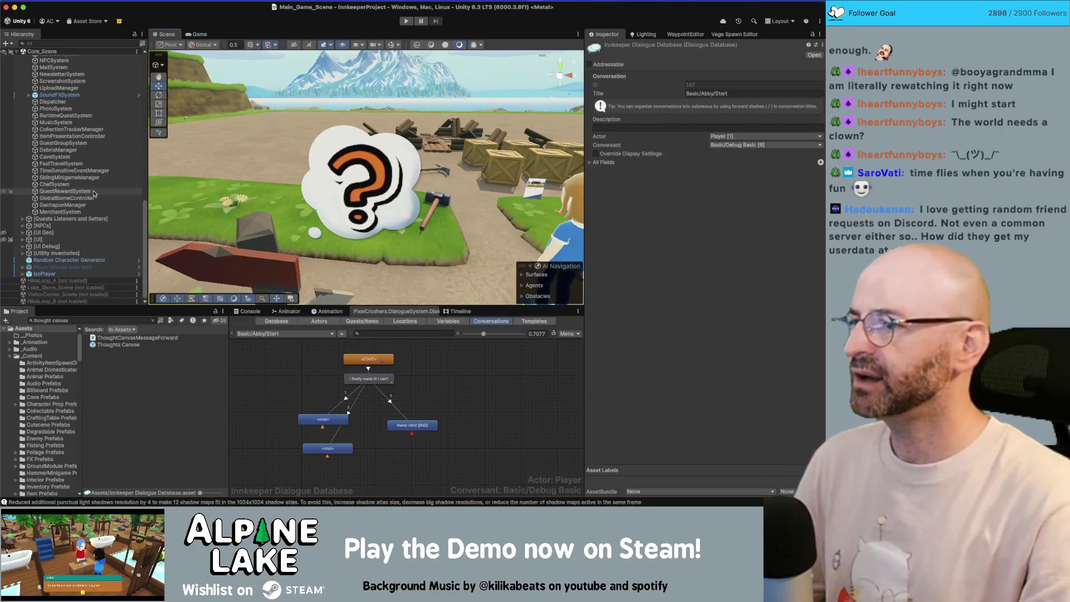
pyautogui.scroll(5, 81, 210)
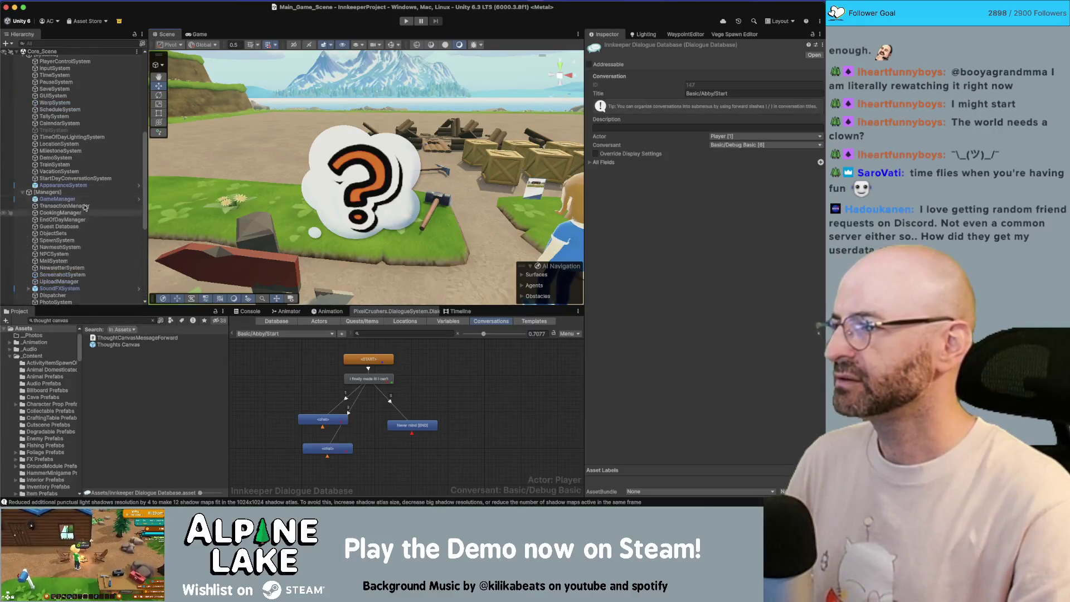
pyautogui.scroll(6, 81, 211)
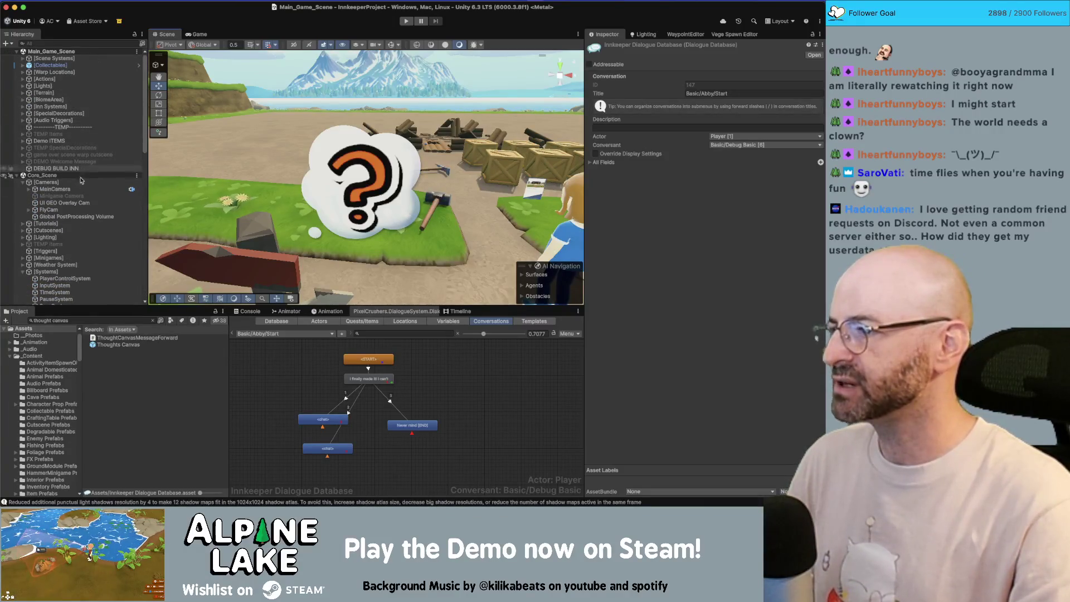
# Step: On the Global PostProcessing Volume, compare Color Lookup and disable and collapse Motion Blur
pyautogui.click(79, 216)
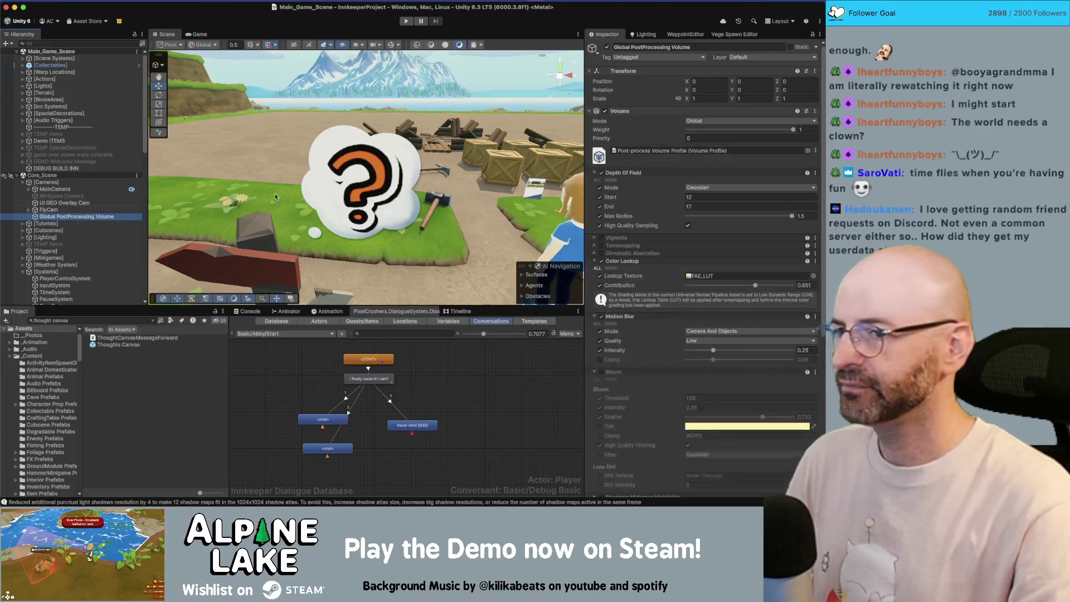
pyautogui.scroll(-1, 622, 199)
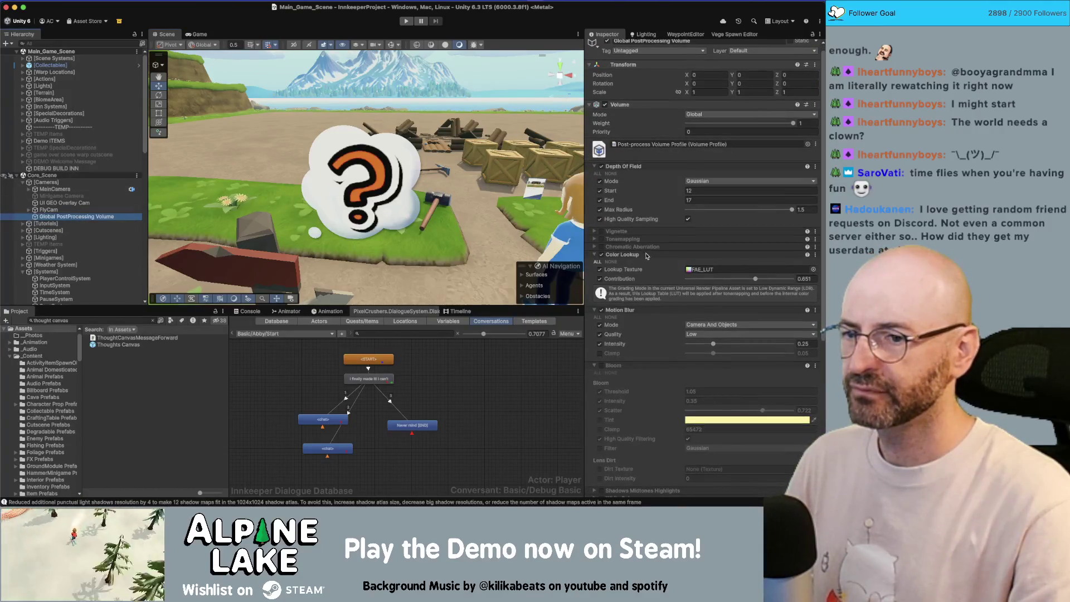
pyautogui.click(601, 255)
pyautogui.click(601, 255)
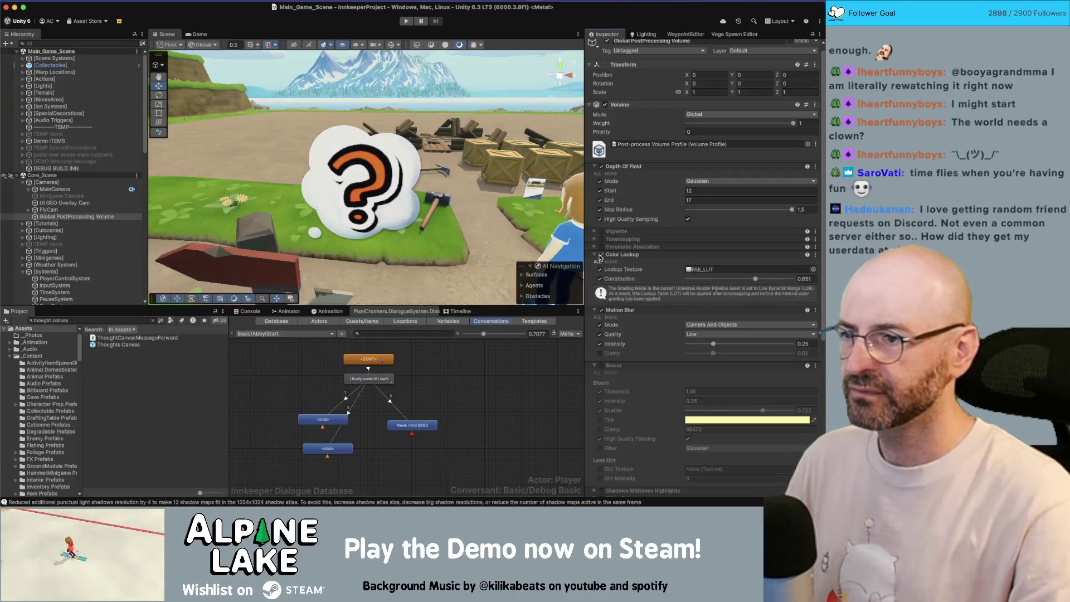
pyautogui.scroll(-5, 634, 234)
pyautogui.click(601, 180)
pyautogui.scroll(-1, 621, 214)
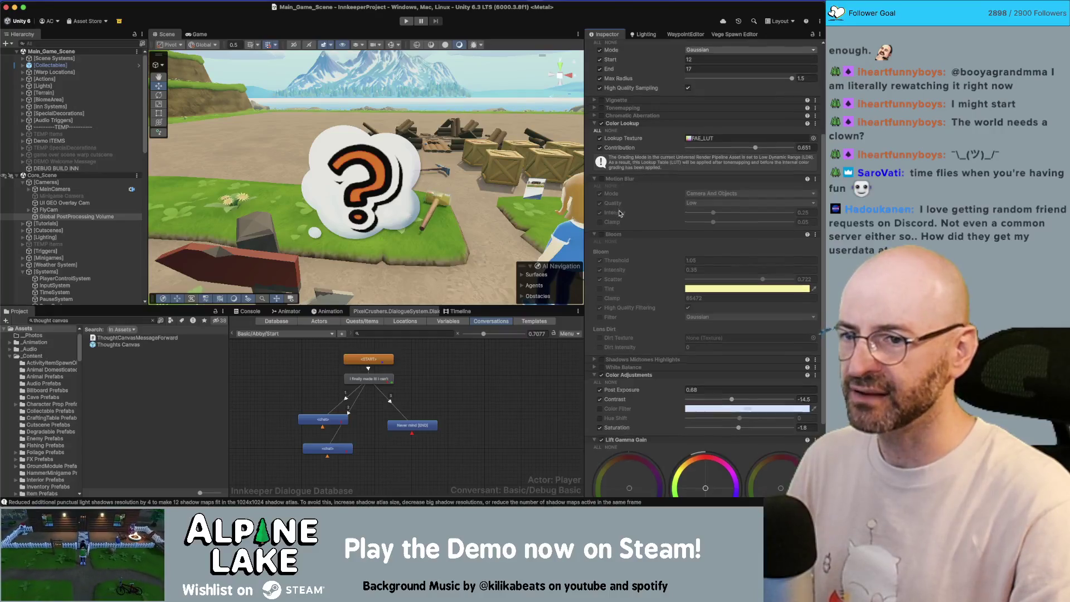
pyautogui.click(594, 179)
pyautogui.scroll(-2, 602, 176)
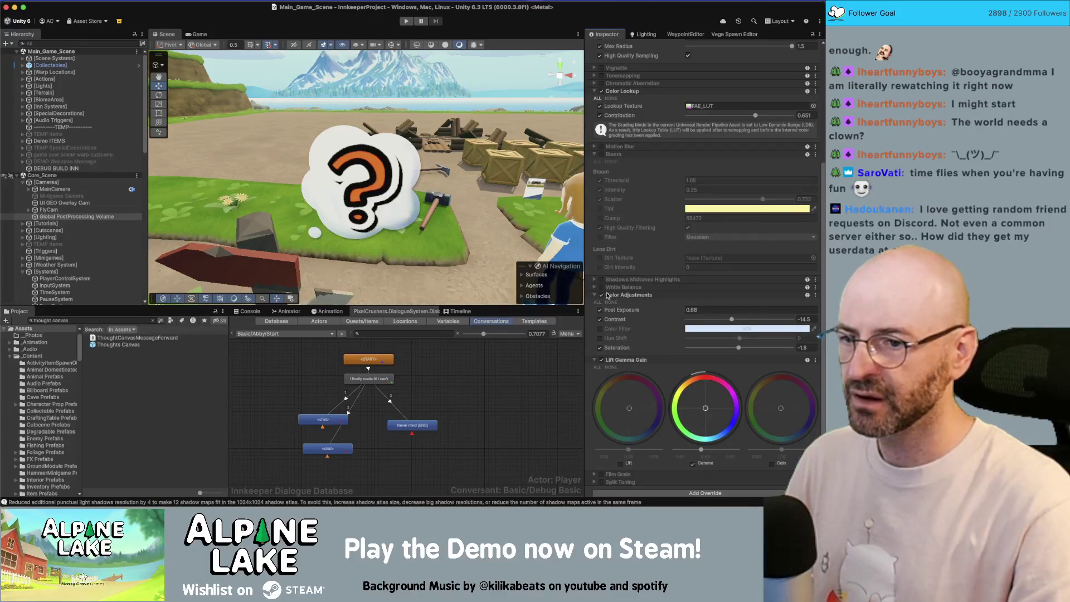
# Step: Set Color Adjustments Post Exposure 0.3, Contrast -10 and Saturation -1
pyautogui.click(602, 295)
pyautogui.click(602, 295)
pyautogui.click(701, 310)
pyautogui.write('.3')
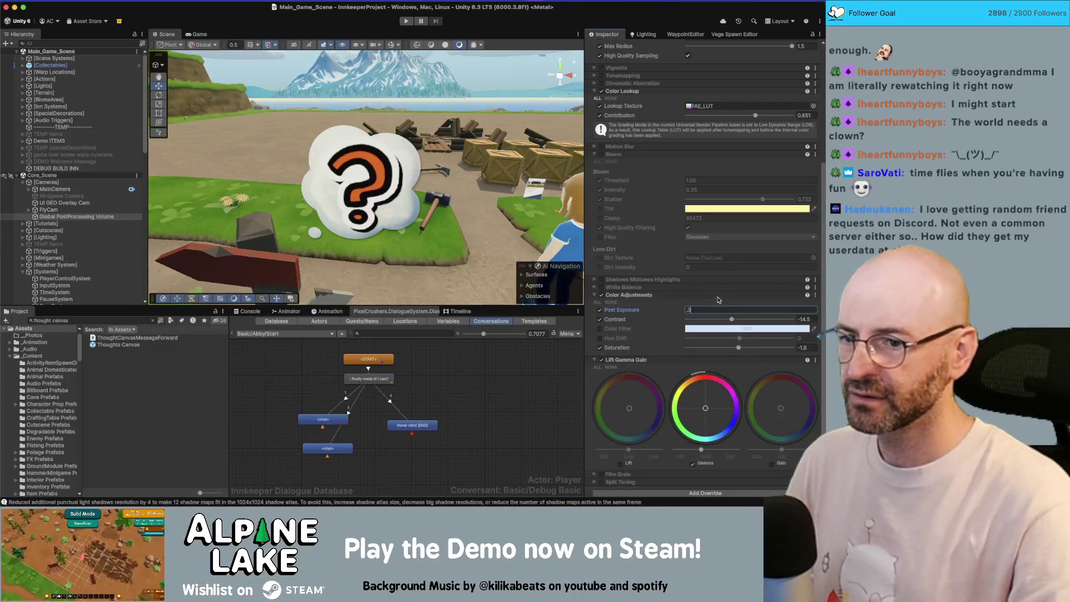
pyautogui.click(600, 319)
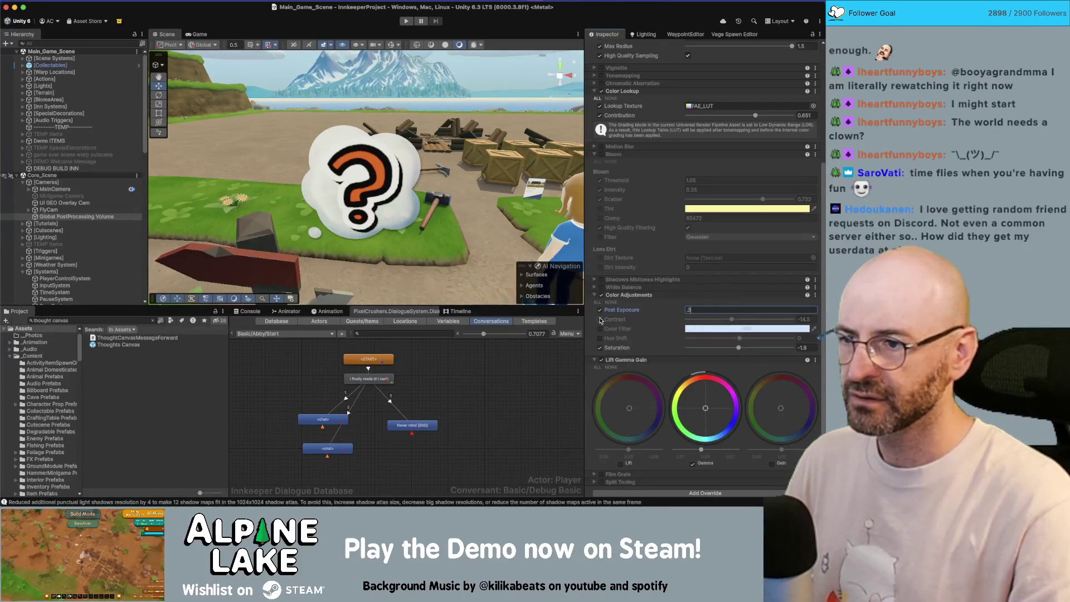
pyautogui.click(599, 320)
pyautogui.click(814, 321)
pyautogui.write('-12.5')
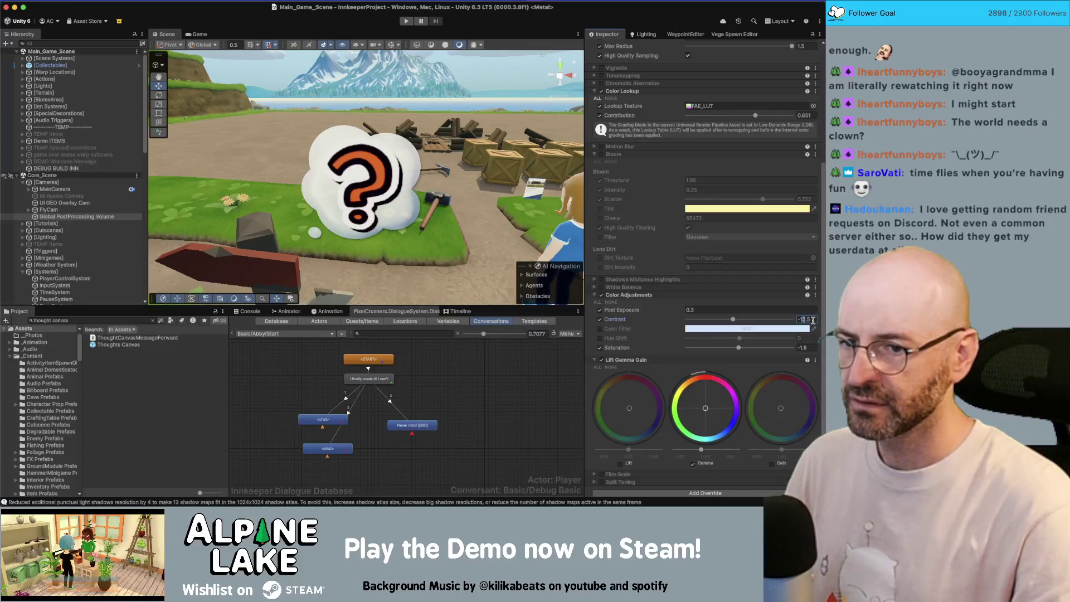
pyautogui.write('-10')
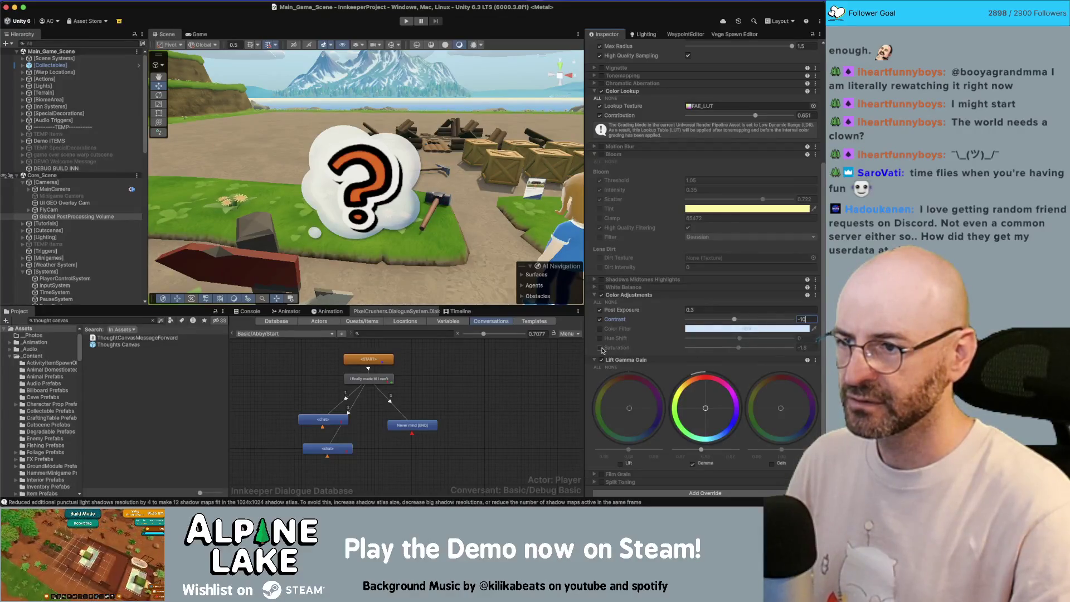
pyautogui.click(811, 348)
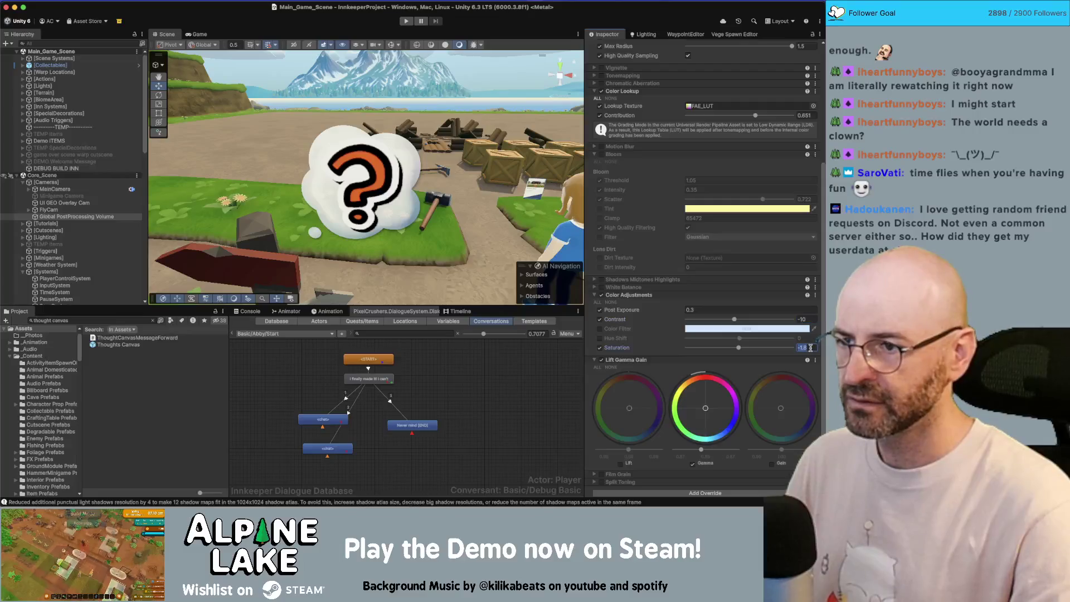
pyautogui.write('0')
pyautogui.moveTo(739, 348); pyautogui.dragTo(719, 351)
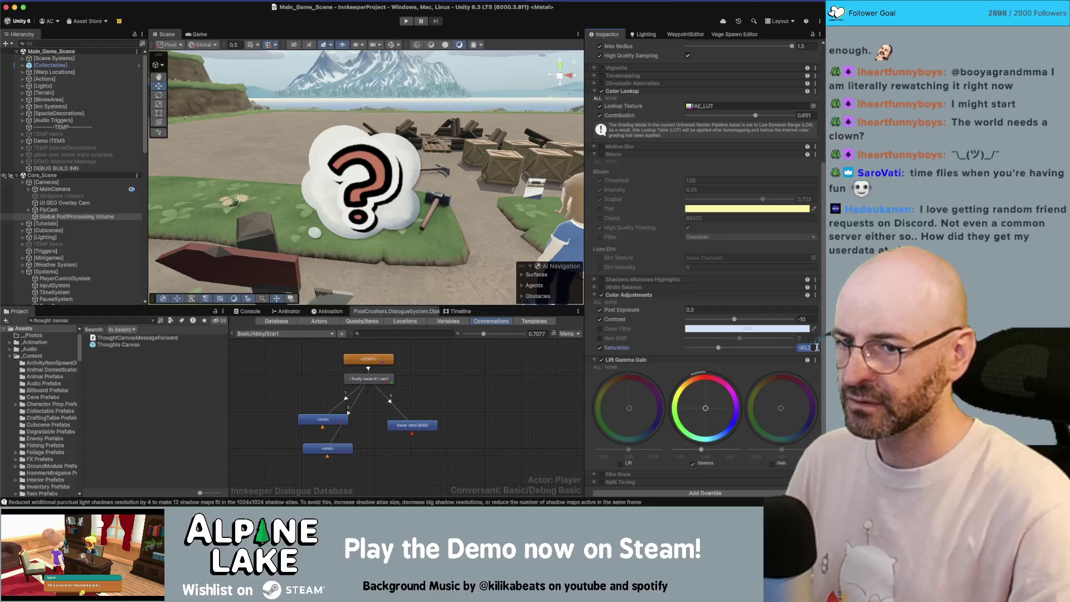
pyautogui.write('0')
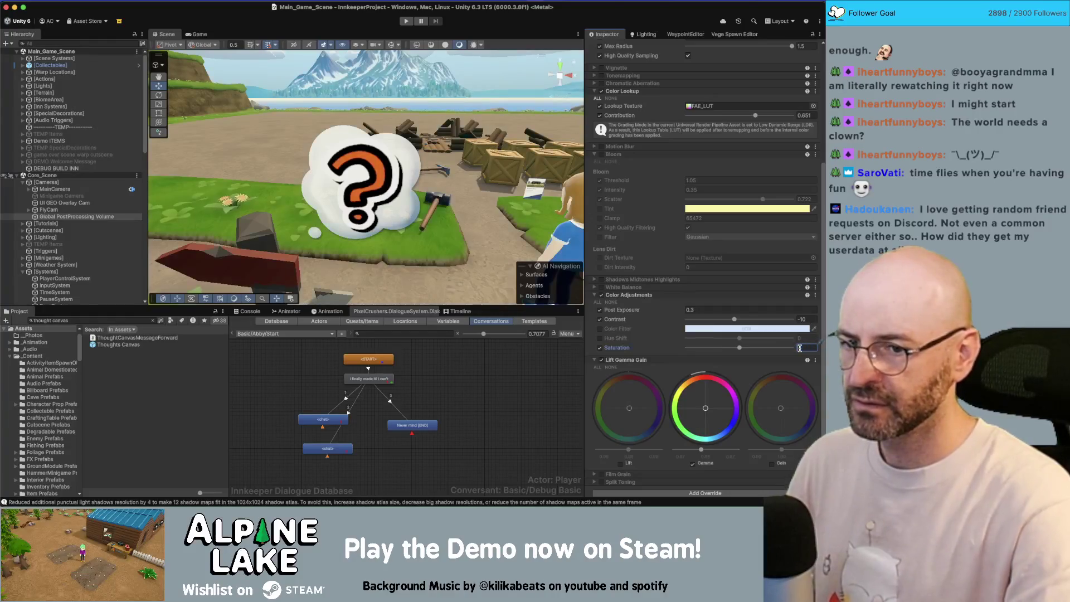
pyautogui.press('BackSpace')
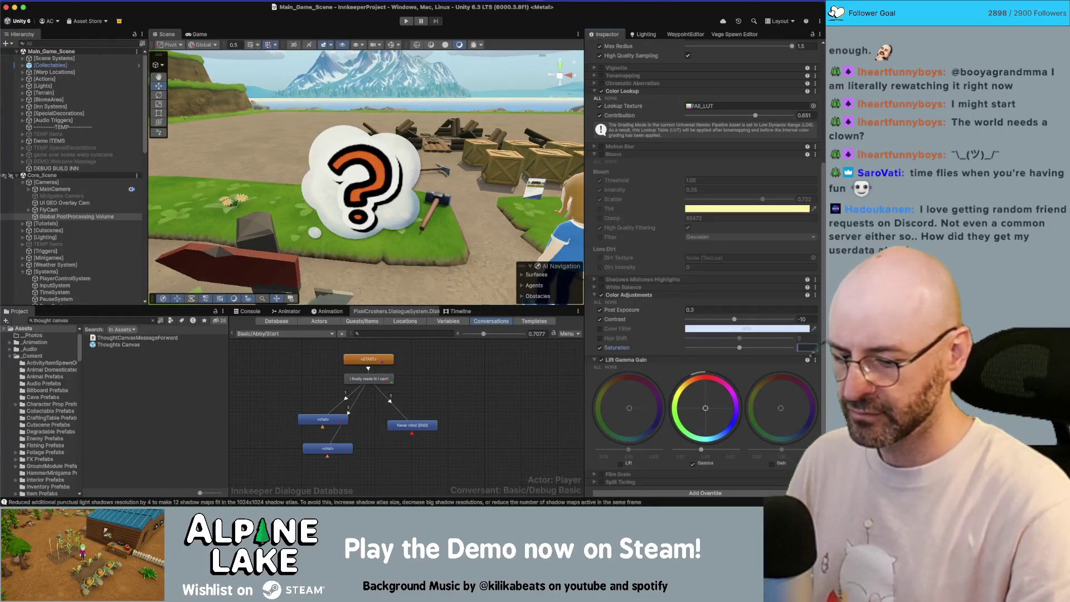
pyautogui.write('-1')
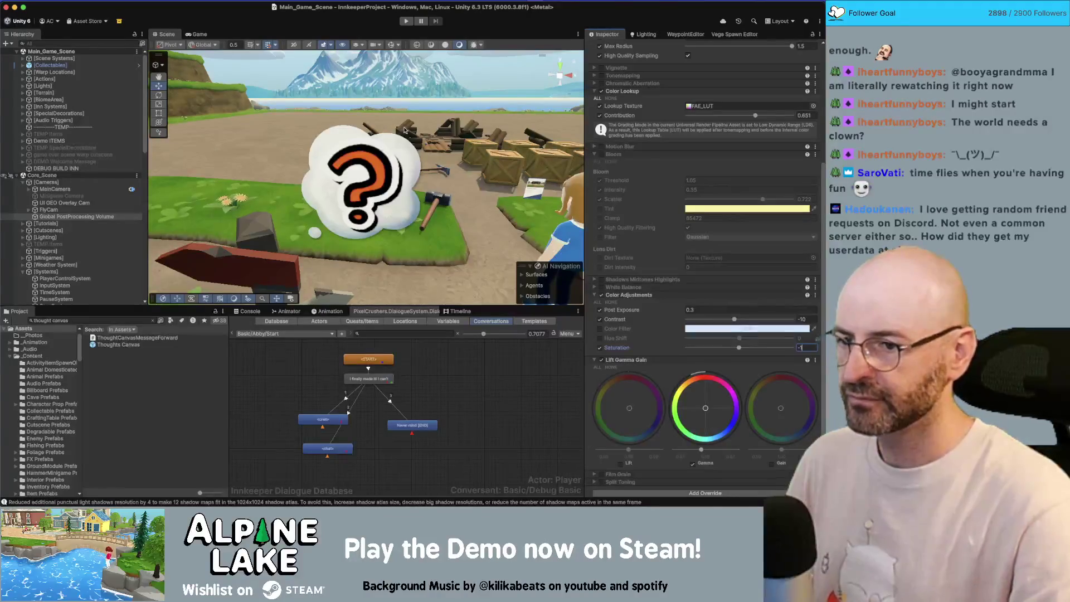
# Step: Lower Post Exposure to 0.25 and collapse the Depth Of Field settings
pyautogui.click(601, 296)
pyautogui.click(601, 297)
pyautogui.click(691, 309)
pyautogui.write('0')
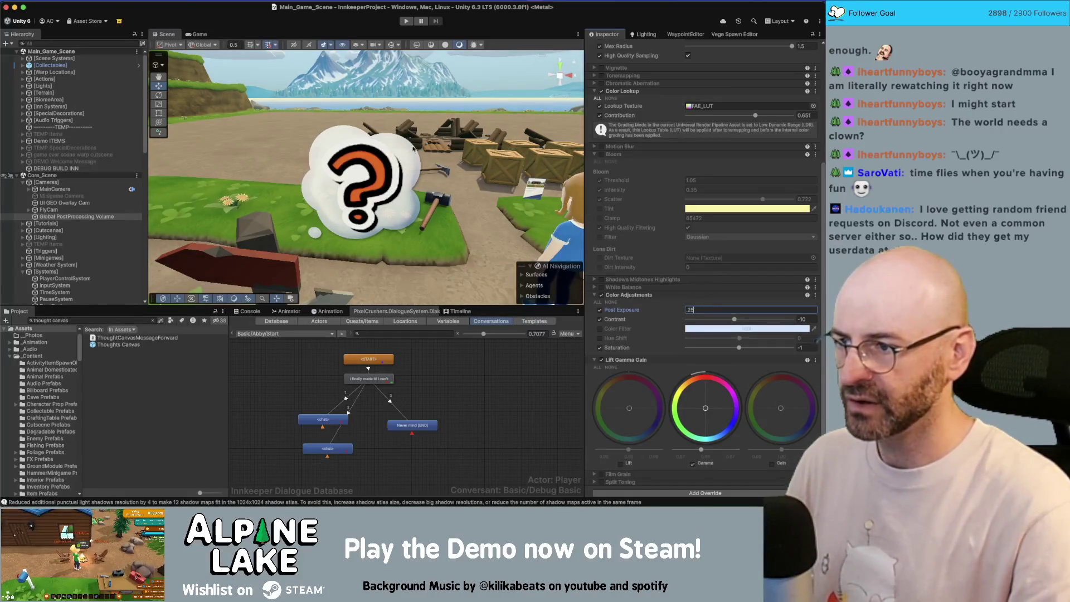
pyautogui.press('Return')
pyautogui.press('f')
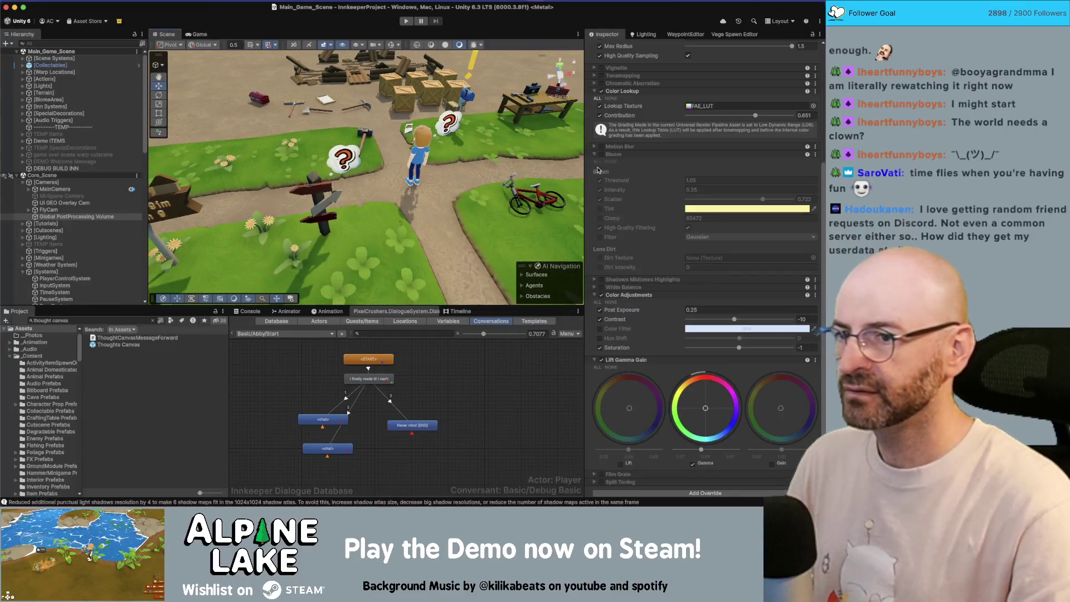
pyautogui.scroll(5, 614, 221)
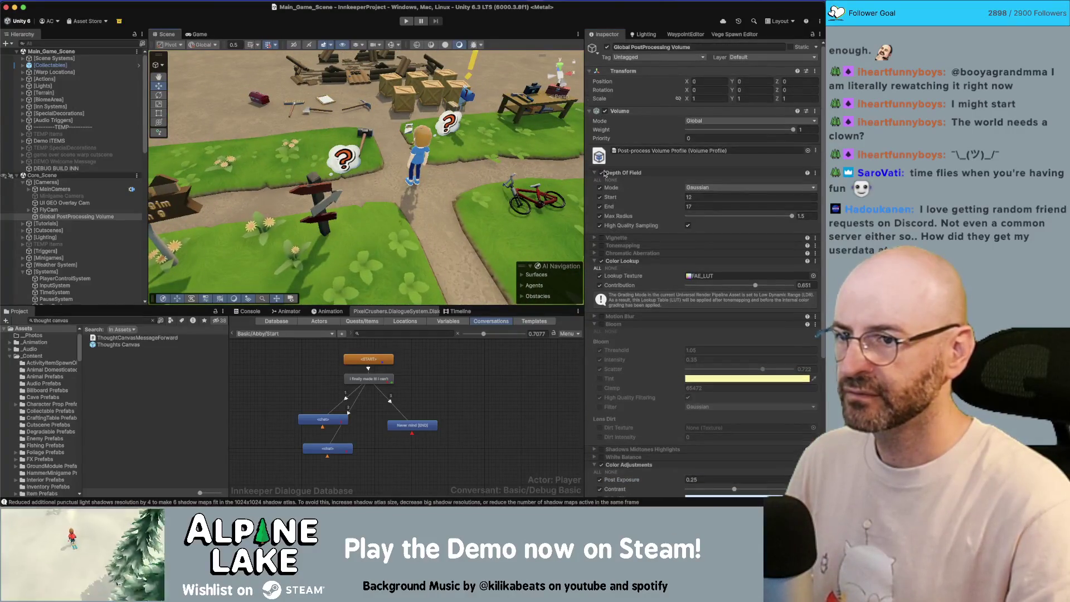
pyautogui.click(619, 172)
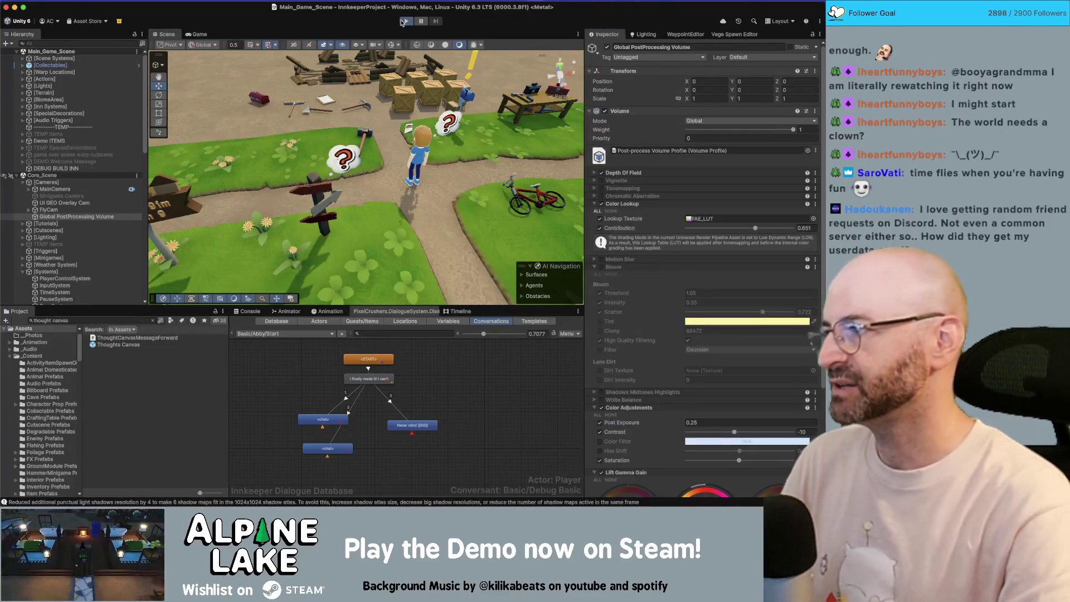
# Step: Enter Play mode from the toolbar Play button
pyautogui.click(402, 22)
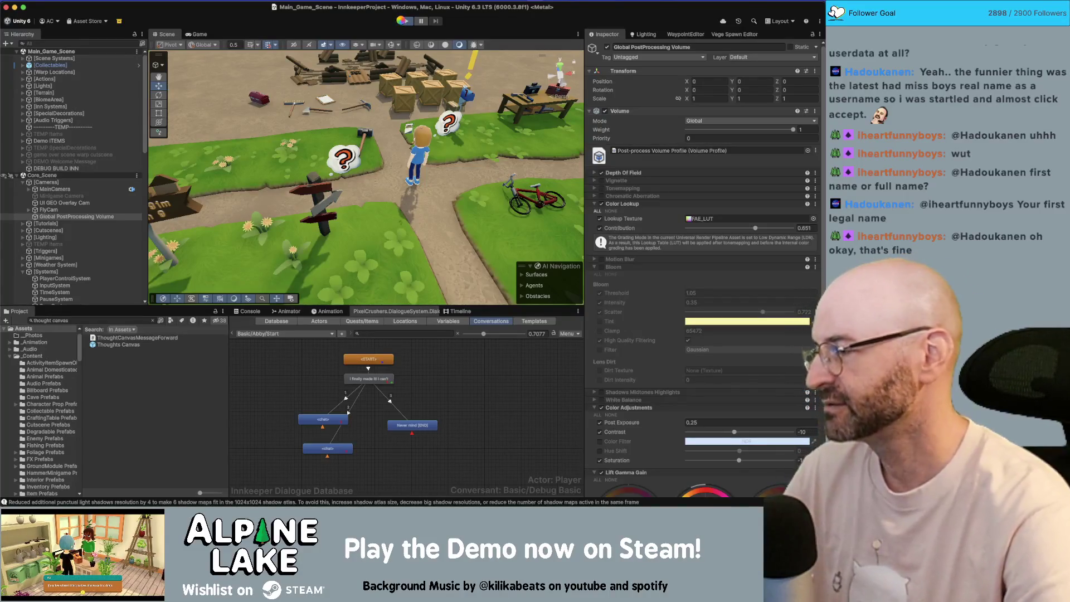
# Step: Run the game, walk near the inn, and open Inn Management, dismissing its tutorial
pyautogui.click(402, 21)
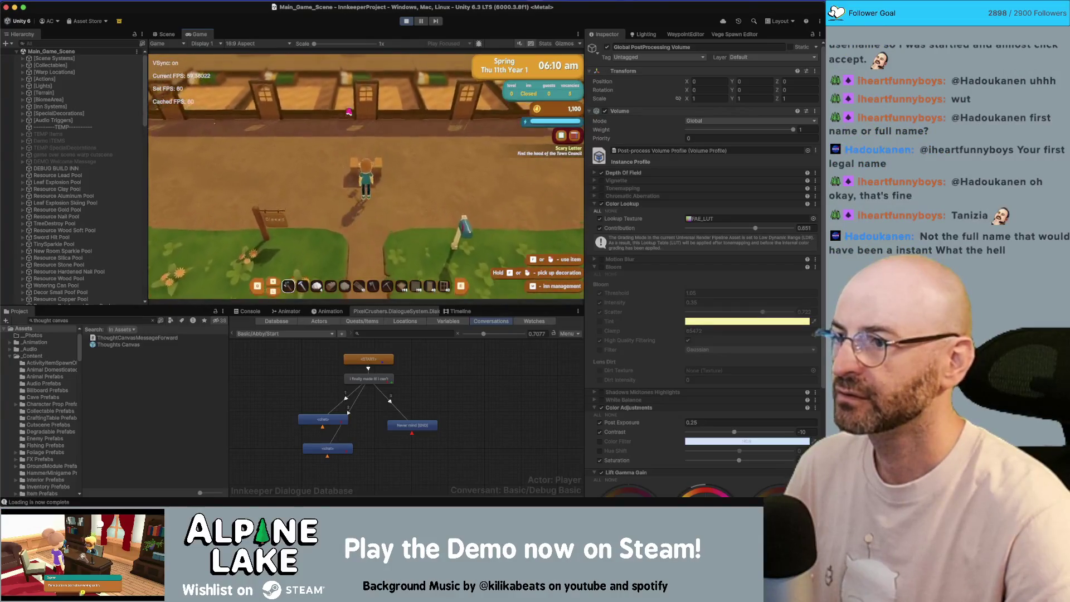
pyautogui.press('s')
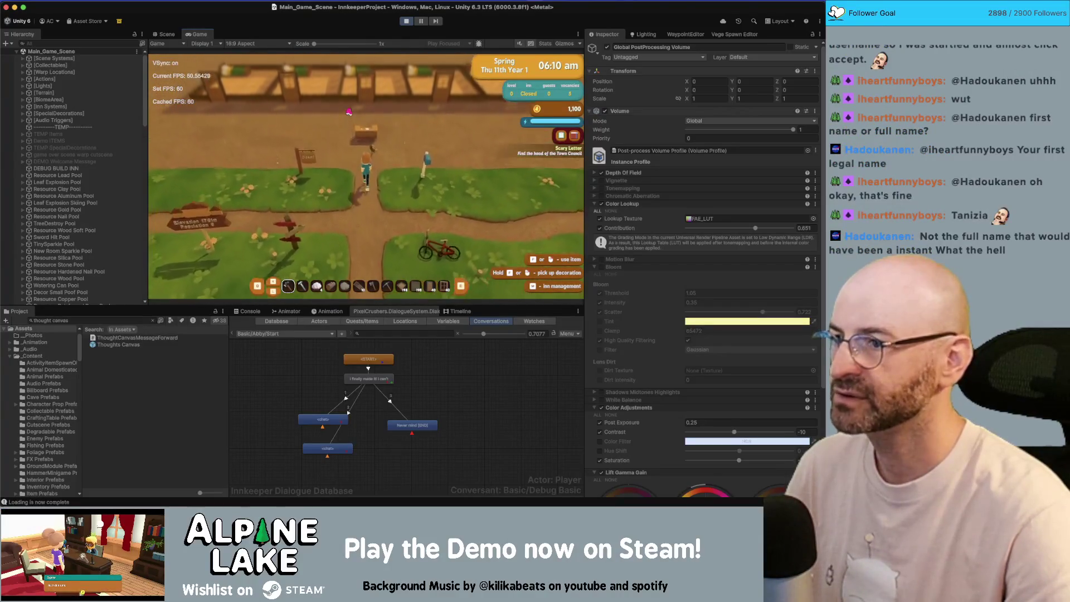
pyautogui.press('w')
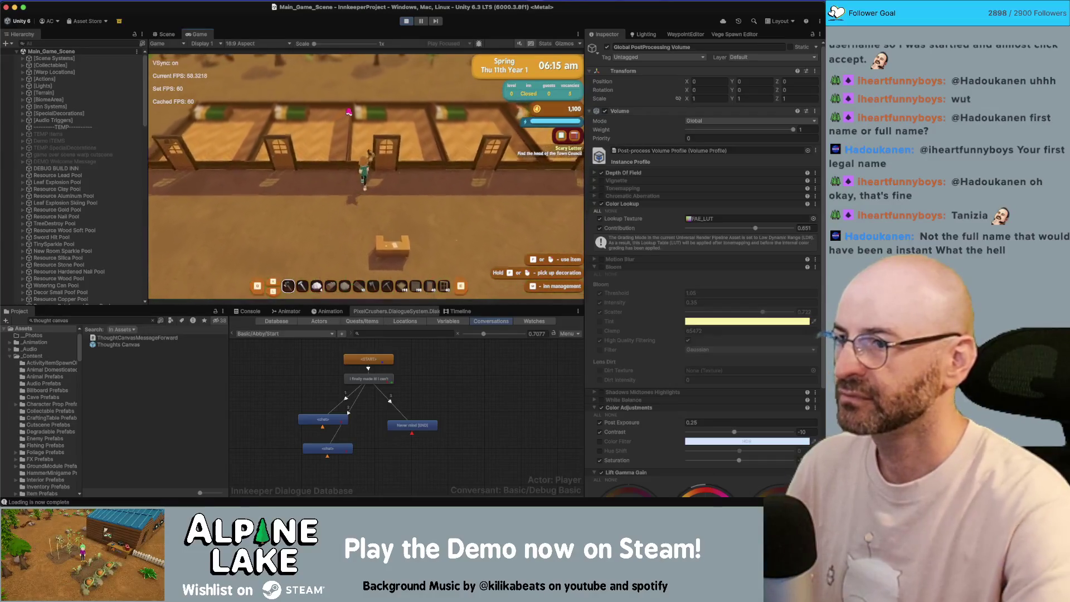
pyautogui.press('i')
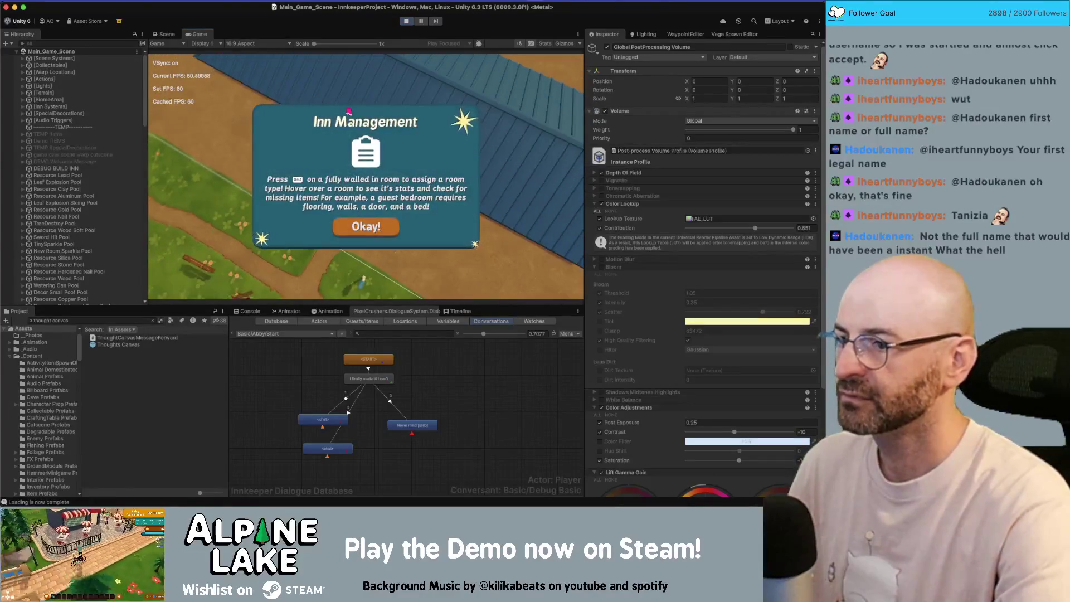
pyautogui.press('Return')
pyautogui.press('i')
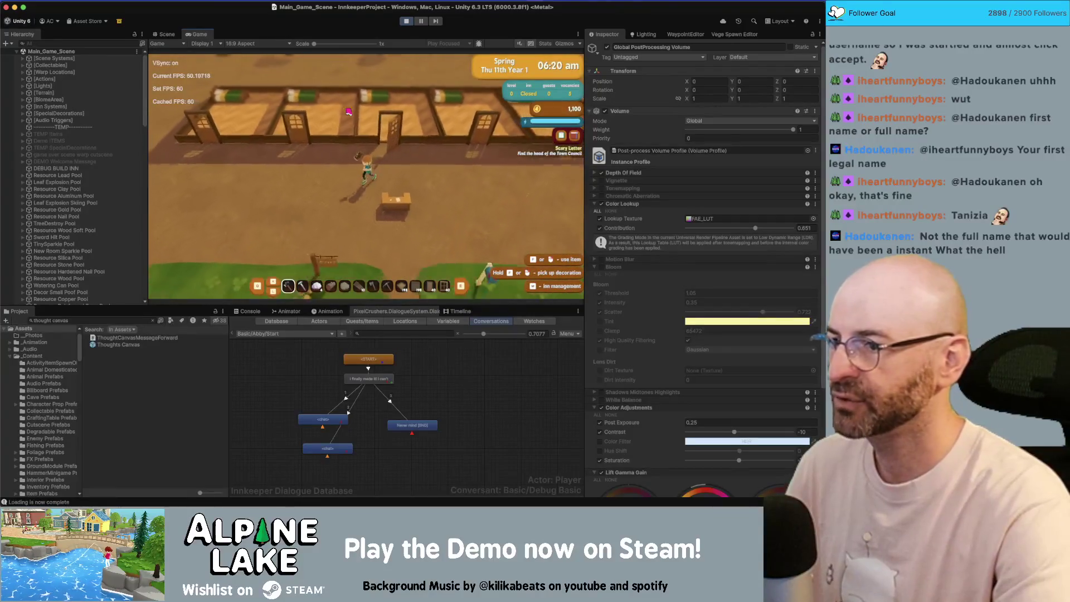
# Step: Walk the character around the yard, toggle Inn Management, then stop the game
pyautogui.press('s')
pyautogui.press('d')
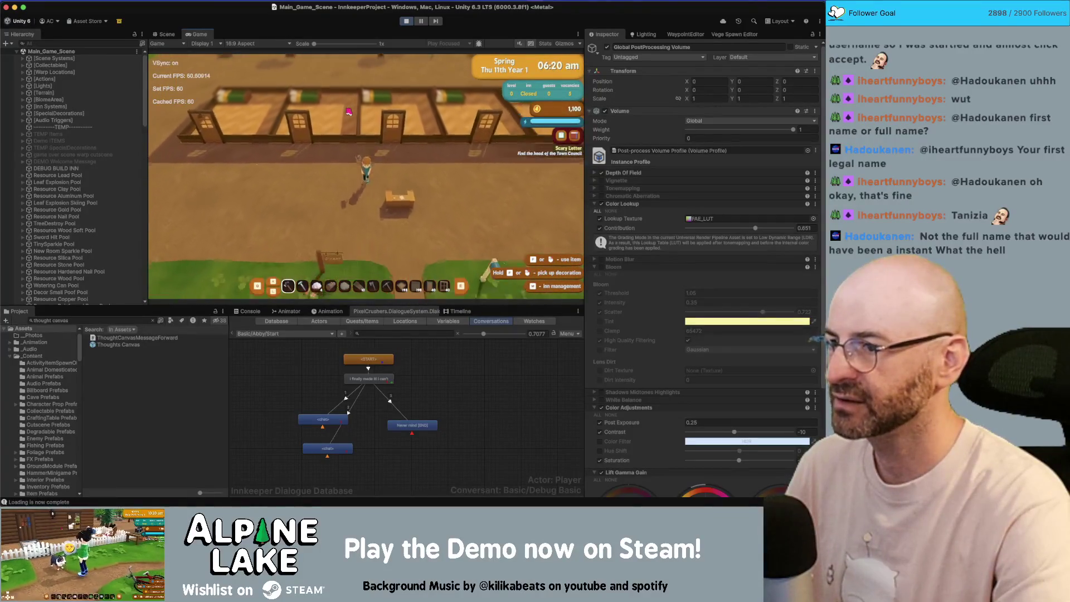
pyautogui.press('i')
pyautogui.press('i')
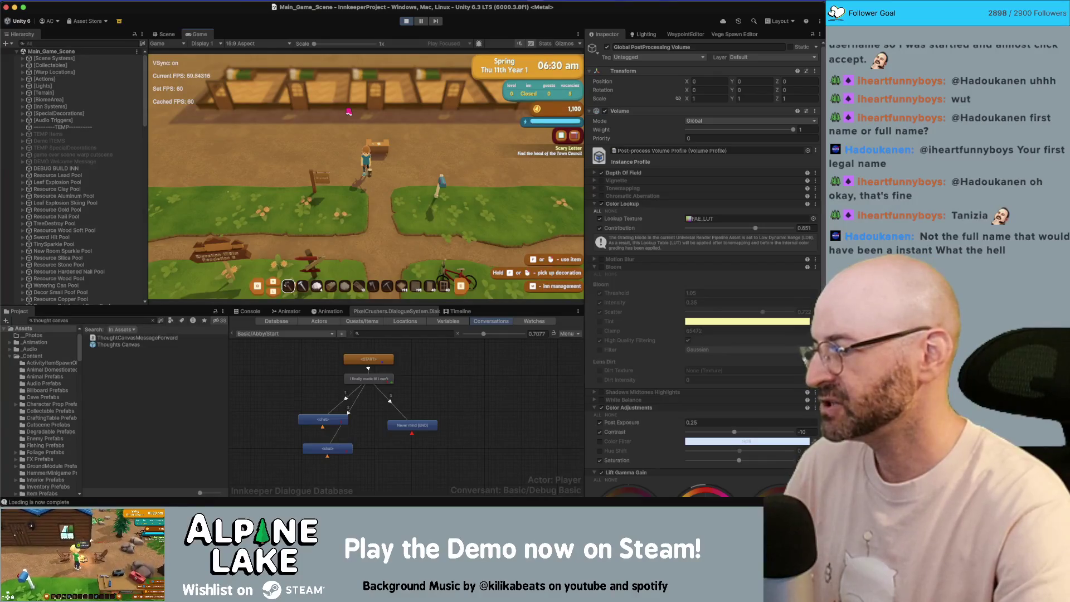
pyautogui.press('d')
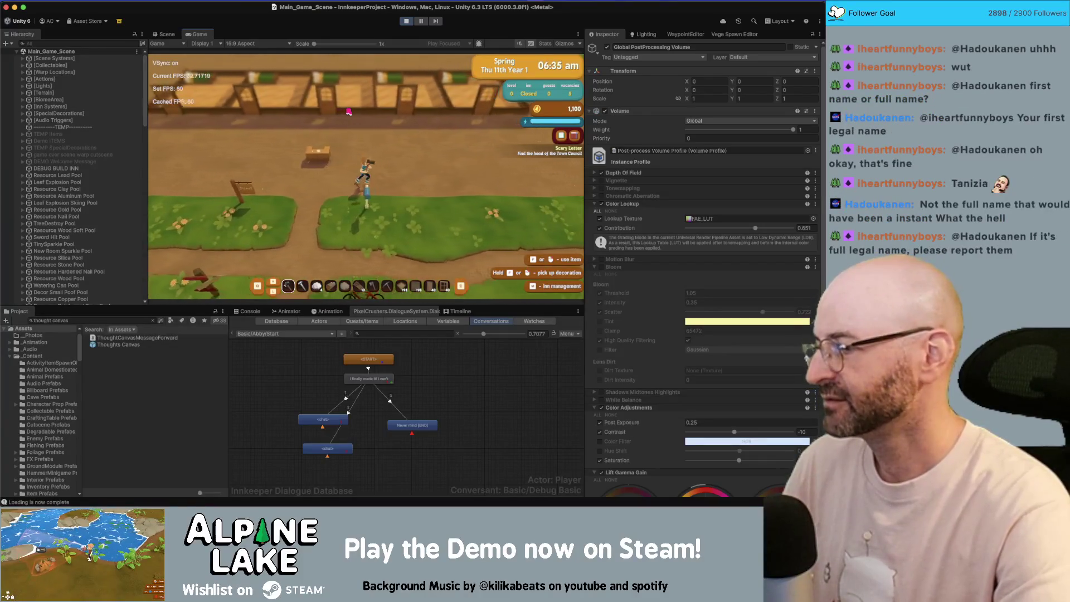
pyautogui.press('w')
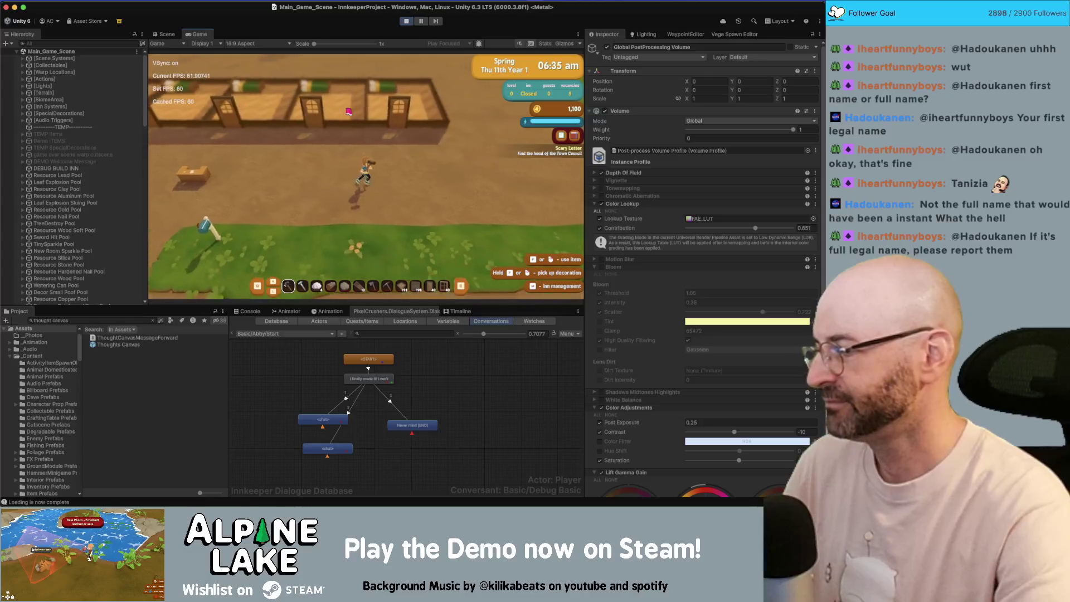
pyautogui.press('a')
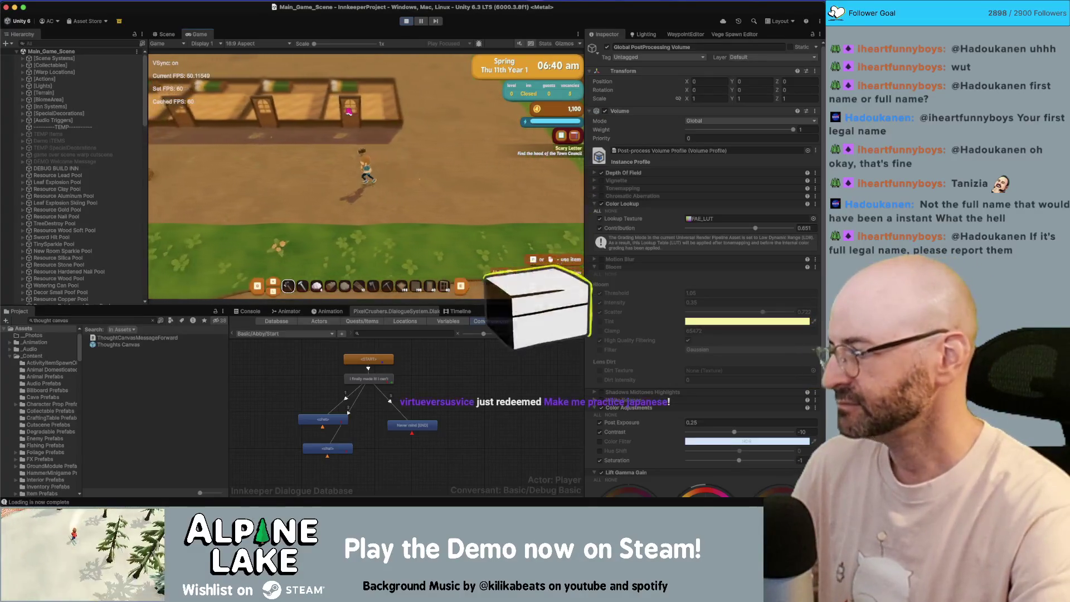
pyautogui.press('d')
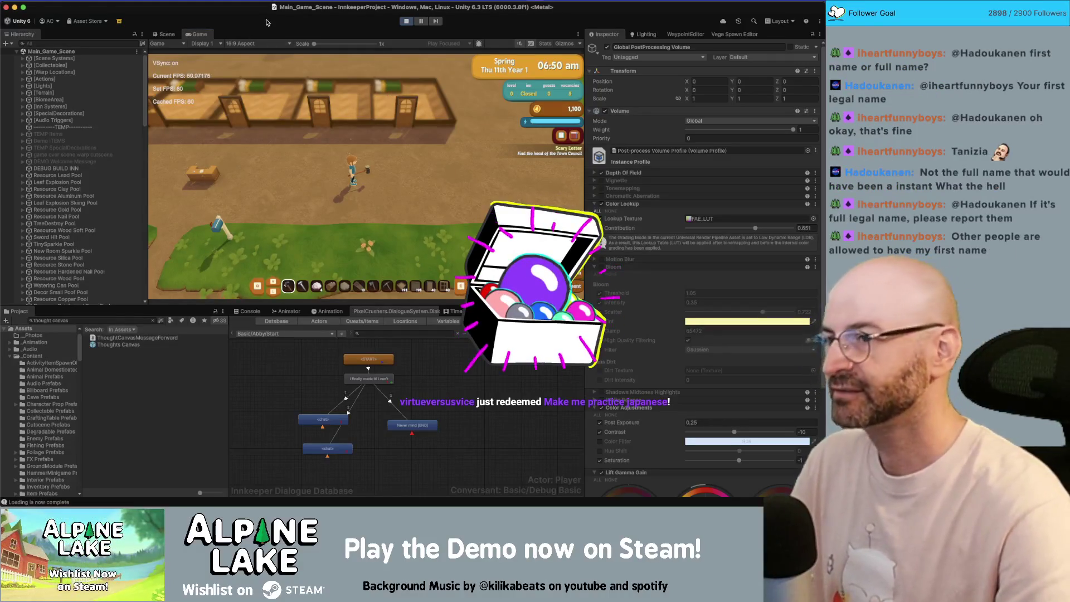
pyautogui.click(405, 21)
pyautogui.press('super+space')
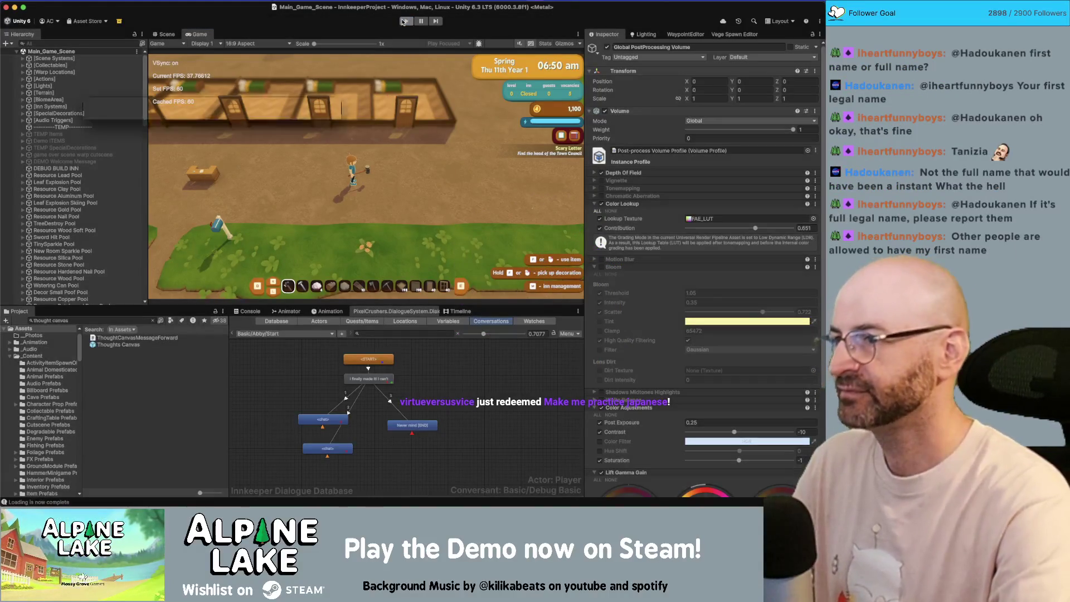
# Step: Launch Anki from Spotlight, return to Unity's Scene view, and skip the offered Anki update
pyautogui.write('anki')
pyautogui.press('Return')
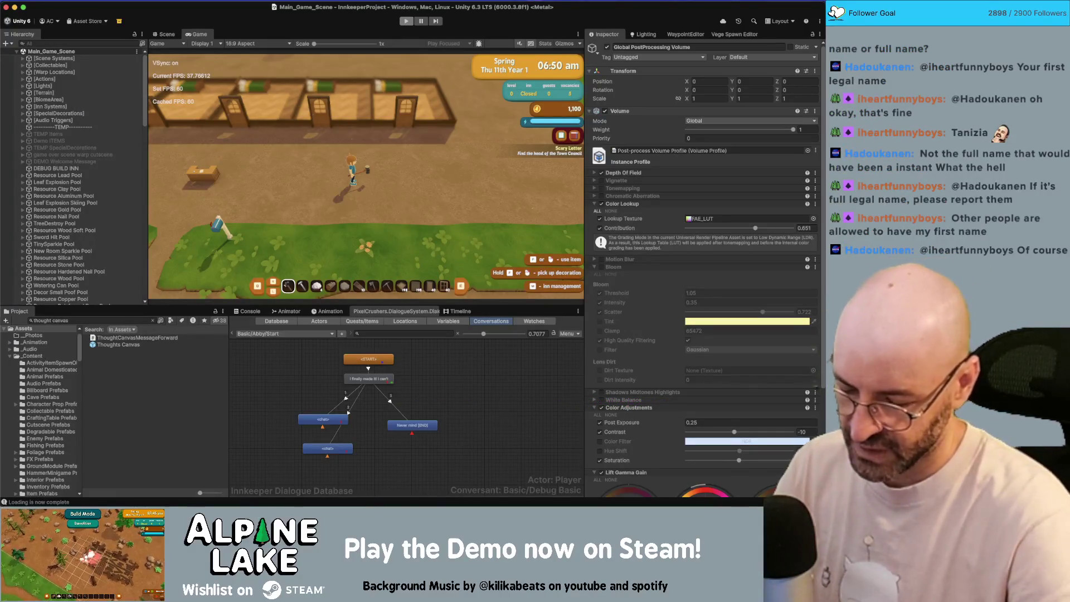
pyautogui.press('super+1')
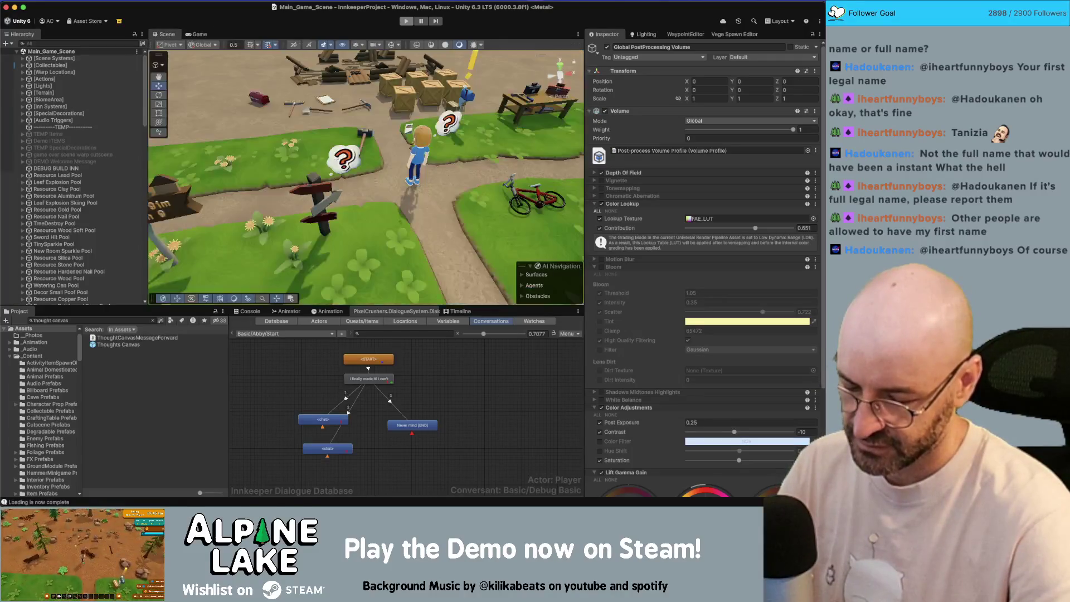
pyautogui.click(404, 21)
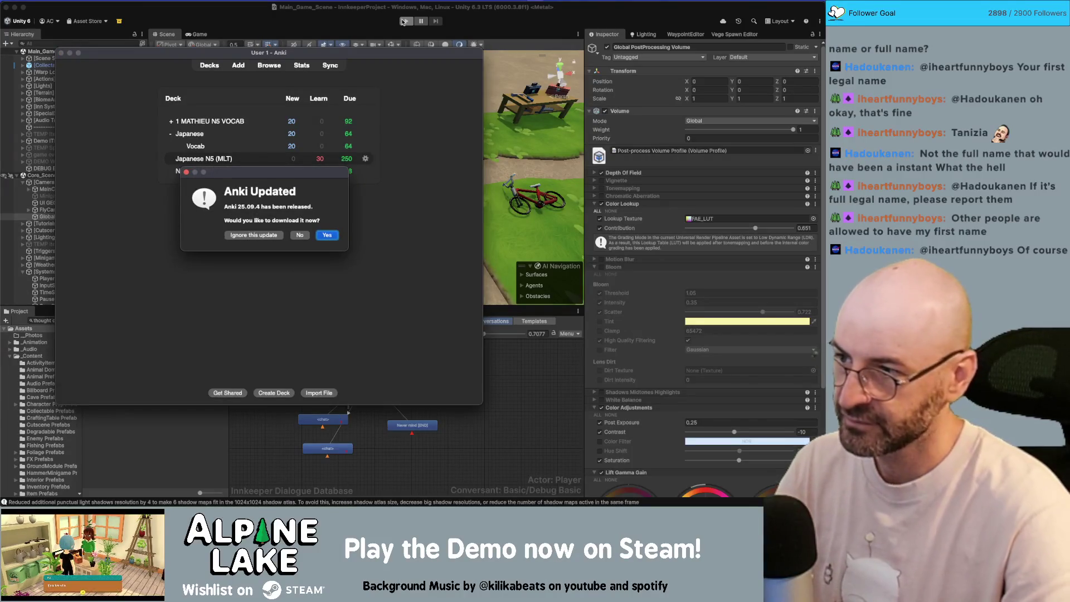
pyautogui.click(275, 235)
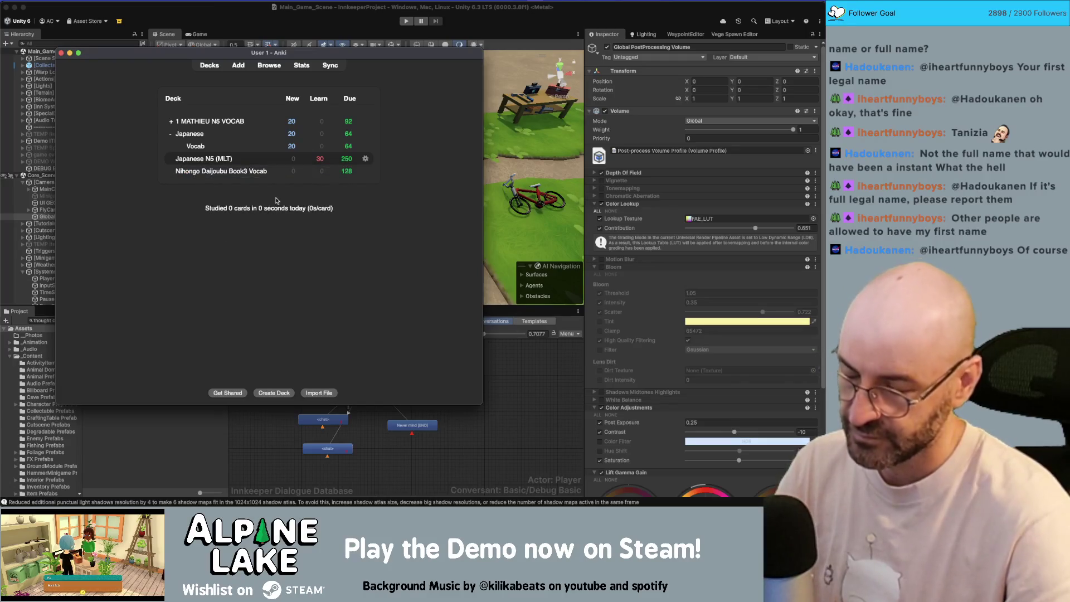
# Step: Sync Anki, study the Nihongo Daijoubu Book3 Vocab deck, and reveal the 'To break' answer
pyautogui.click(323, 69)
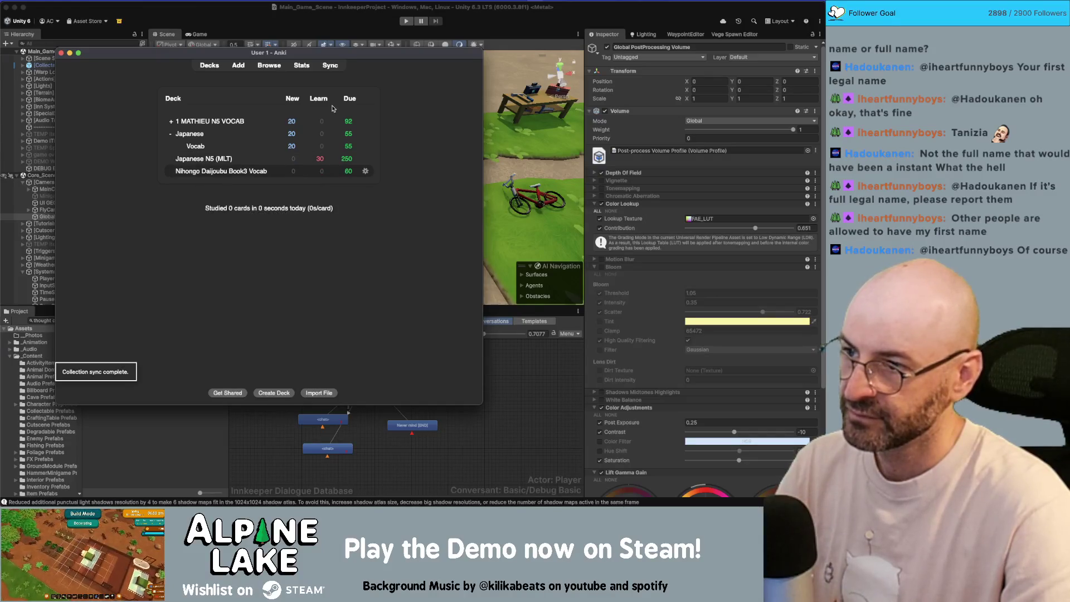
pyautogui.click(253, 171)
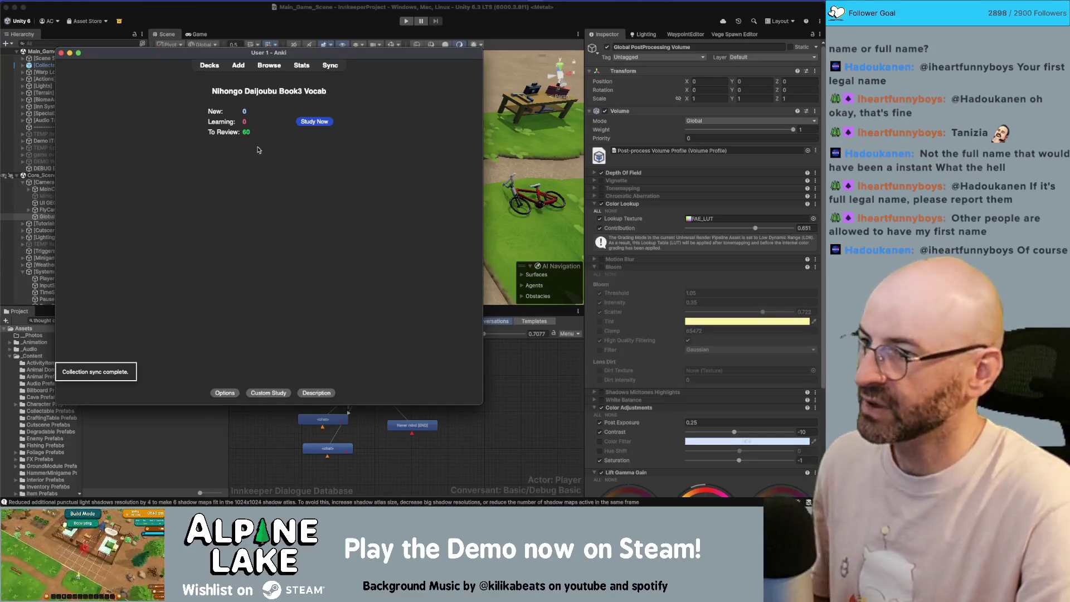
pyautogui.click(314, 122)
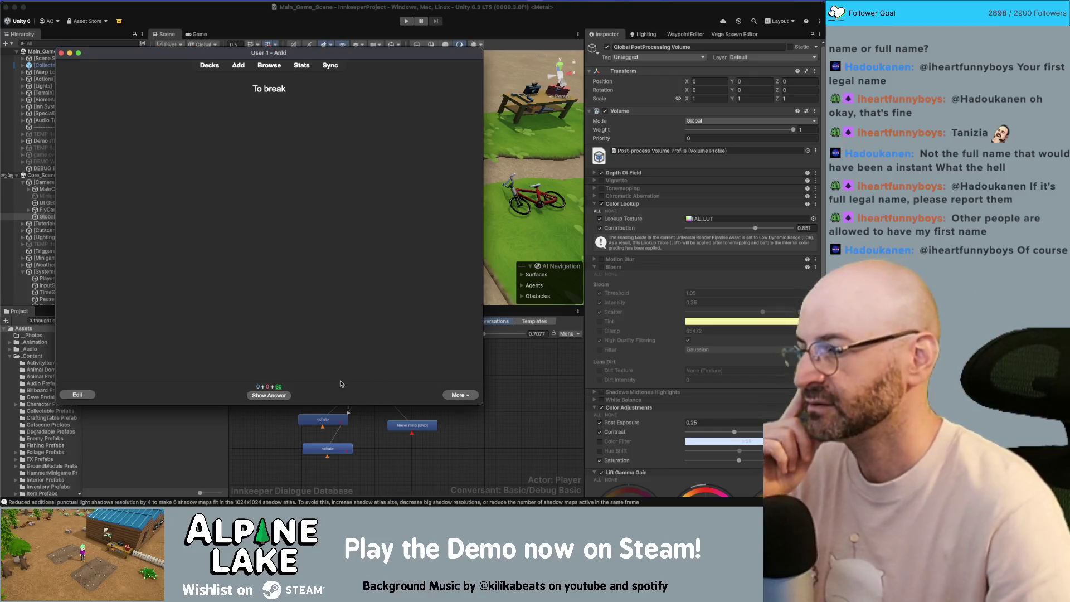
pyautogui.click(290, 393)
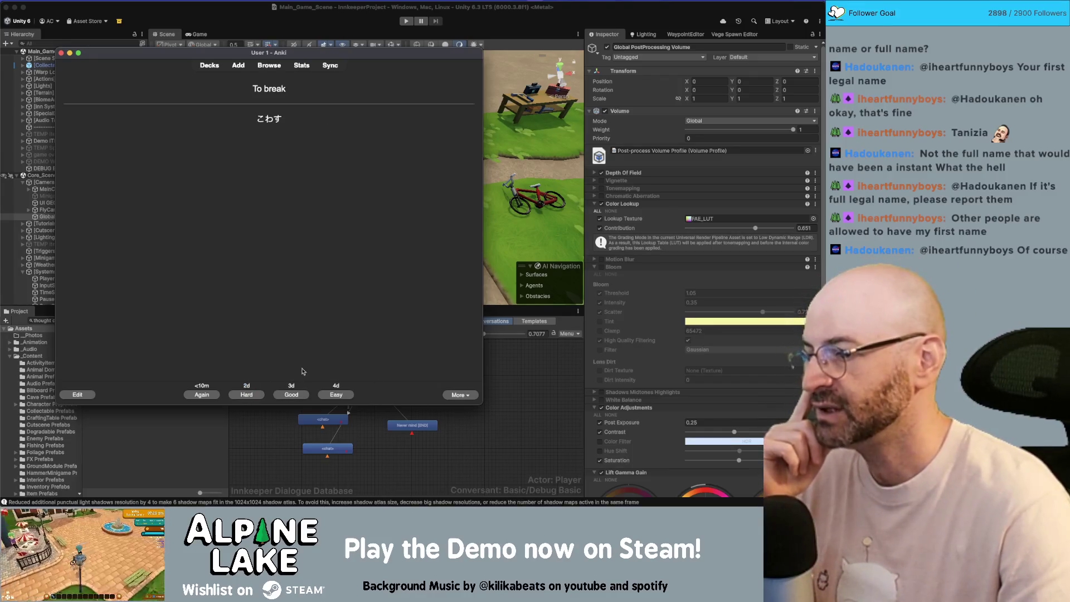
# Step: Grade the 'To break' and bitter cards, and mark the 袋 card as missed
pyautogui.click(298, 394)
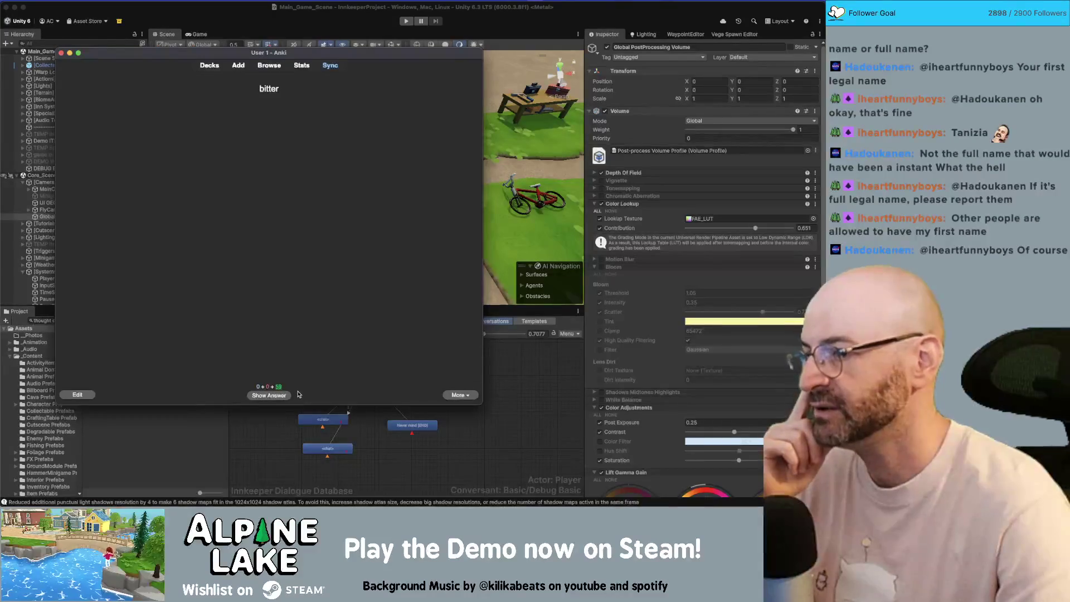
pyautogui.click(287, 397)
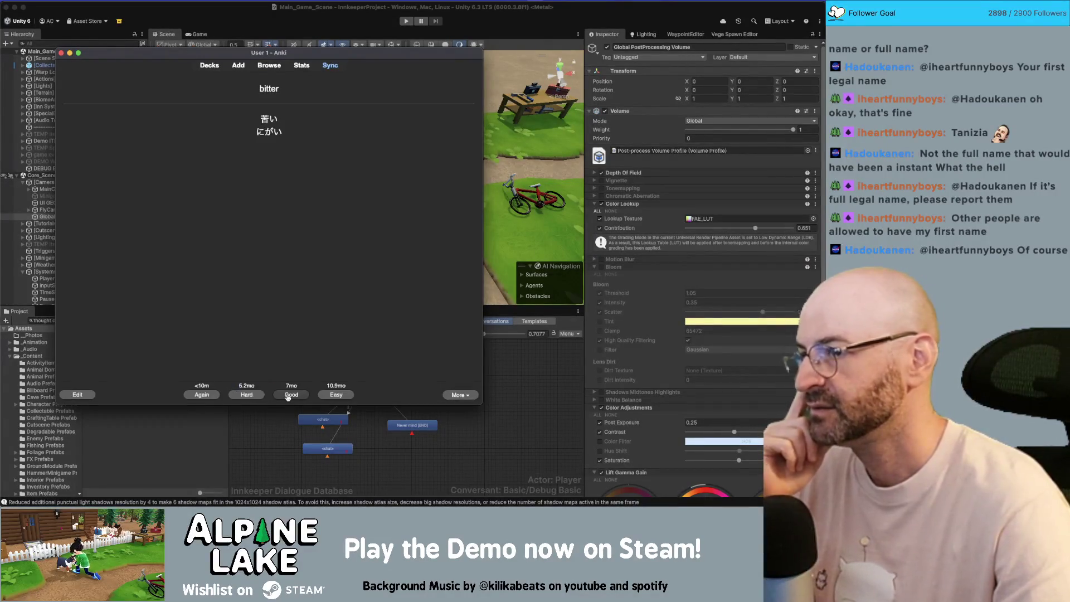
pyautogui.click(286, 395)
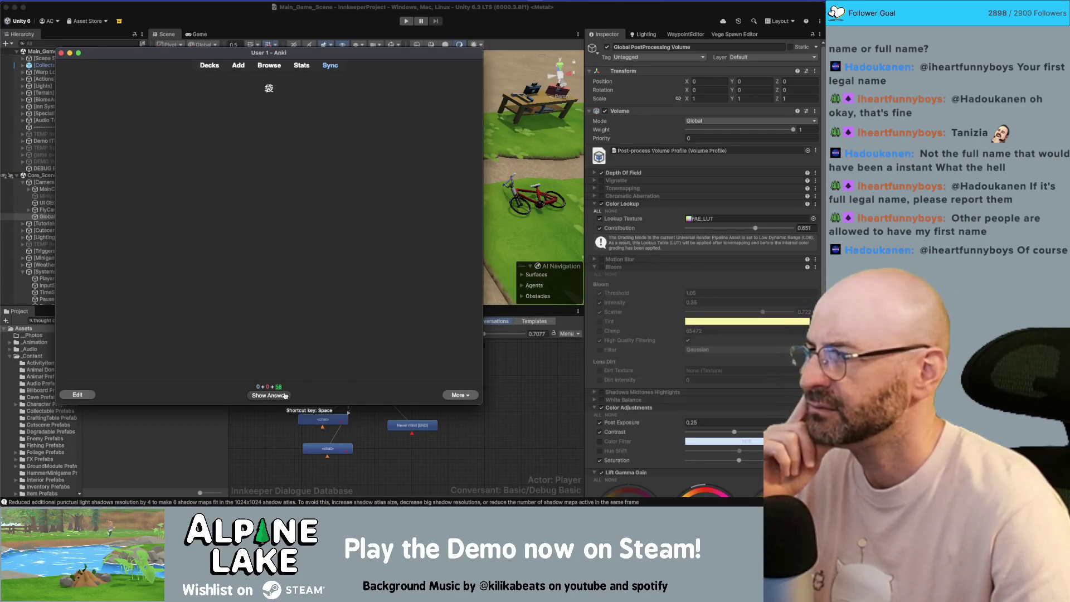
pyautogui.click(285, 397)
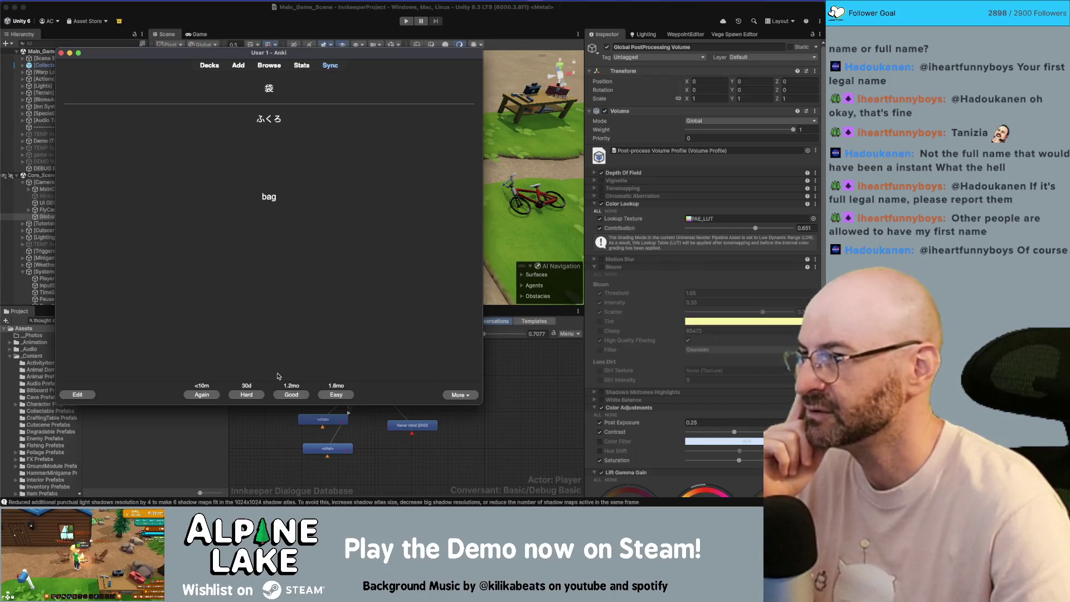
pyautogui.click(193, 394)
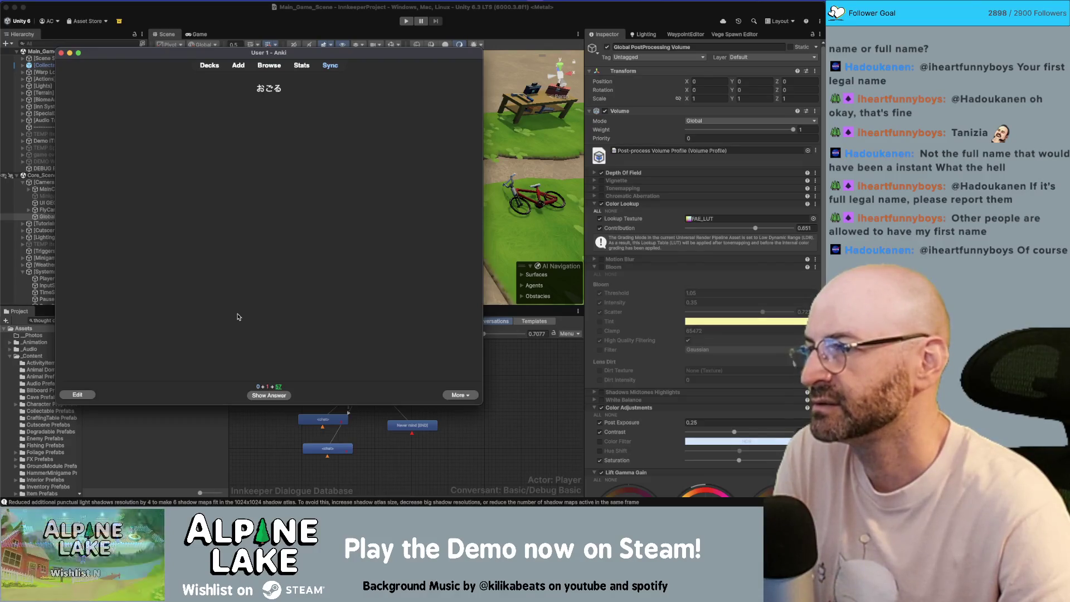
# Step: Review and grade the おごる, 船, しかたがない and 着る cards
pyautogui.click(286, 397)
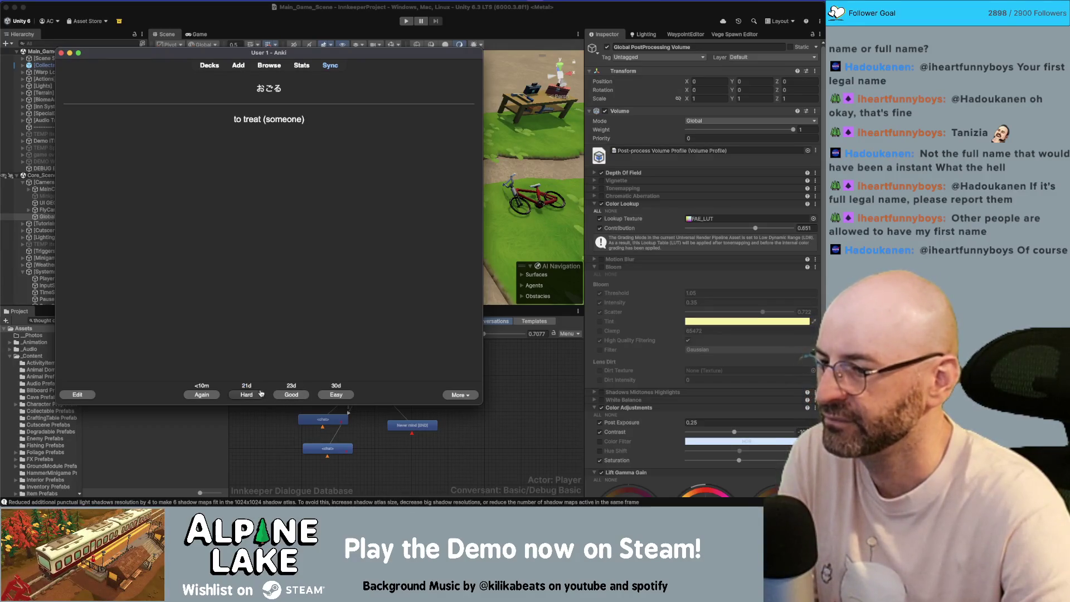
pyautogui.click(256, 395)
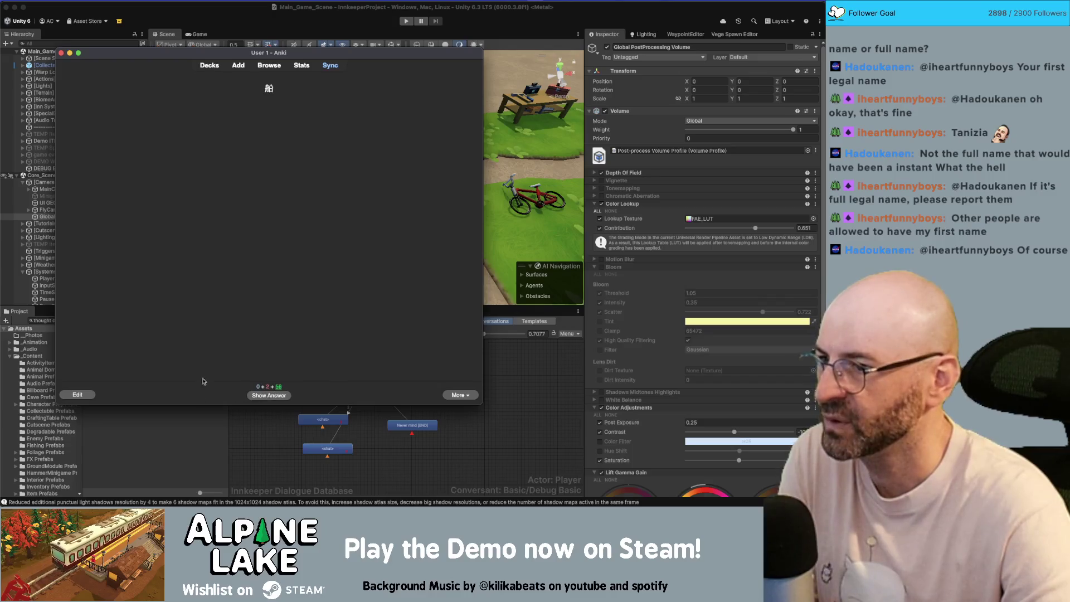
pyautogui.click(284, 397)
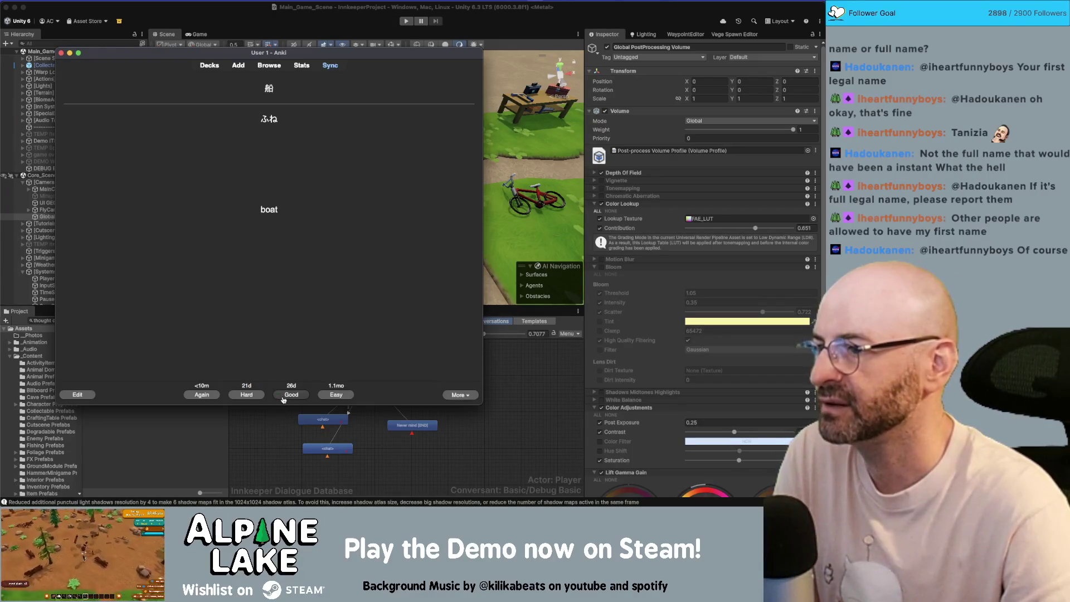
pyautogui.click(283, 396)
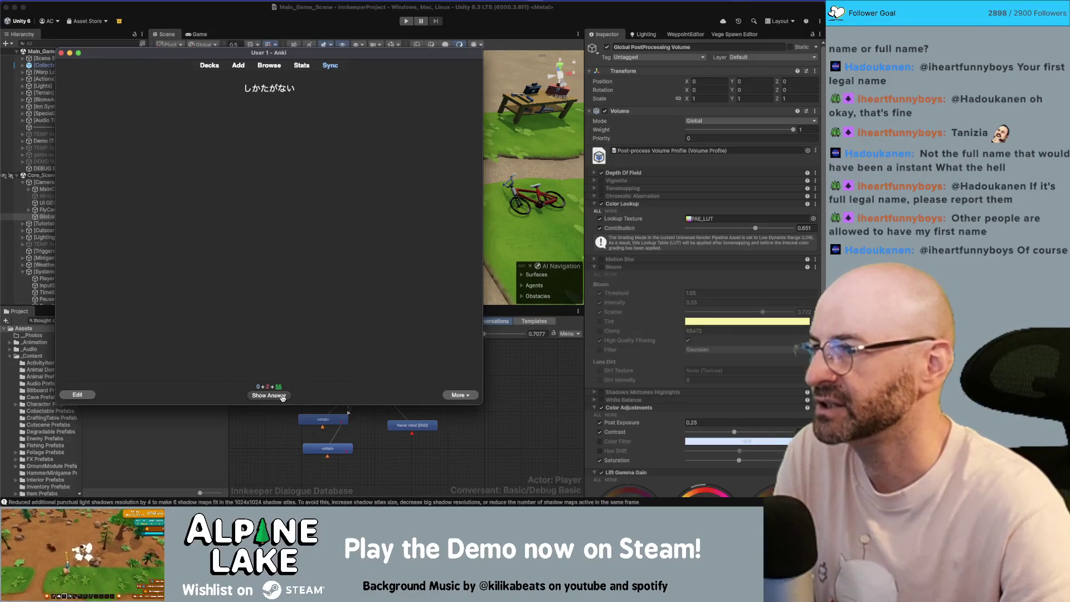
pyautogui.click(283, 396)
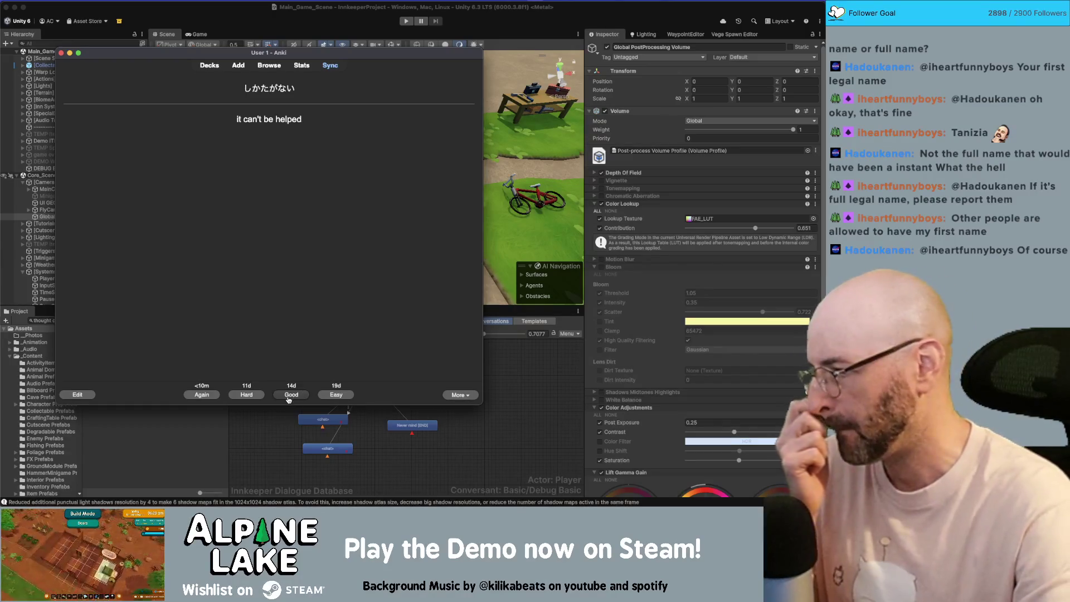
pyautogui.click(289, 398)
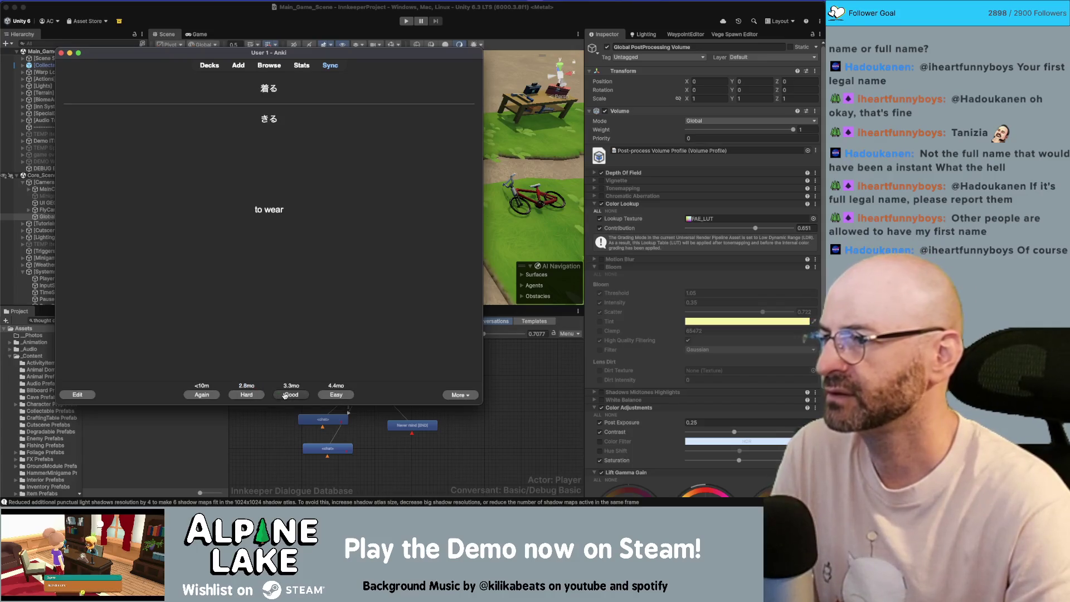
pyautogui.click(285, 395)
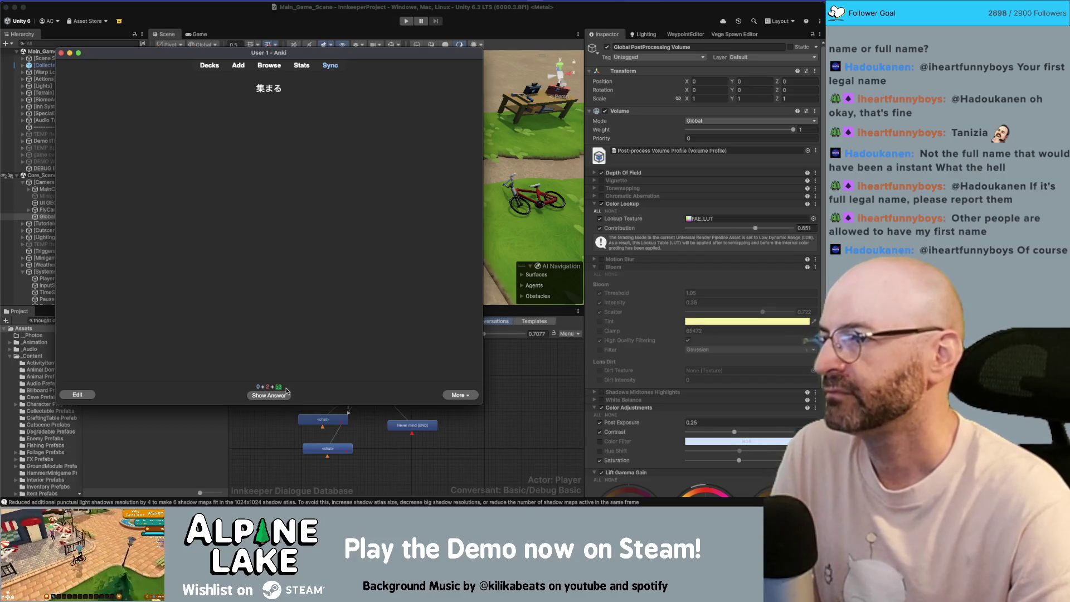
# Step: Review and grade the 集まる, 閉まる, 自衛隊 and 煮る cards
pyautogui.click(286, 393)
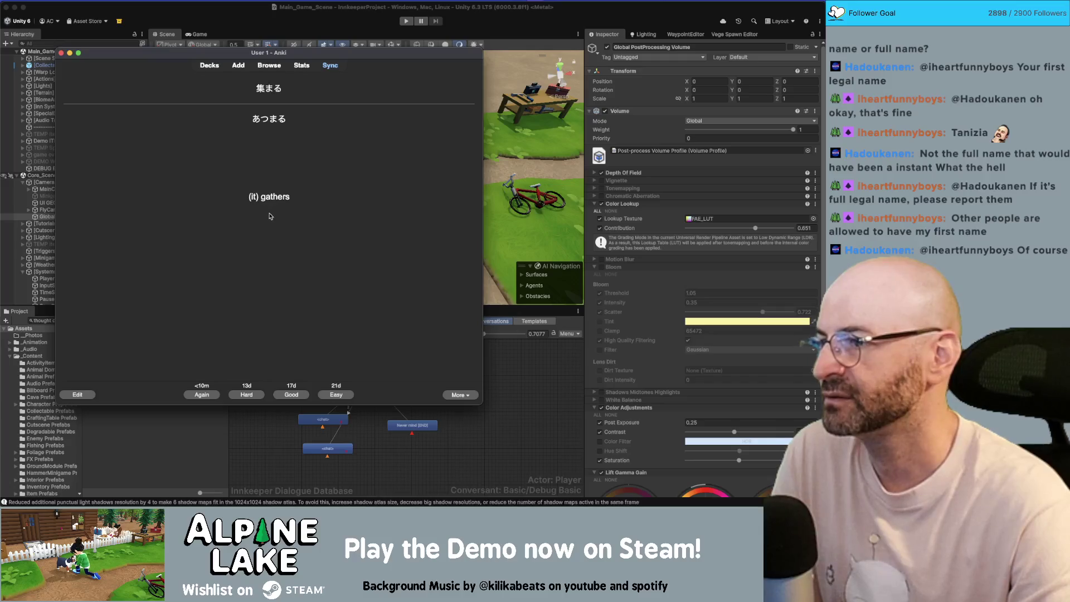
pyautogui.click(206, 394)
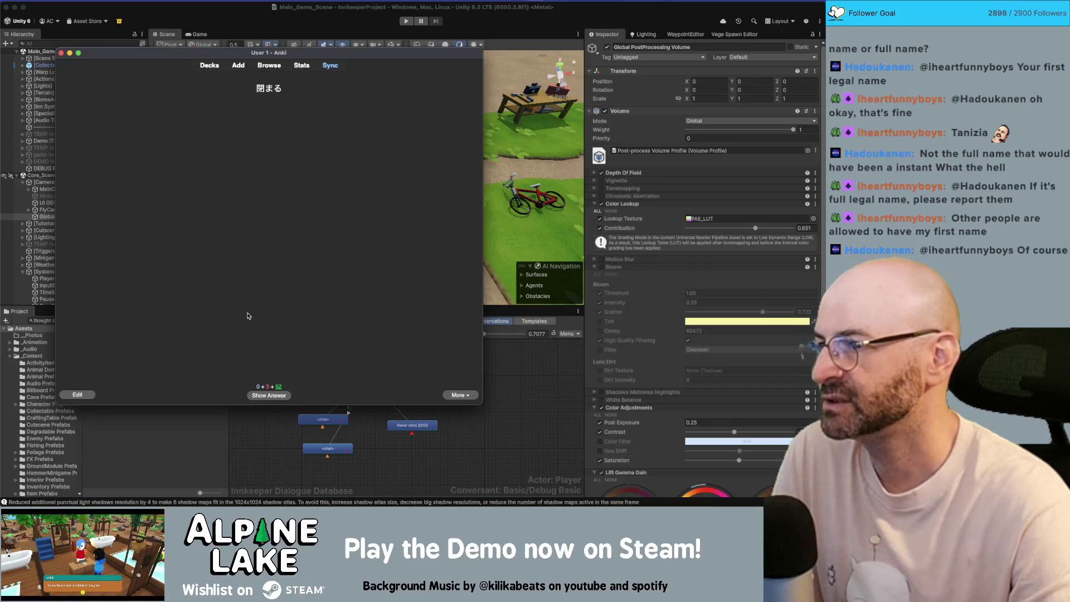
pyautogui.click(274, 396)
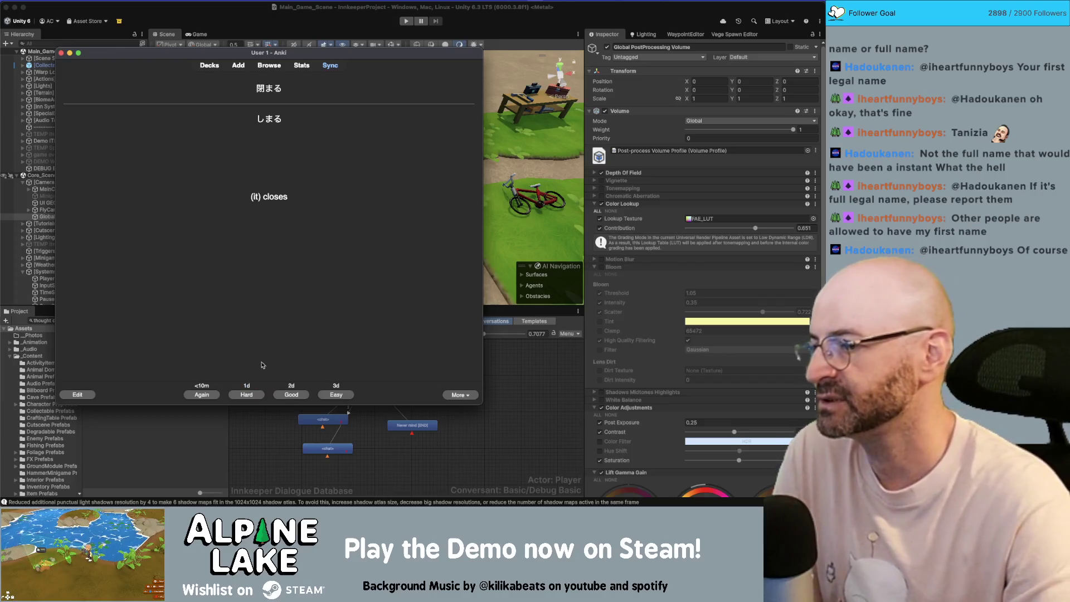
pyautogui.click(286, 394)
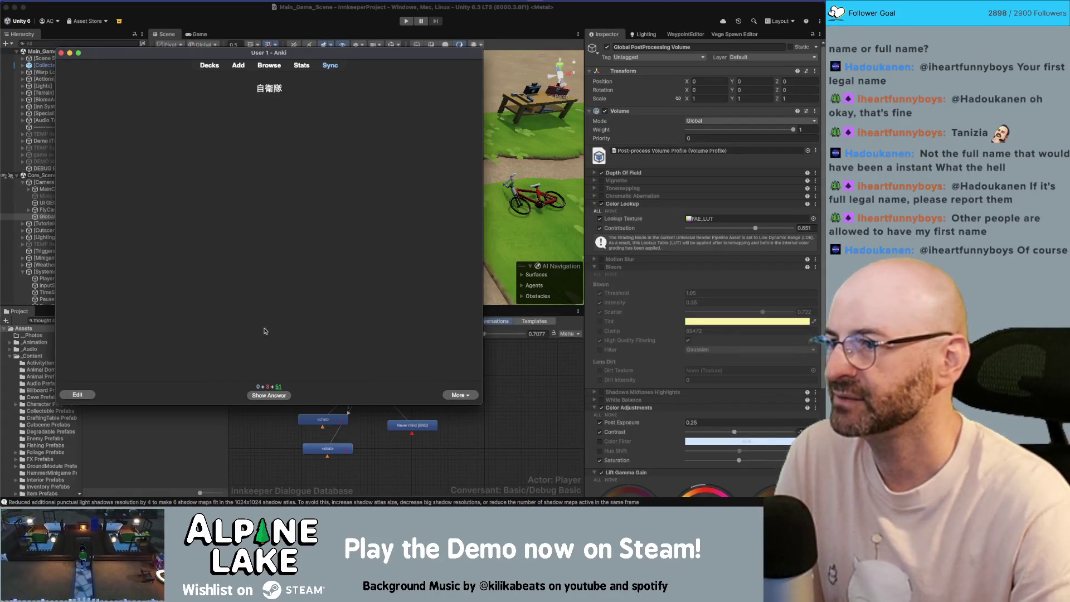
pyautogui.click(267, 393)
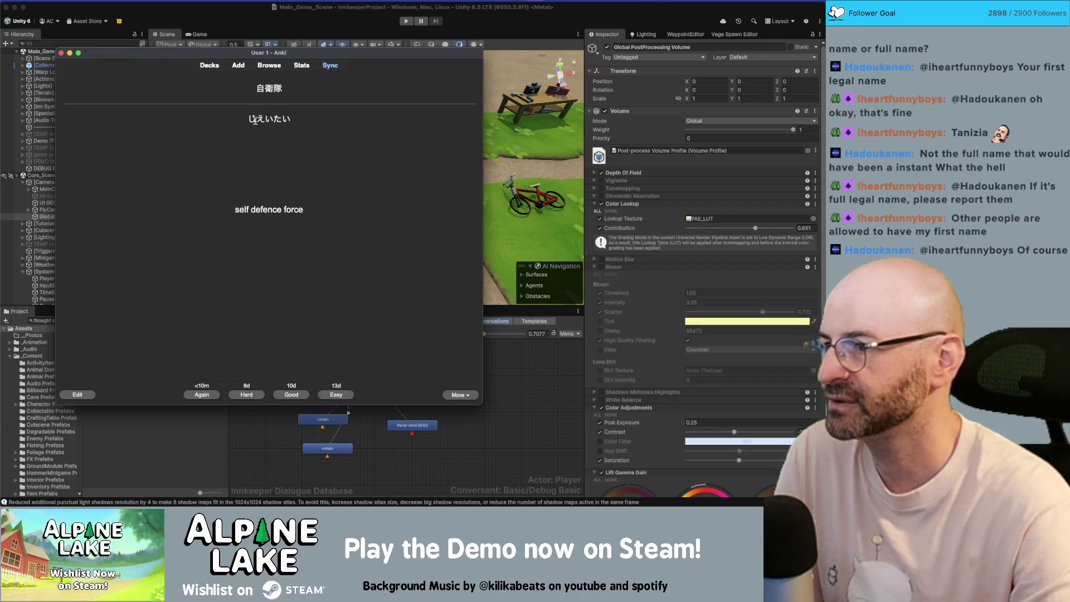
pyautogui.click(284, 394)
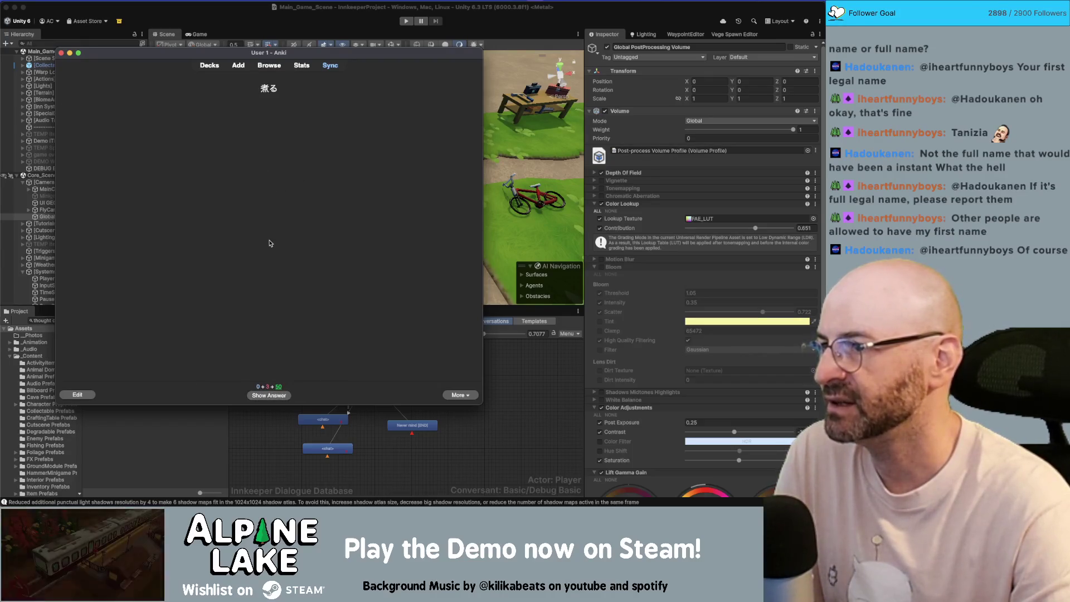
pyautogui.click(270, 396)
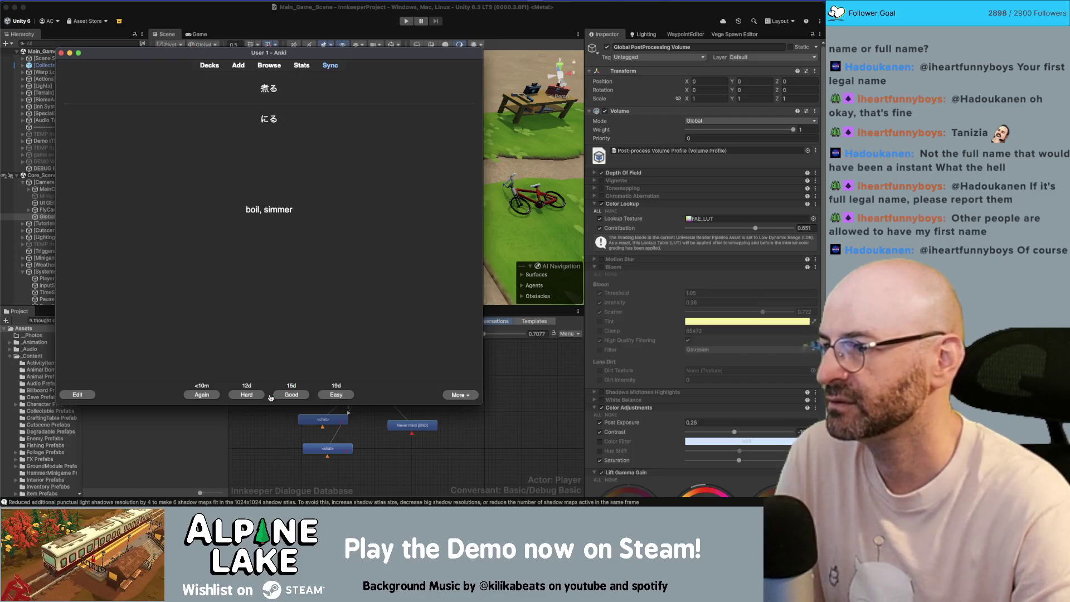
pyautogui.click(283, 394)
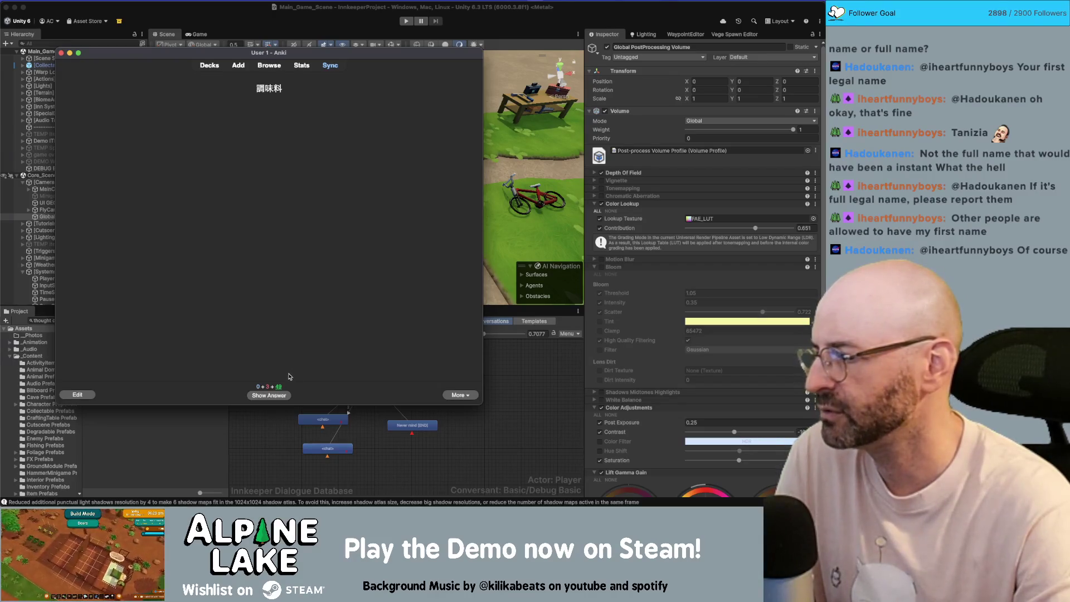
# Step: Miss the 調味料 card, then review and grade 続く, 探す and 酸っぱい
pyautogui.click(285, 397)
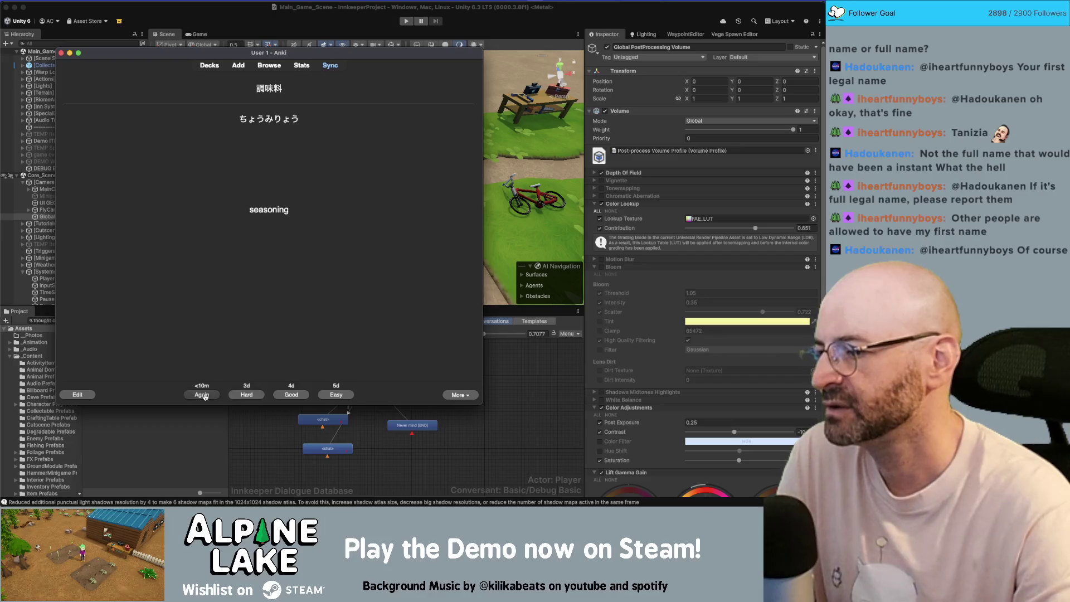
pyautogui.click(200, 394)
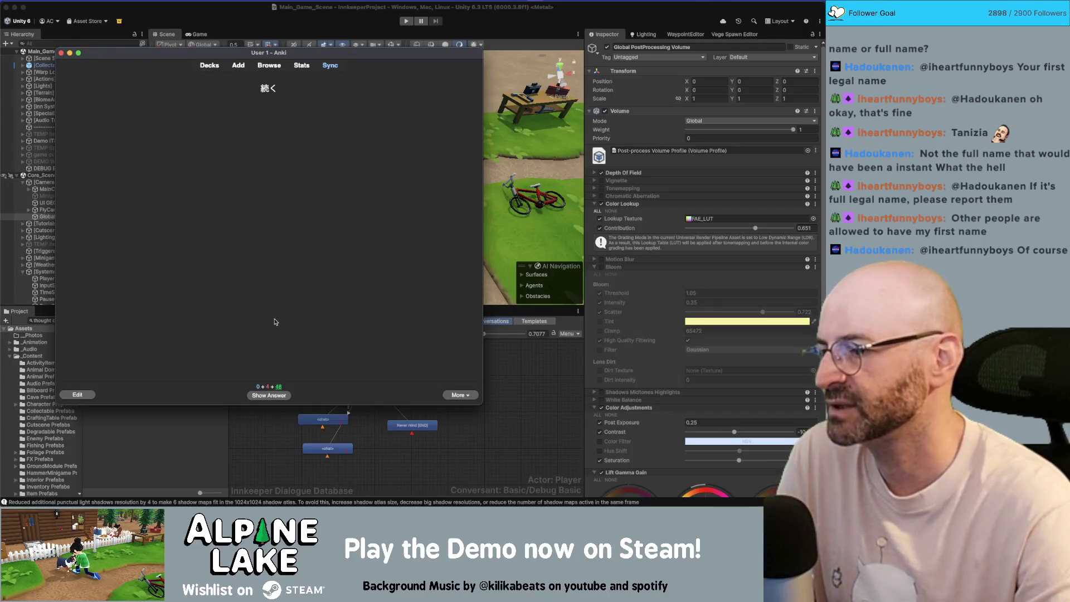
pyautogui.click(269, 395)
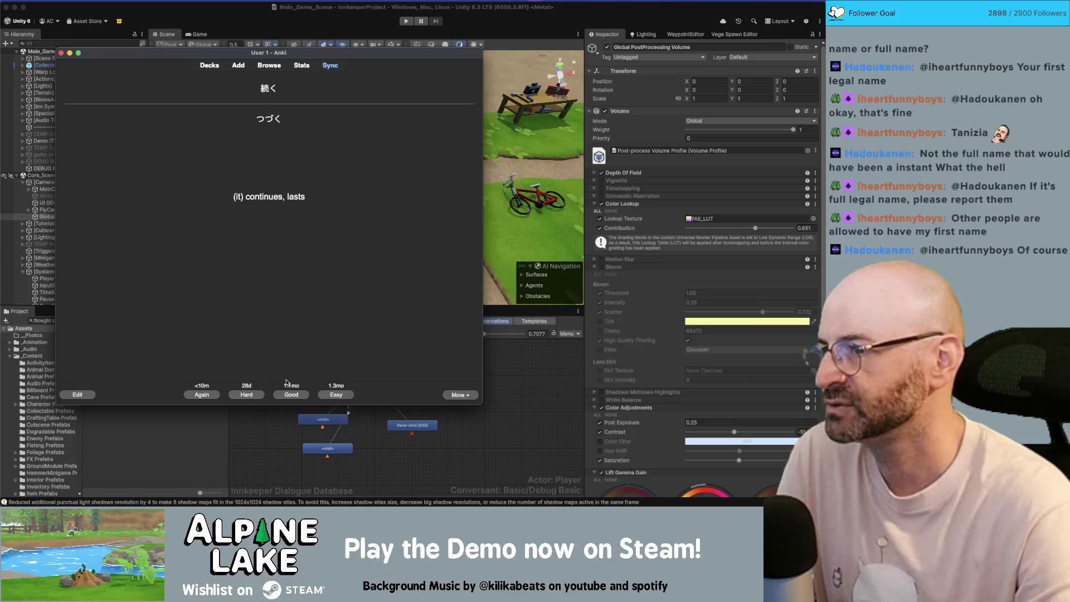
pyautogui.click(288, 394)
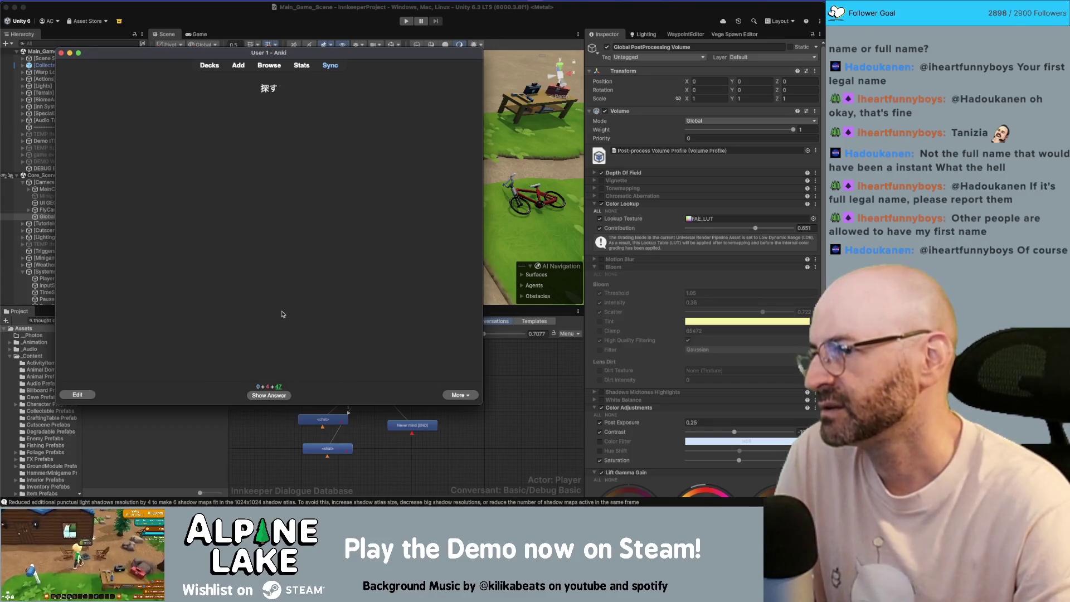
pyautogui.click(274, 396)
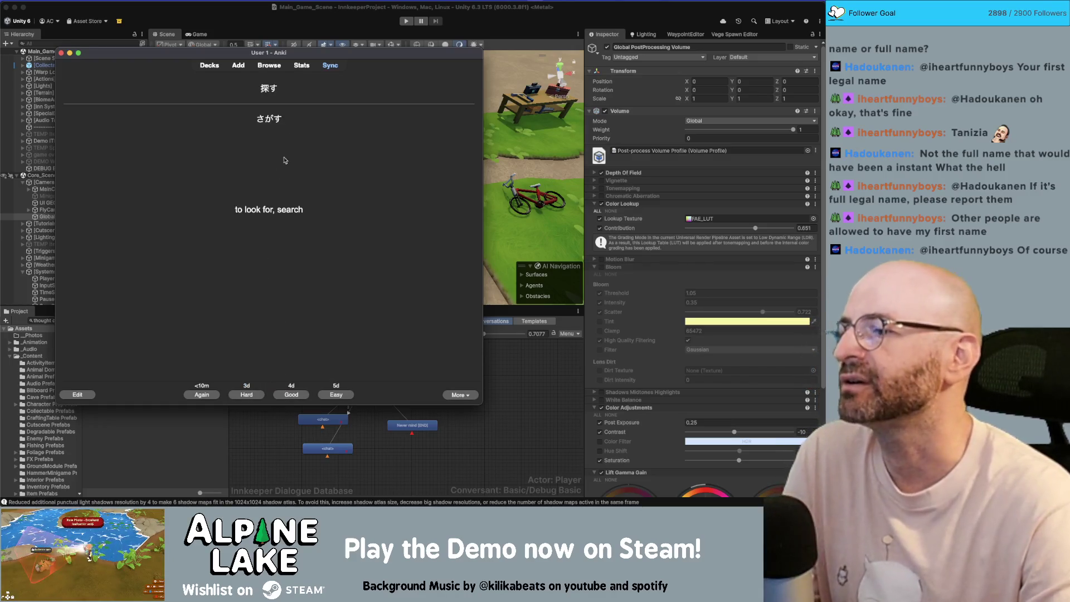
pyautogui.moveTo(237, 208); pyautogui.dragTo(331, 217)
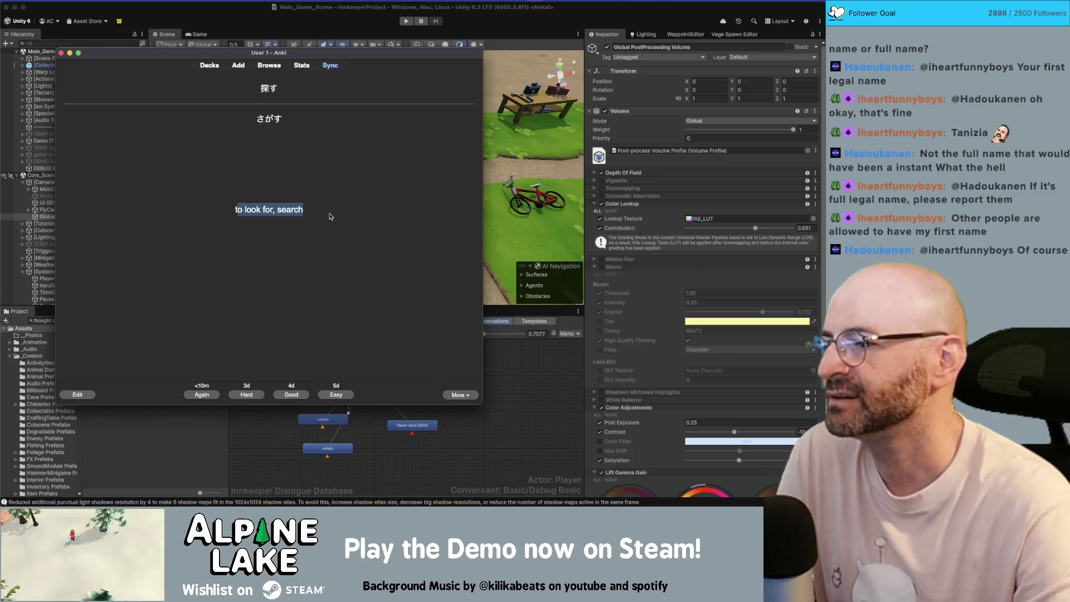
pyautogui.click(331, 216)
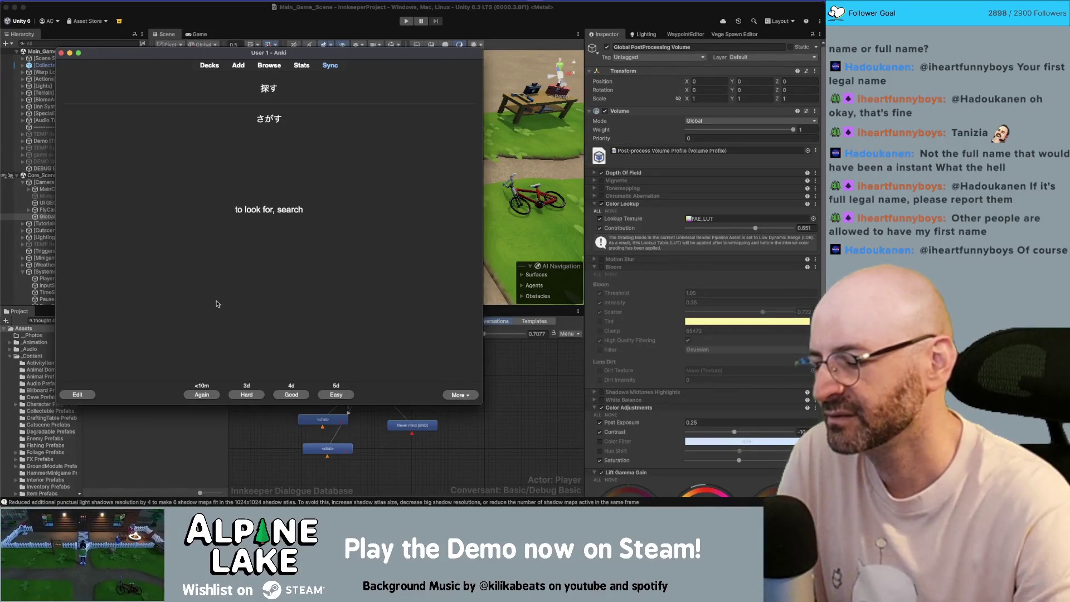
pyautogui.press('space')
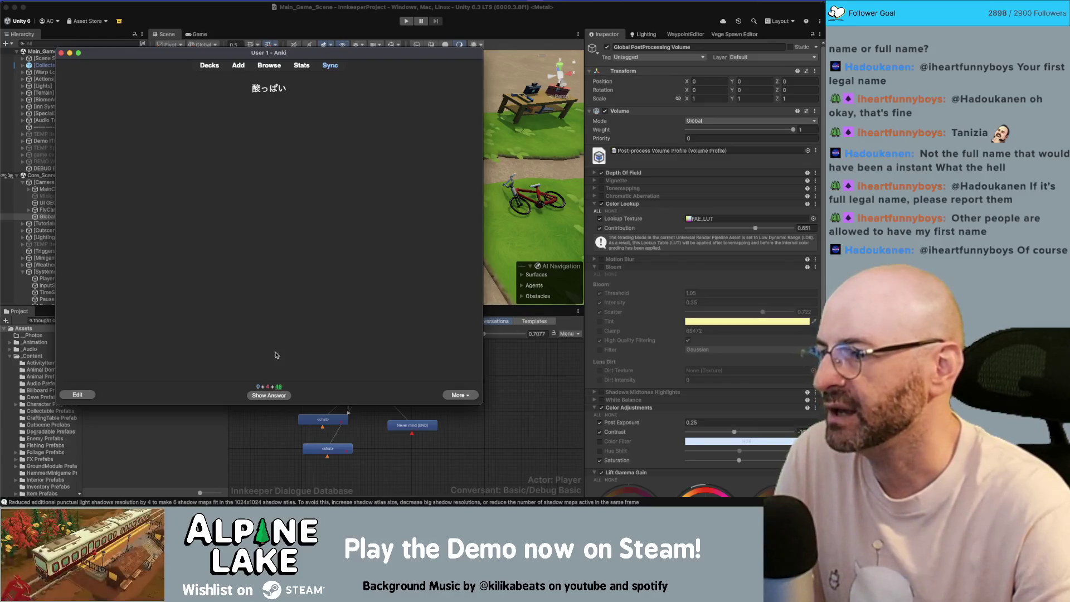
pyautogui.click(274, 396)
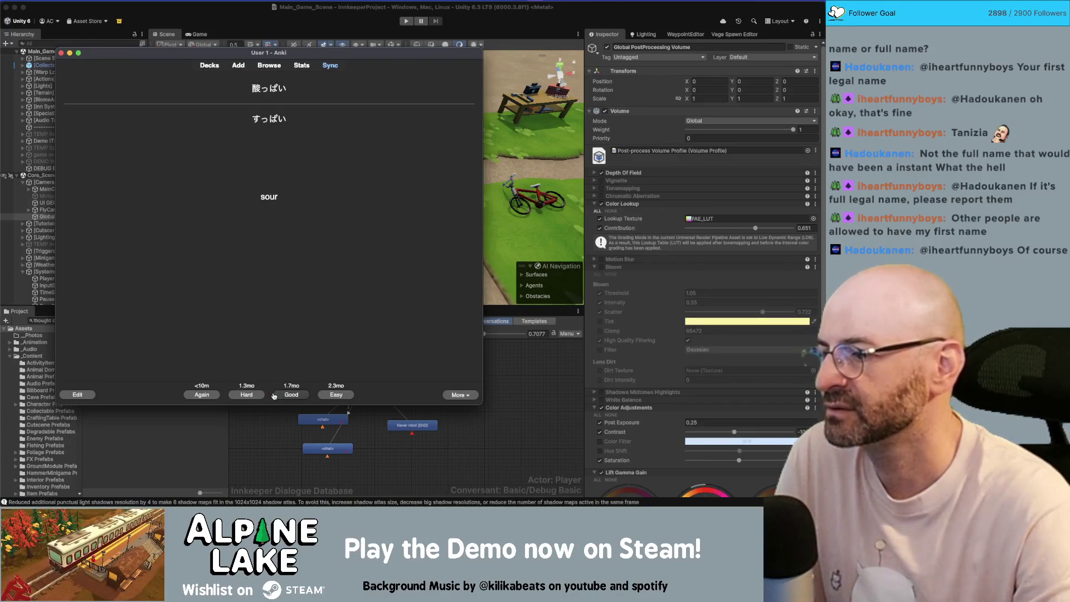
pyautogui.click(286, 396)
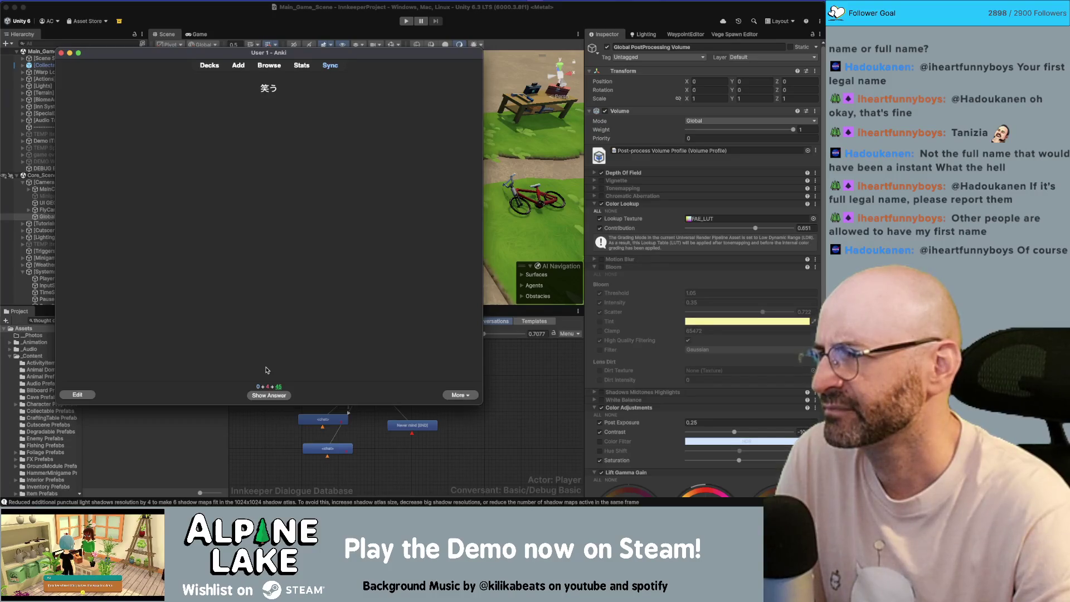
# Step: Reveal and rate the 笑う, 答え and 〜番目 cards as recalled
pyautogui.click(270, 395)
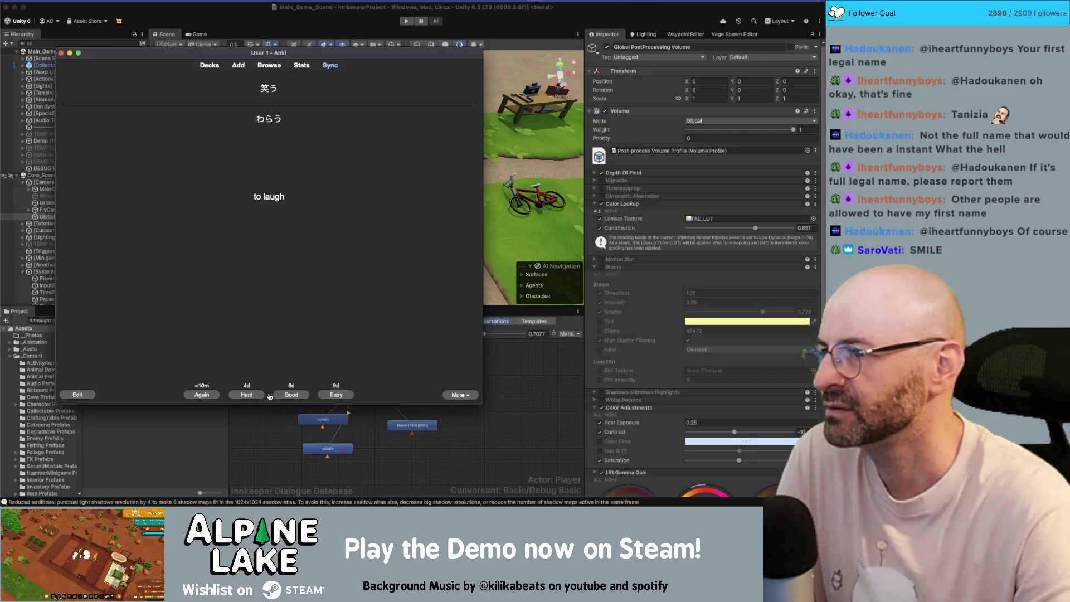
pyautogui.click(290, 395)
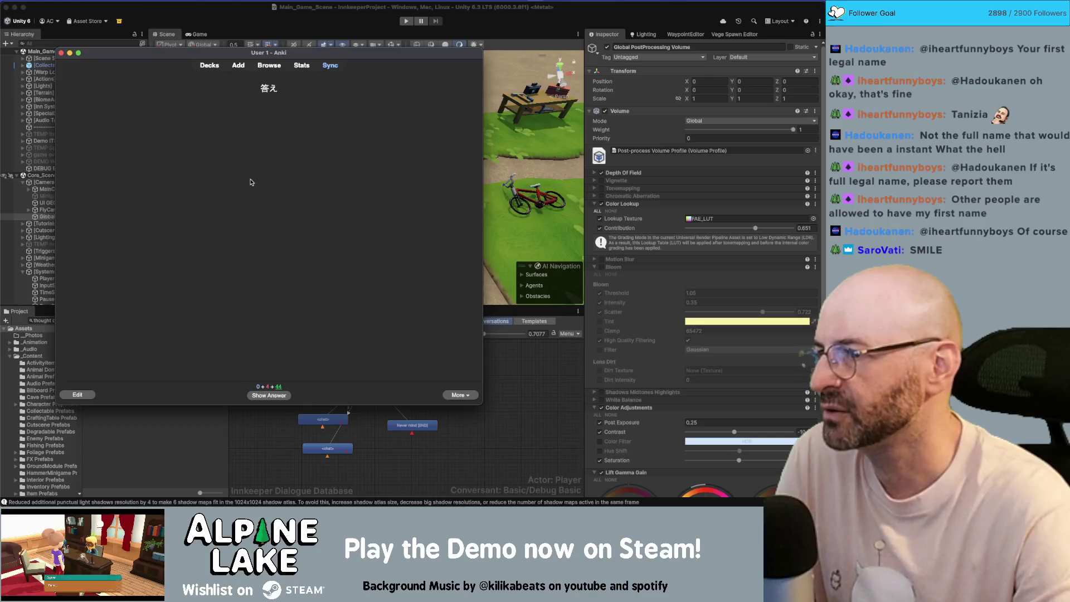
pyautogui.click(284, 394)
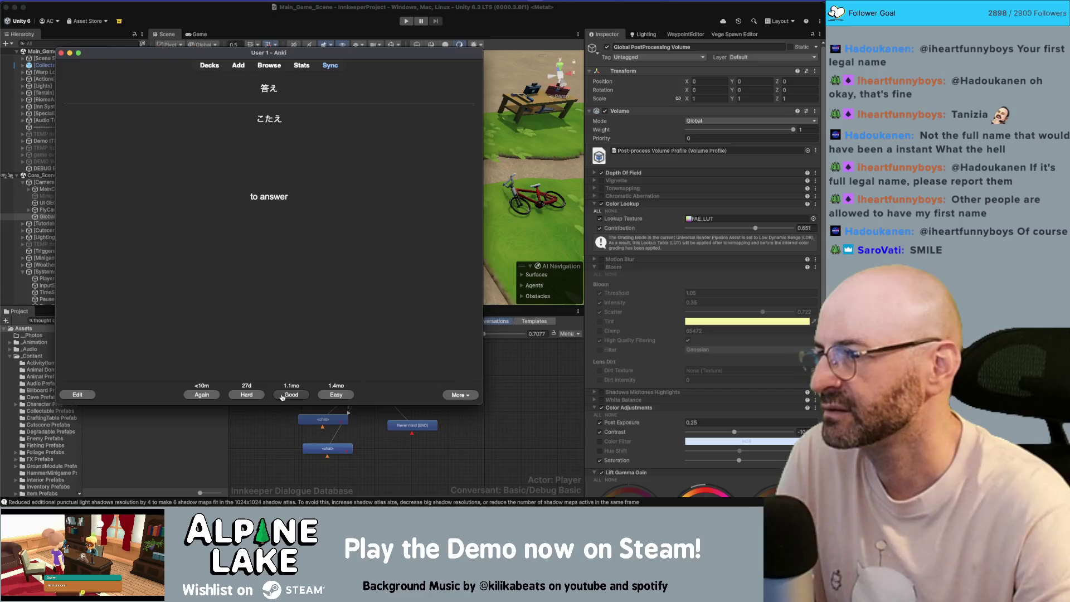
pyautogui.click(282, 395)
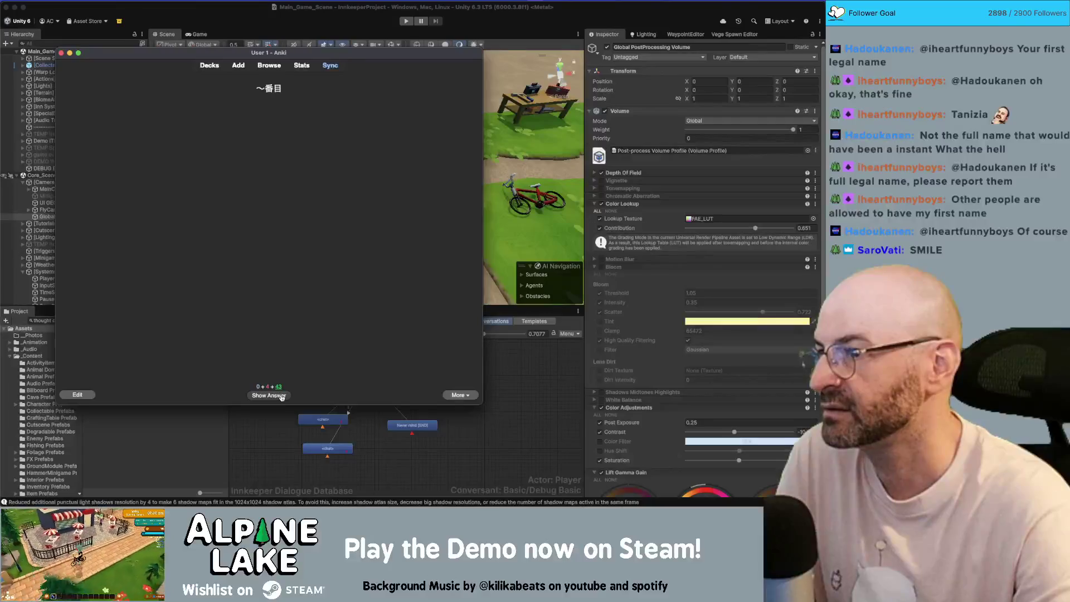
pyautogui.click(282, 396)
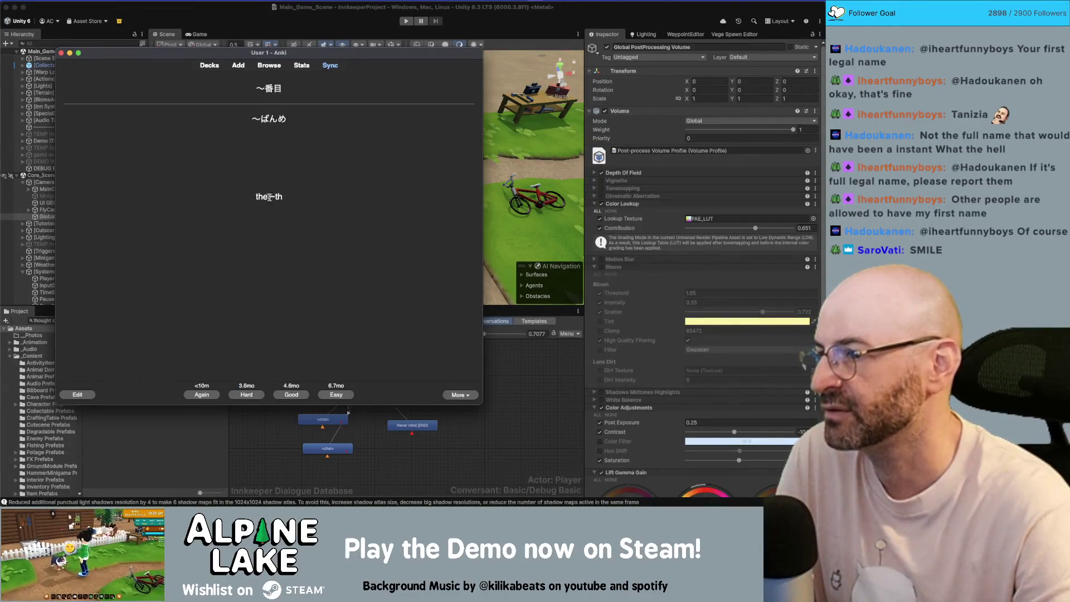
pyautogui.click(279, 395)
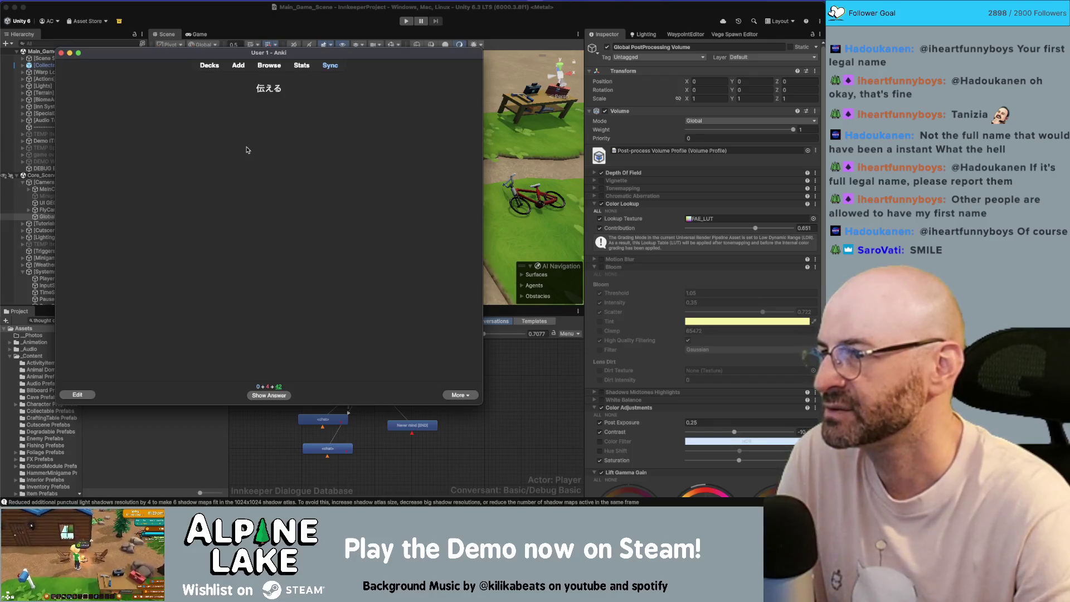
# Step: Rate 伝える, 降りる and うわさ as recalled, then reveal the 高校 answer
pyautogui.click(280, 397)
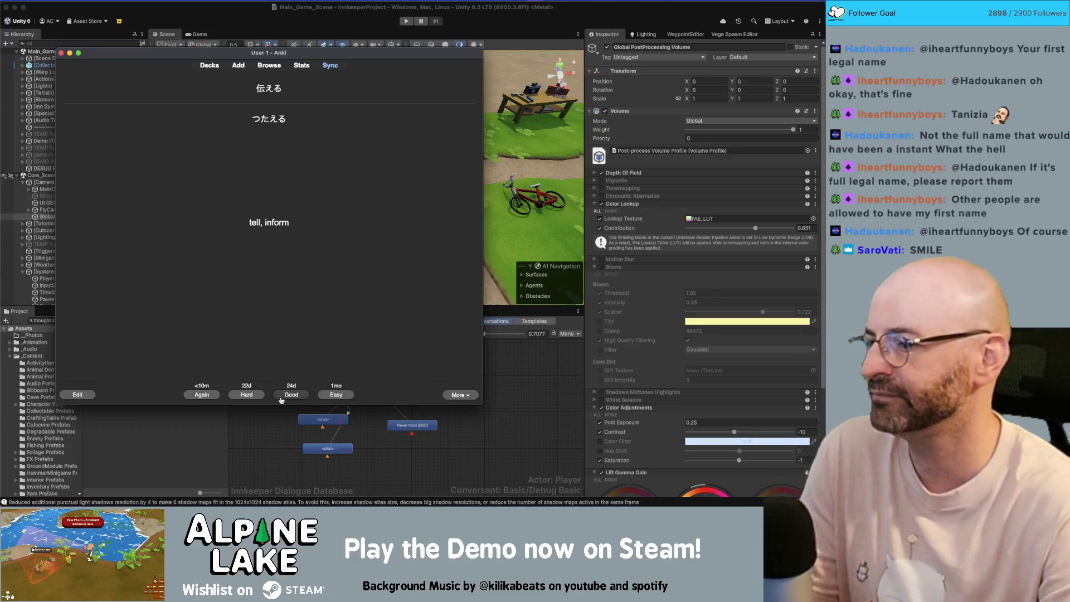
pyautogui.click(281, 397)
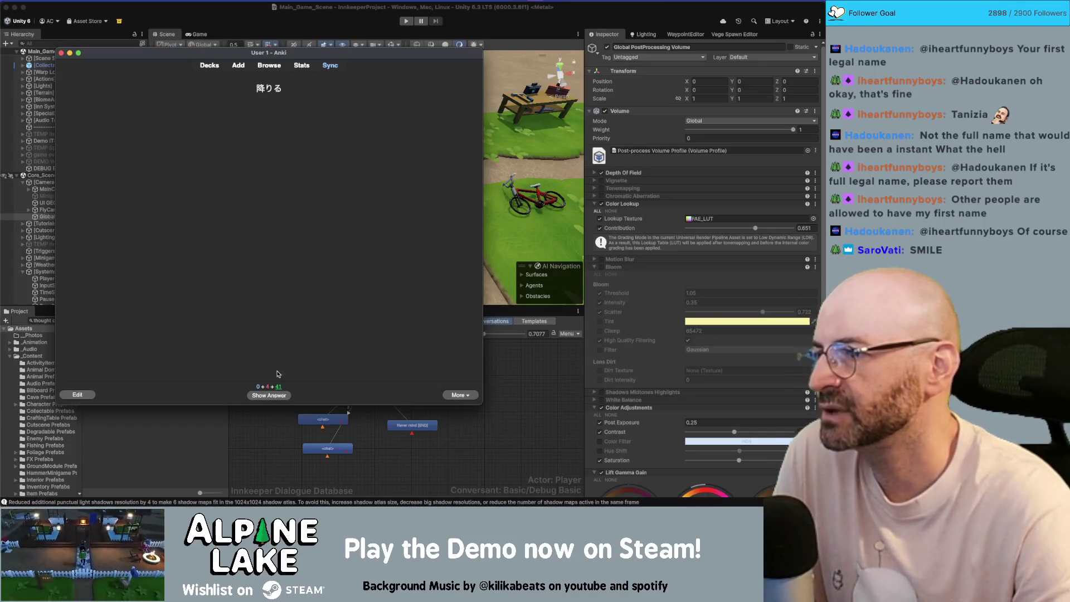
pyautogui.click(278, 395)
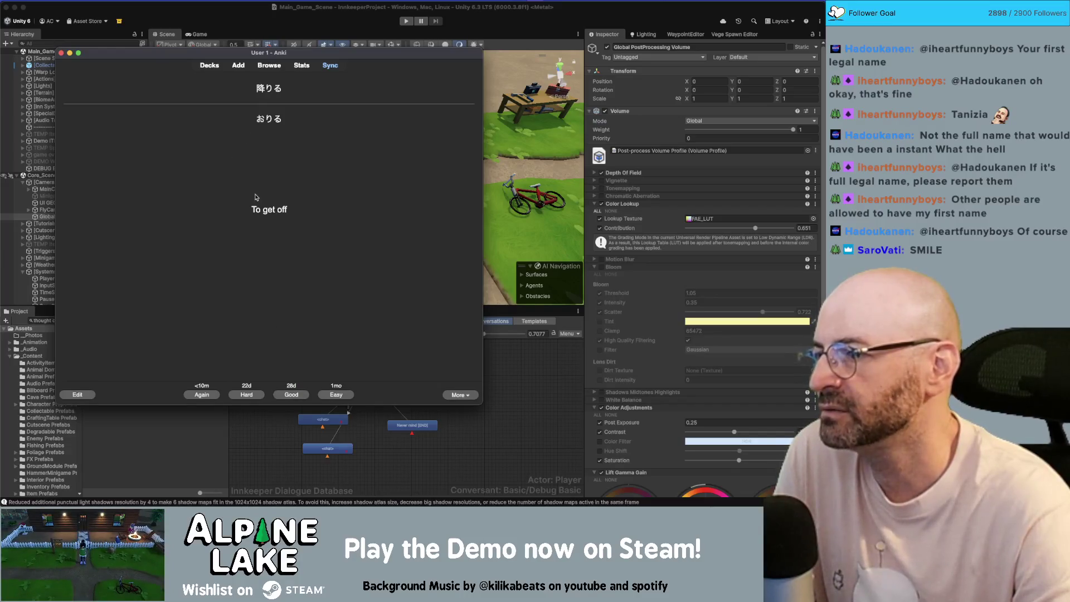
pyautogui.click(291, 394)
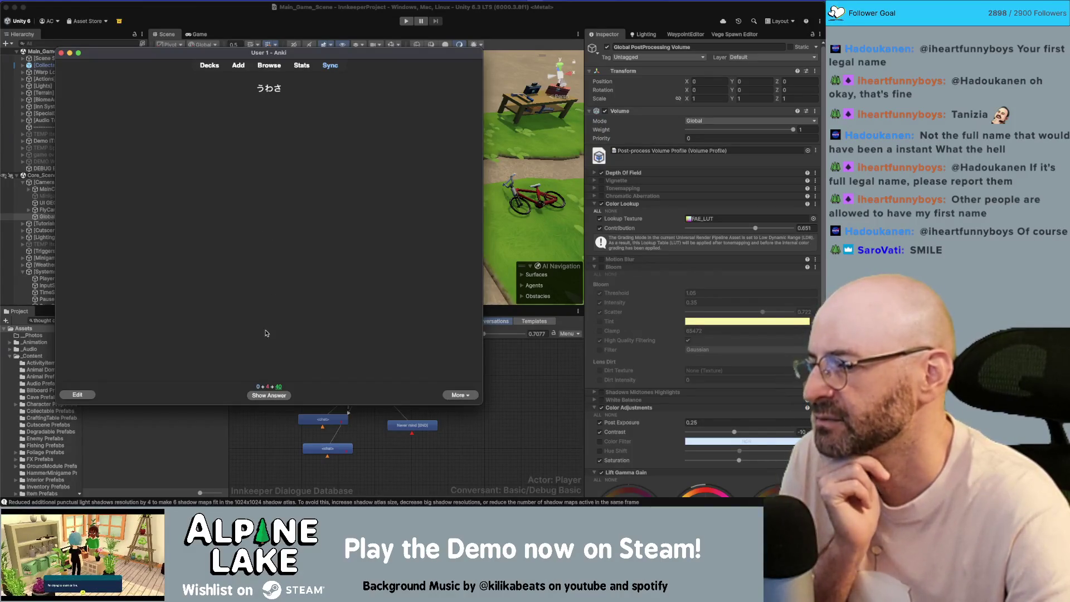
pyautogui.click(277, 395)
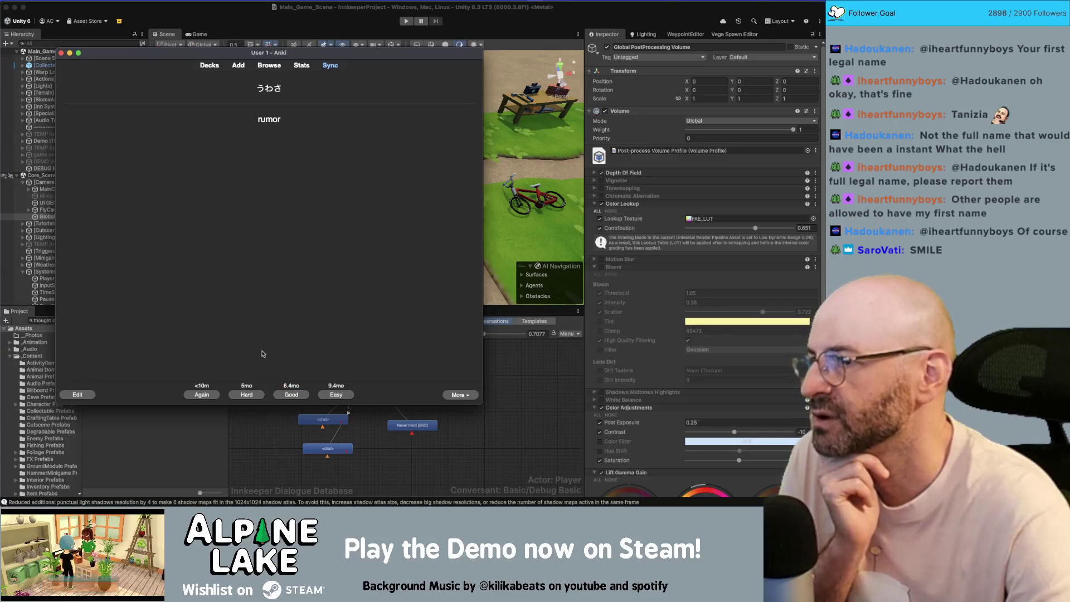
pyautogui.click(214, 394)
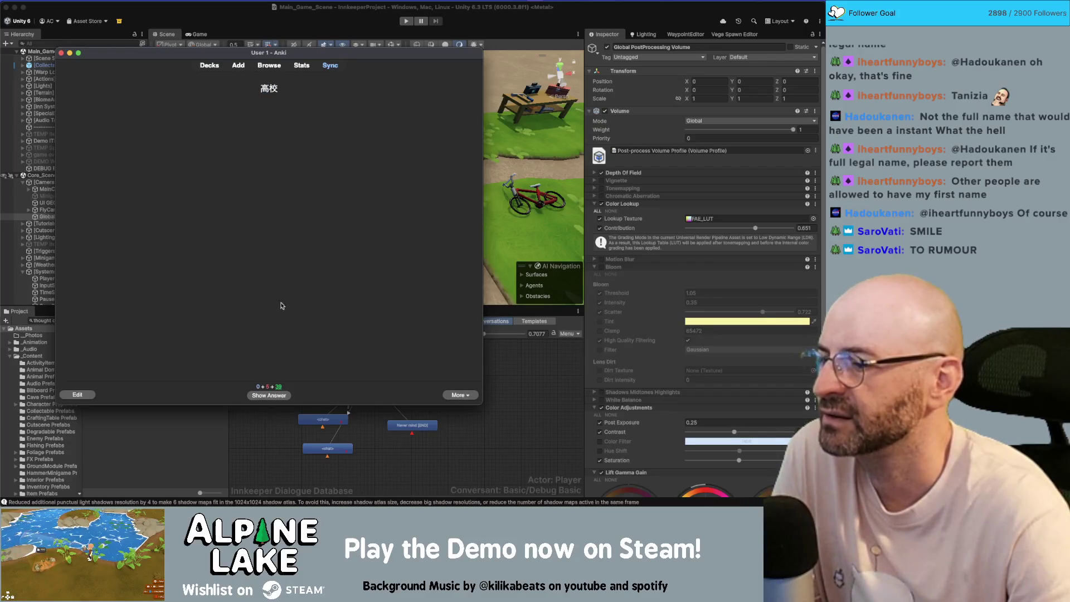
pyautogui.click(274, 397)
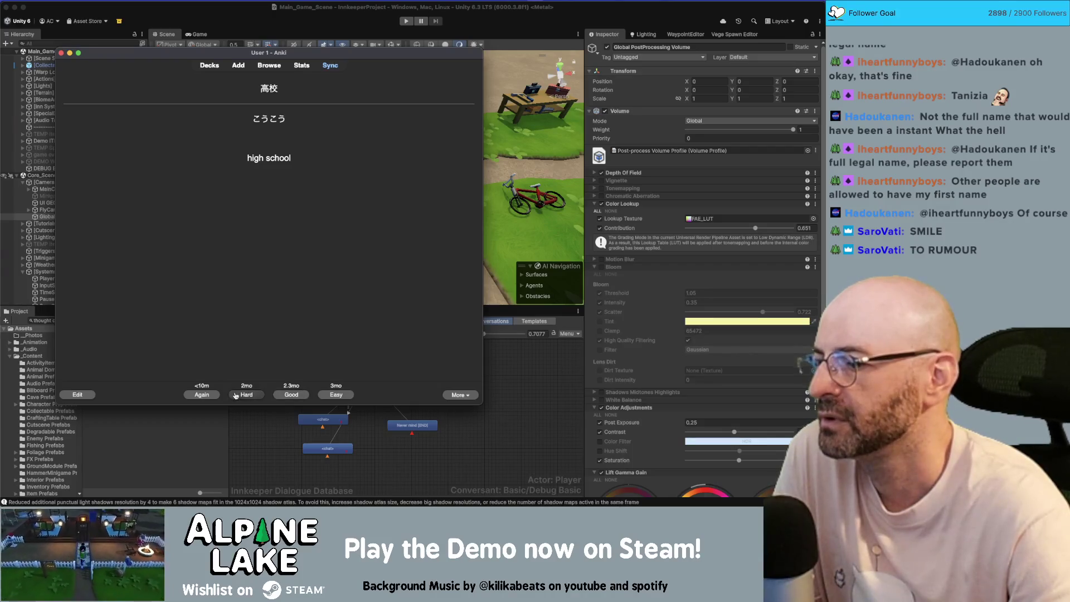
# Step: Rate the 高校, 大笑いする, 祈る and 先ぱい cards as recalled
pyautogui.click(292, 393)
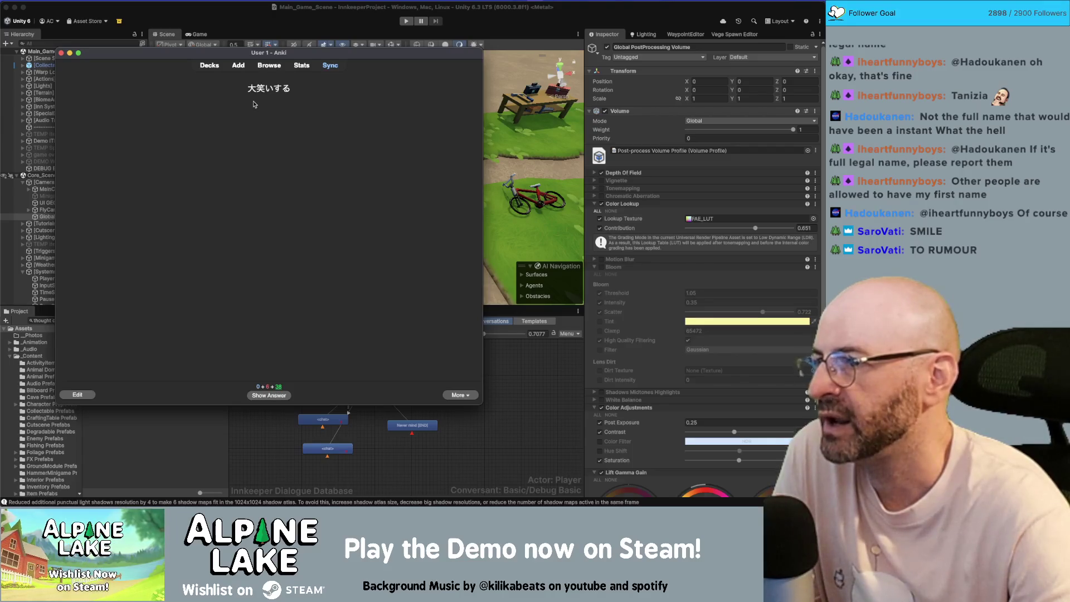
pyautogui.click(278, 395)
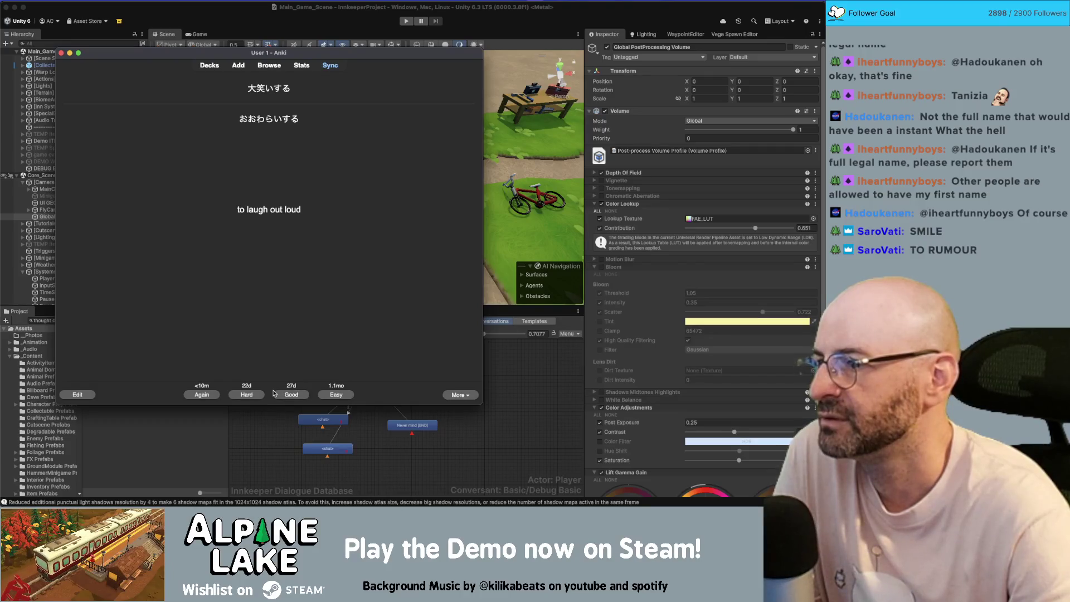
pyautogui.click(298, 394)
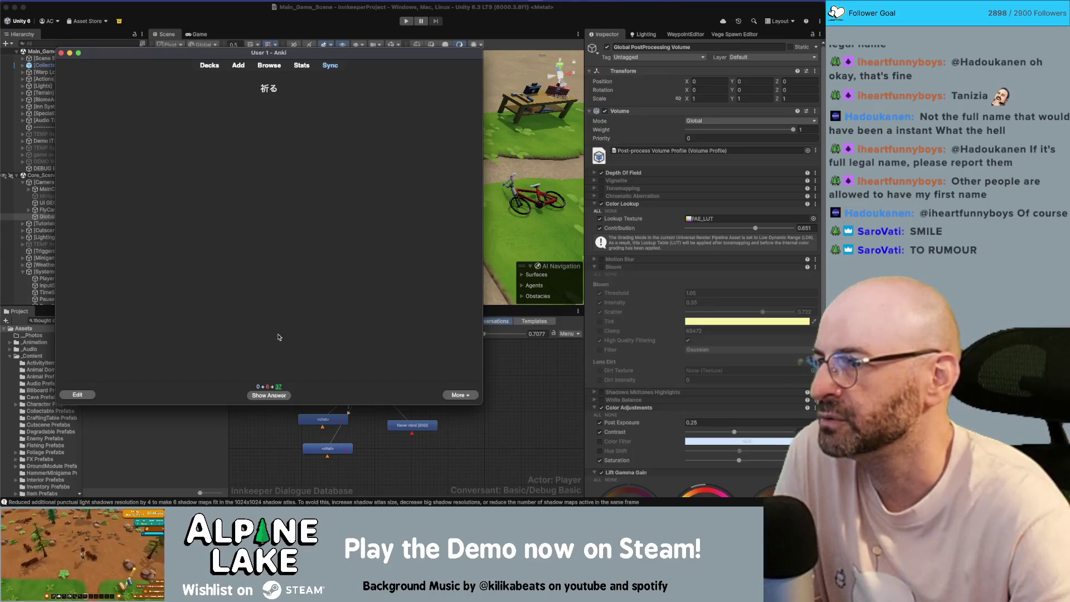
pyautogui.click(277, 395)
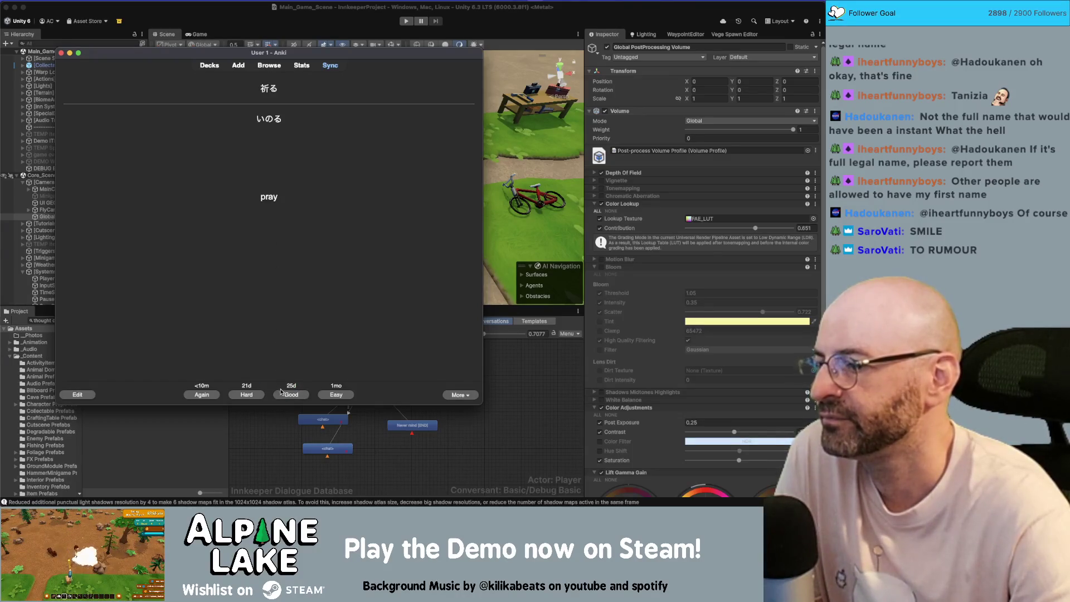
pyautogui.click(283, 394)
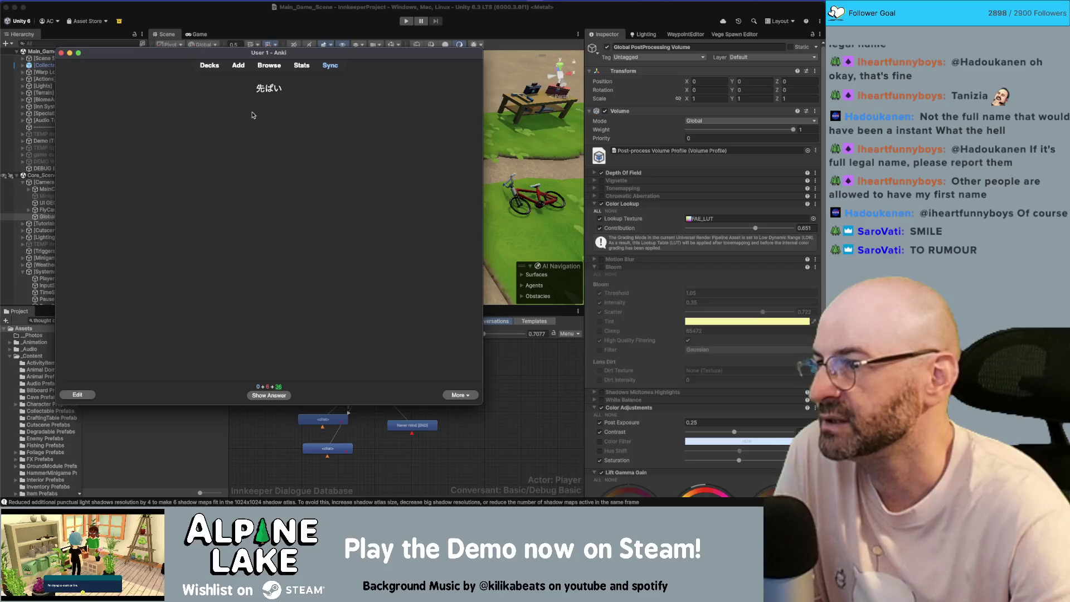
pyautogui.click(271, 396)
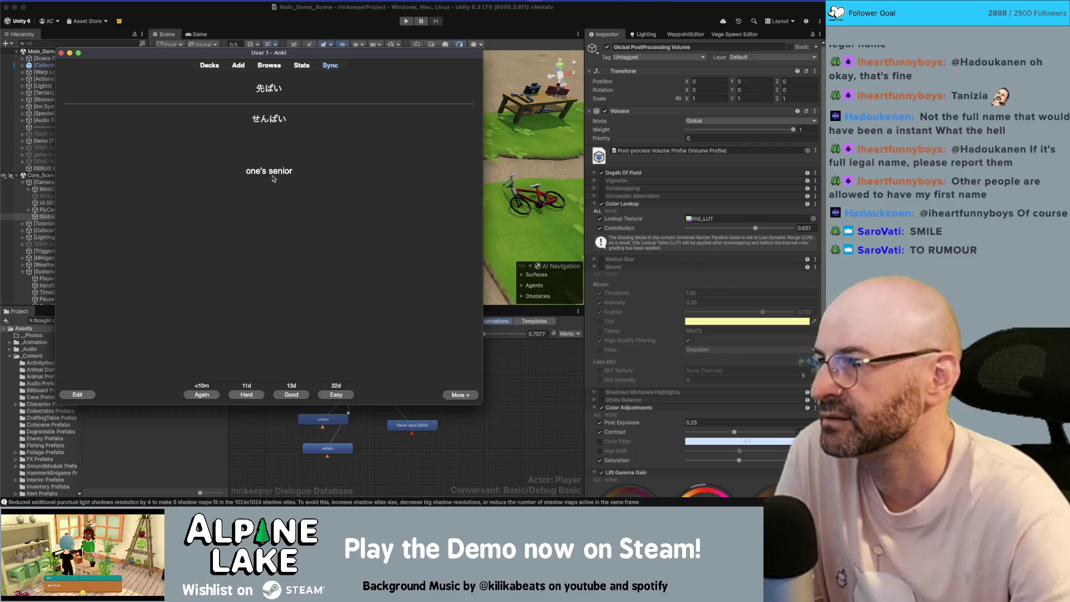
pyautogui.click(287, 396)
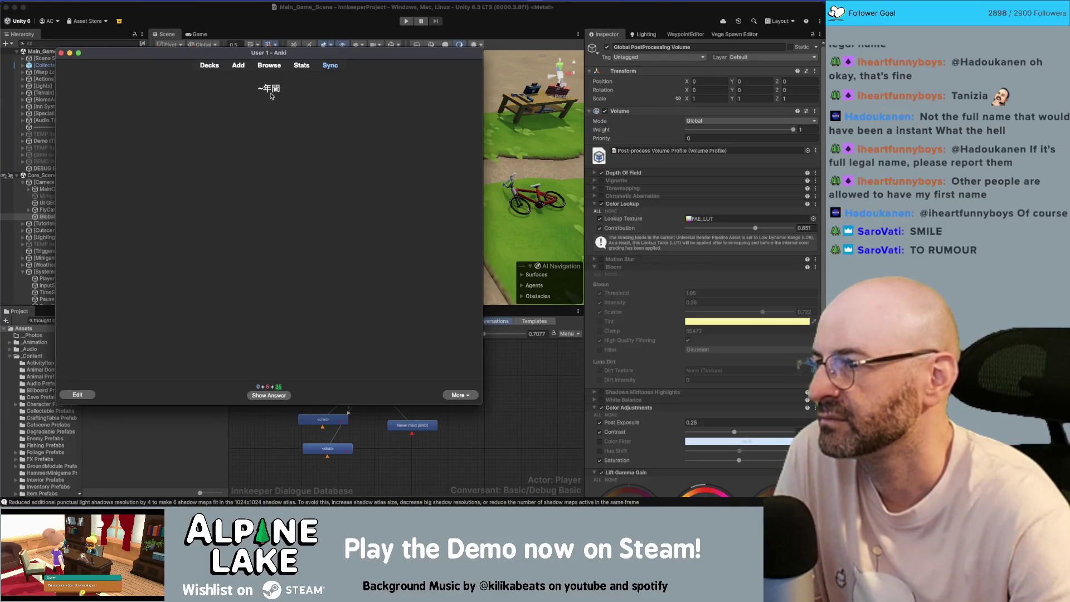
# Step: Rate ~年間 as hard, アクを取る as recalled, and reveal the 開く answer
pyautogui.click(272, 397)
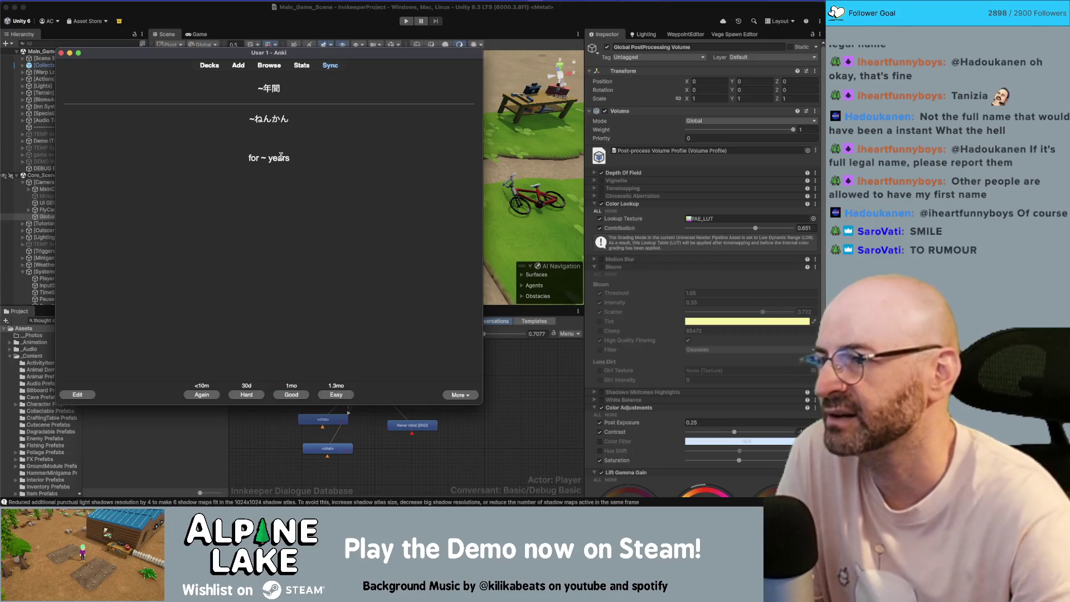
pyautogui.click(245, 395)
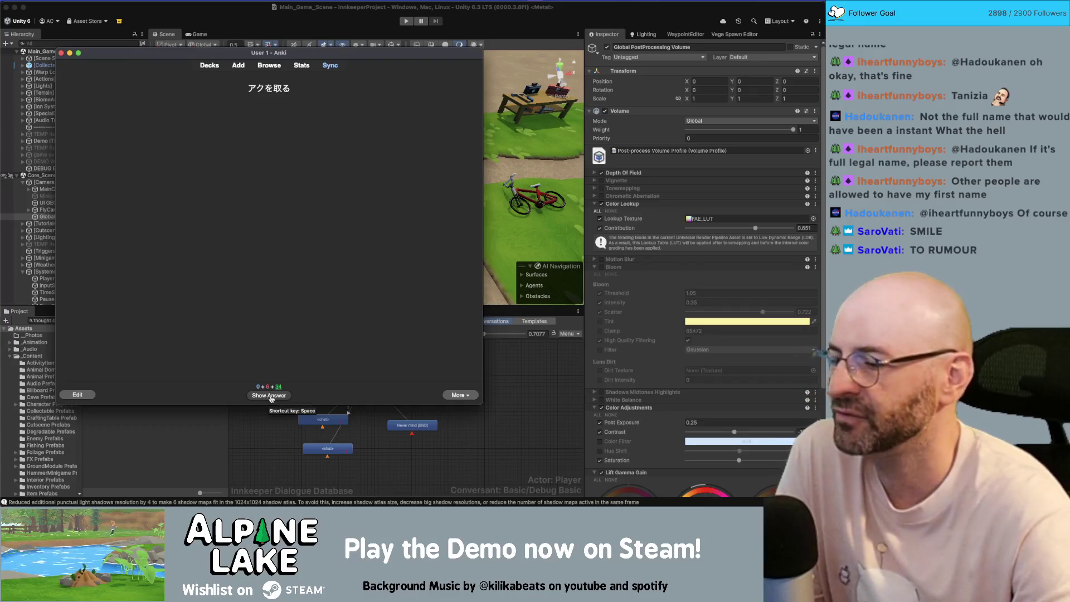
pyautogui.click(272, 395)
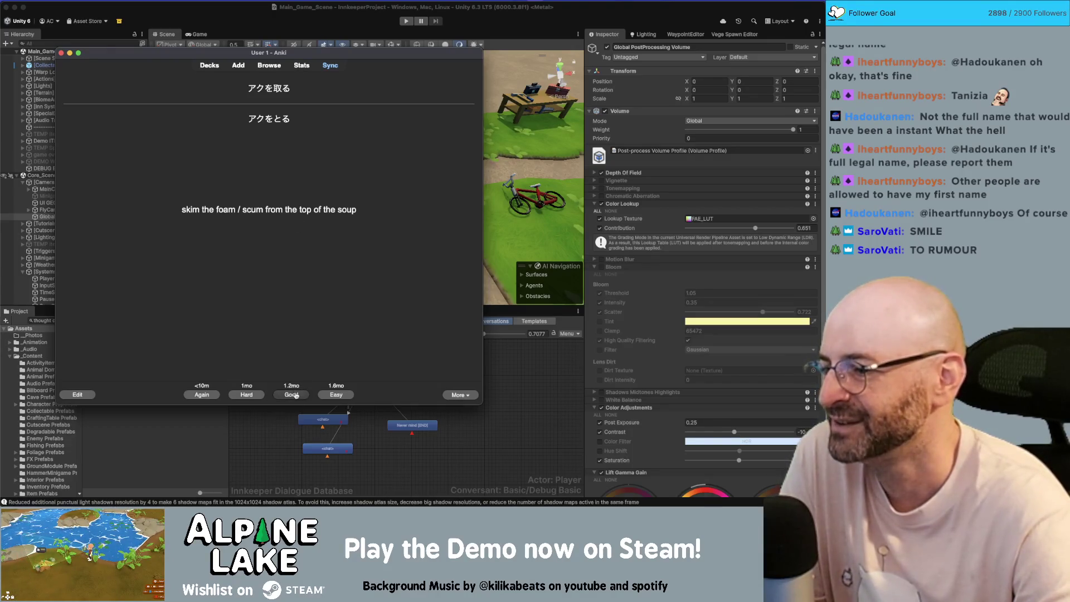
pyautogui.click(296, 395)
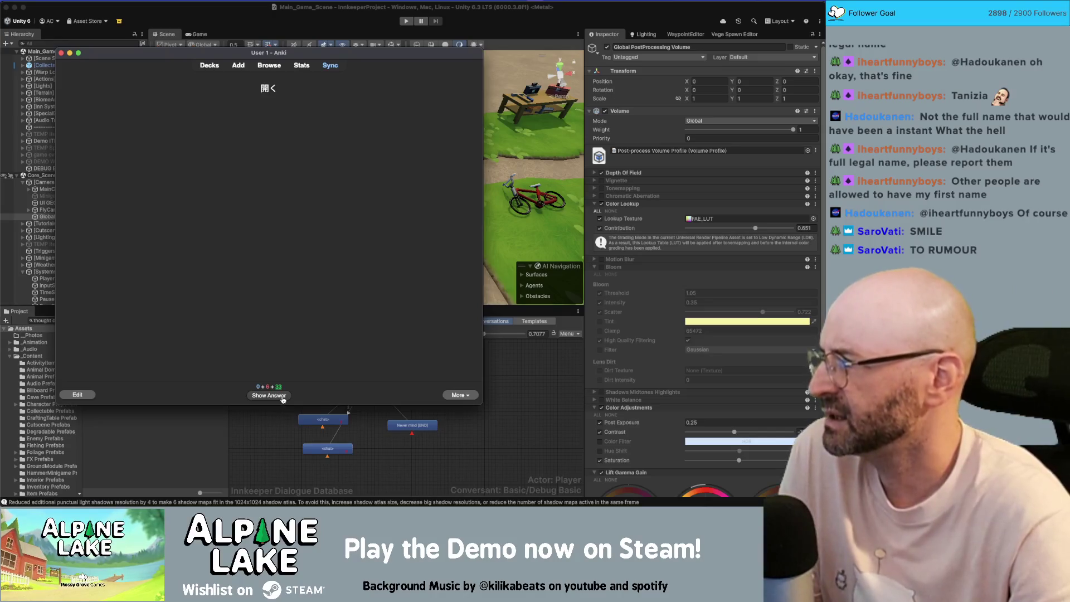
pyautogui.click(282, 399)
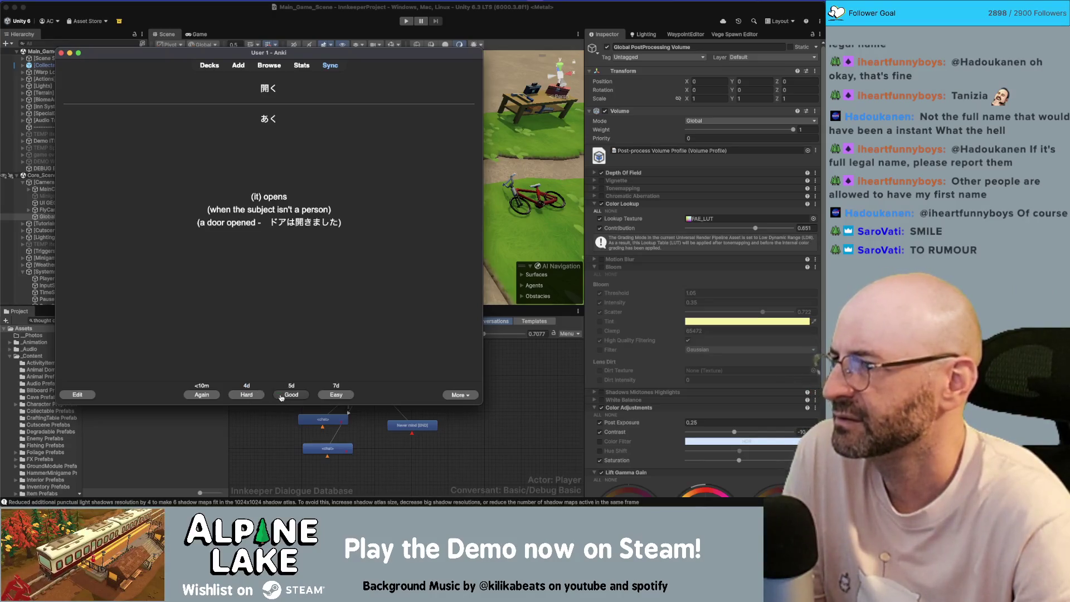